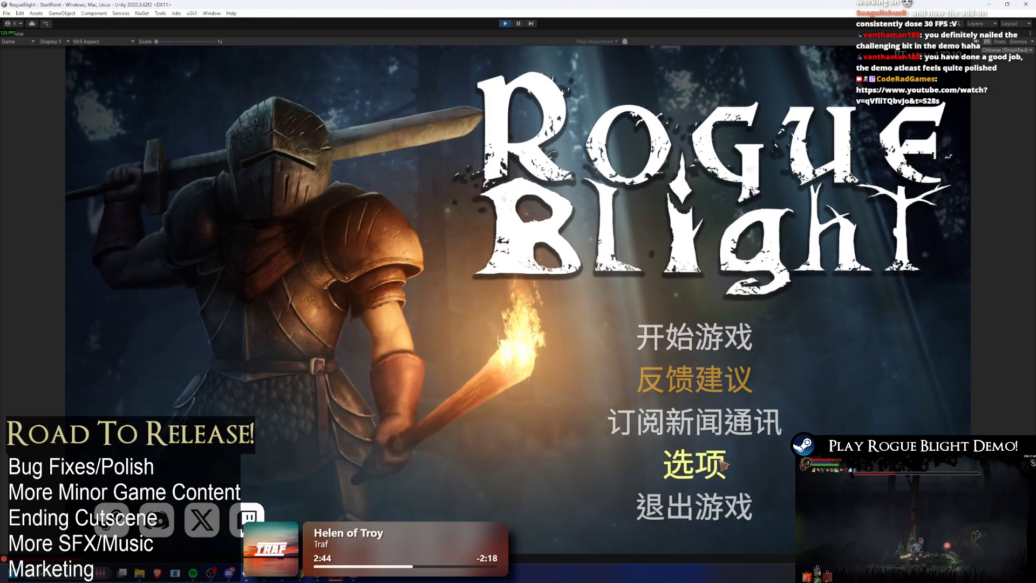
- Switch the game language to 繁體中文 in Options and return to the main menu
click(723, 466)
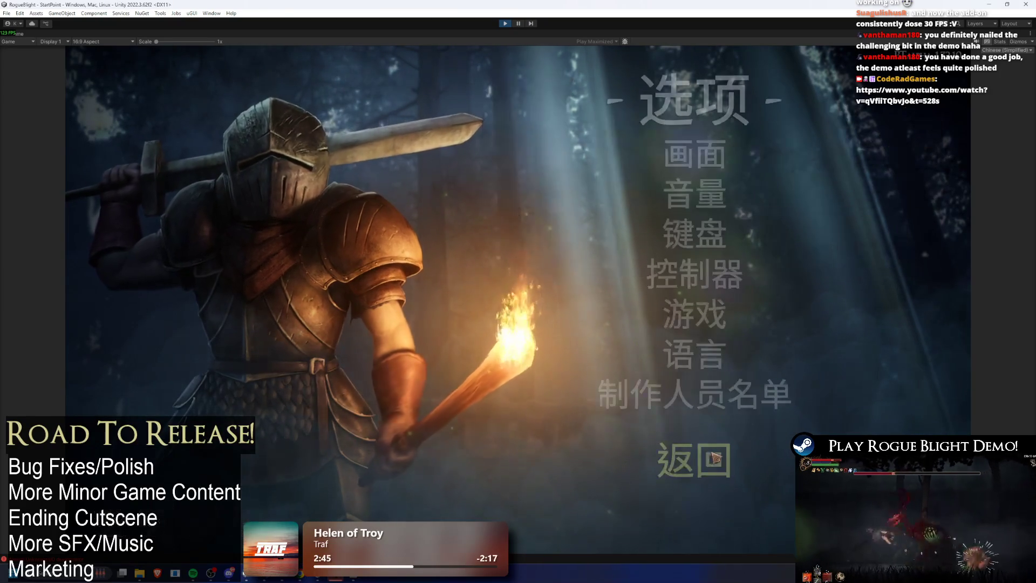
click(697, 351)
click(514, 225)
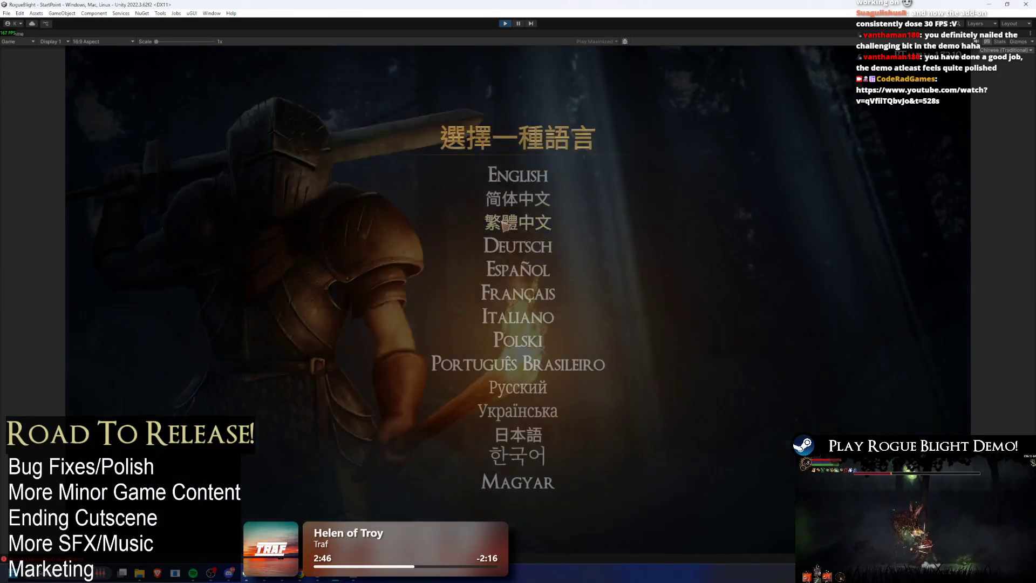
click(696, 456)
- Load the first save slot, walk to 隊長 and start the conversation
click(718, 340)
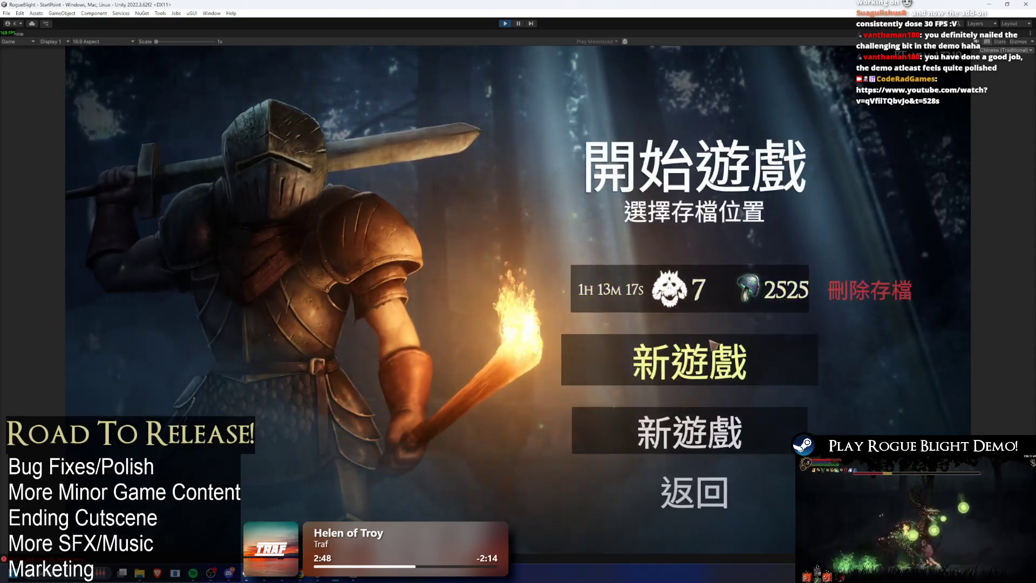
click(719, 297)
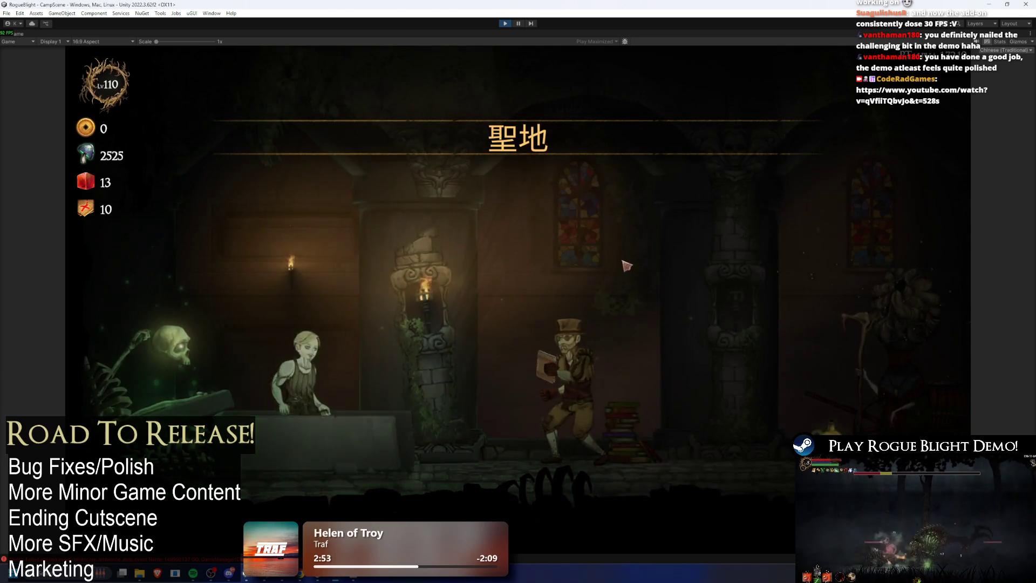
key(d)
key(e)
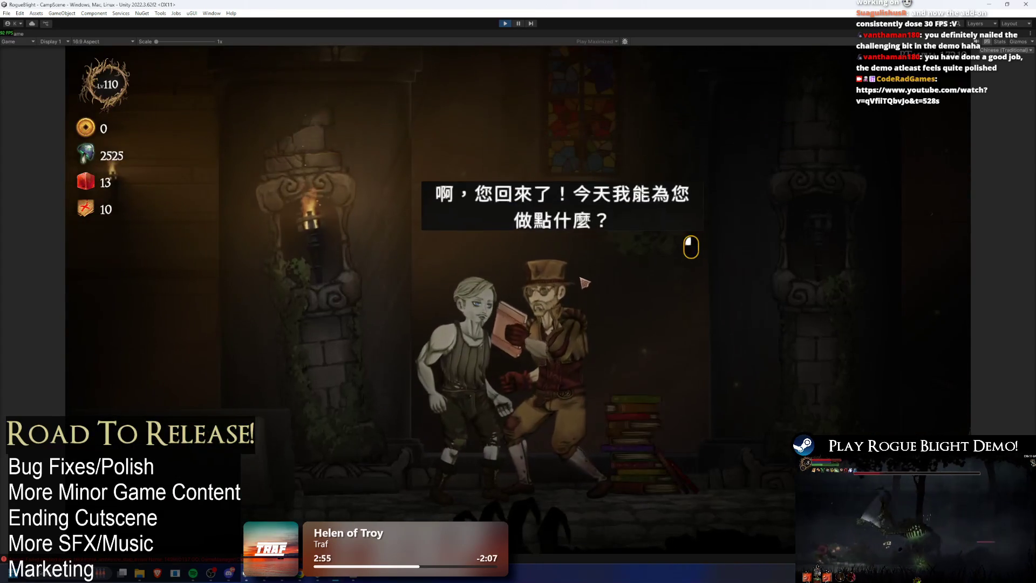
click(591, 277)
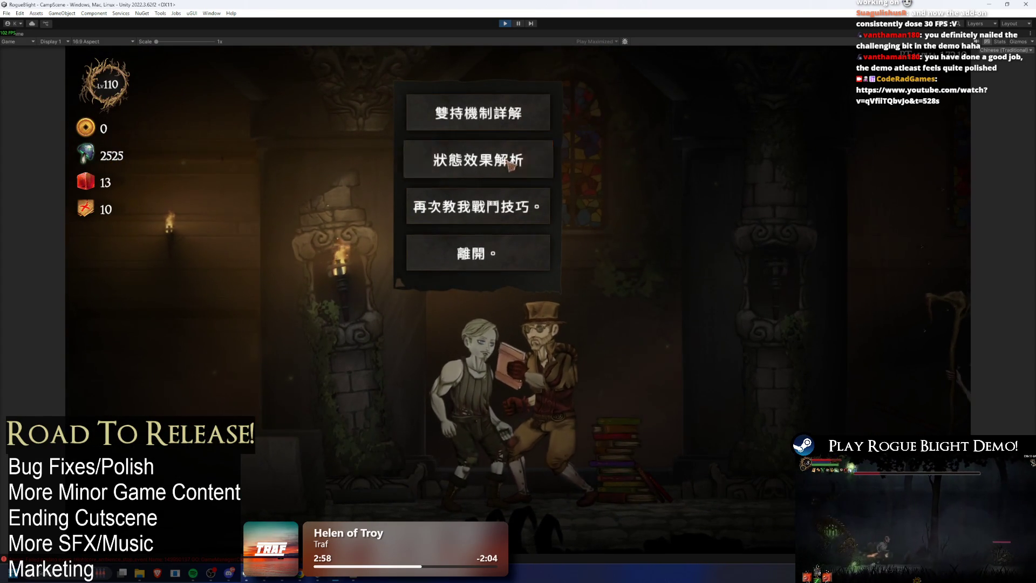
- Read the 狀態效果解析 dialogue, leave with 離開, and stop play mode
click(500, 177)
click(574, 242)
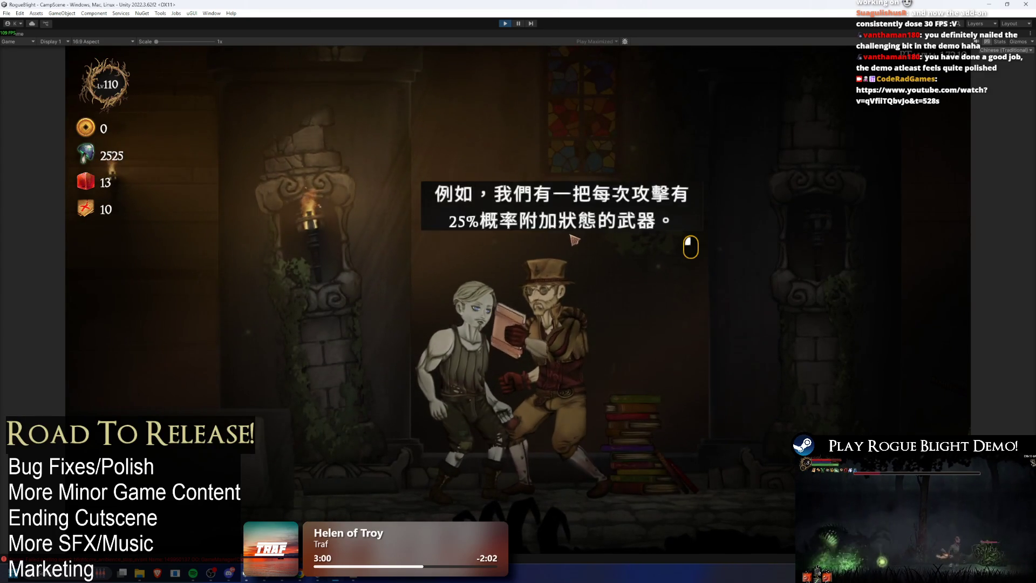
click(575, 248)
click(577, 255)
click(577, 256)
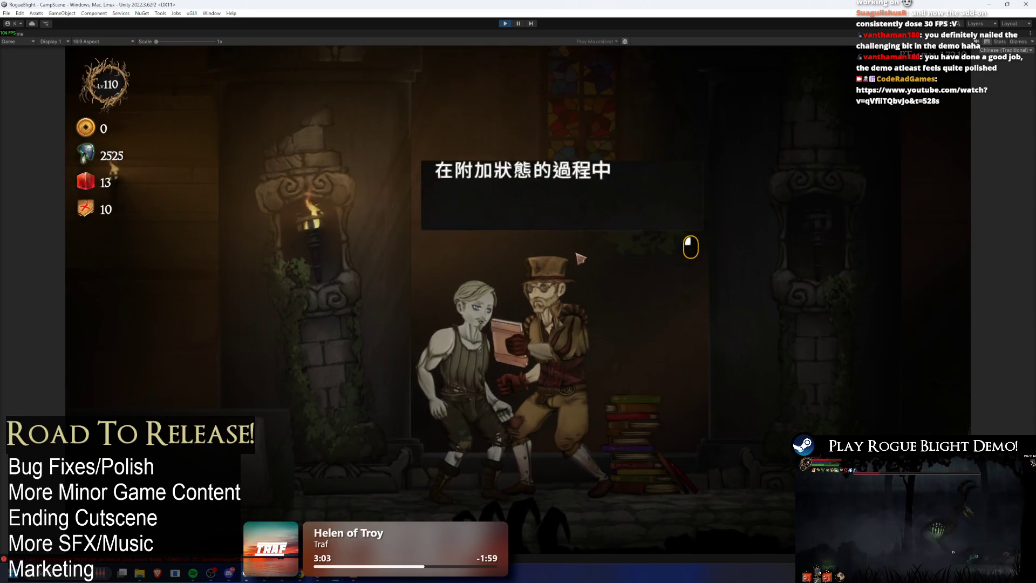
click(564, 263)
click(551, 266)
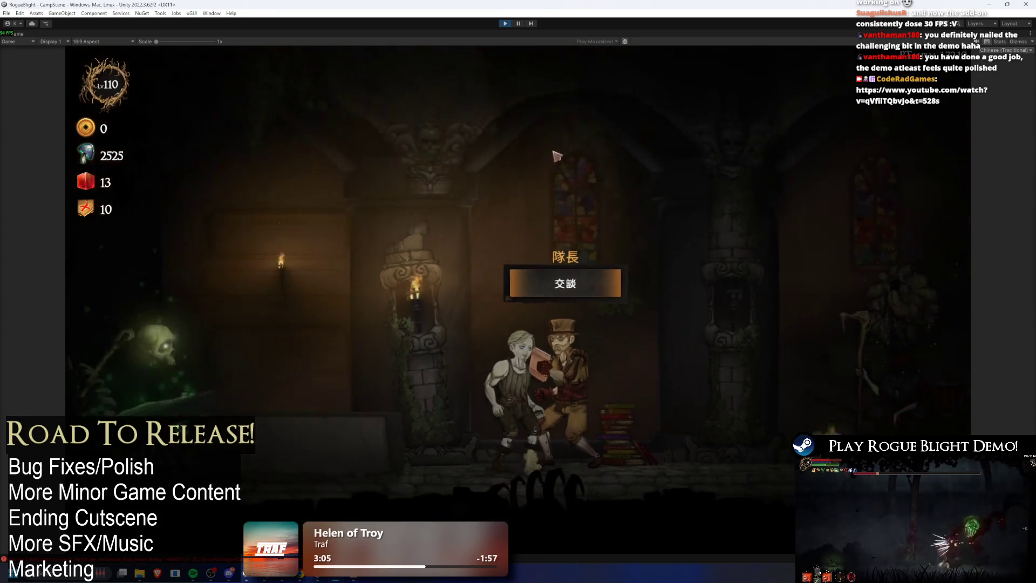
click(505, 23)
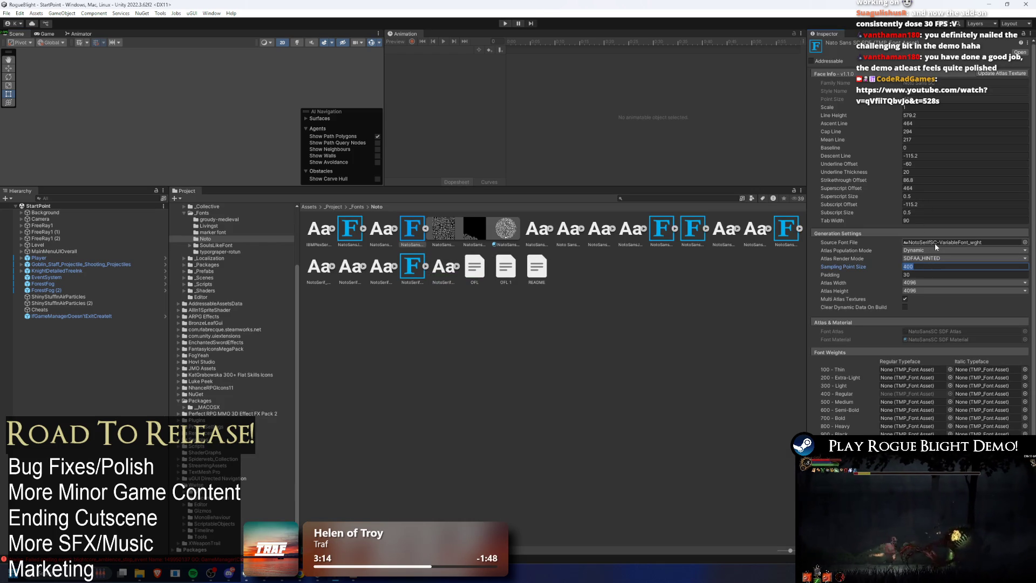
- Set the NotoSansSC SDF Sampling Point Size to 690 and apply it
text(690)
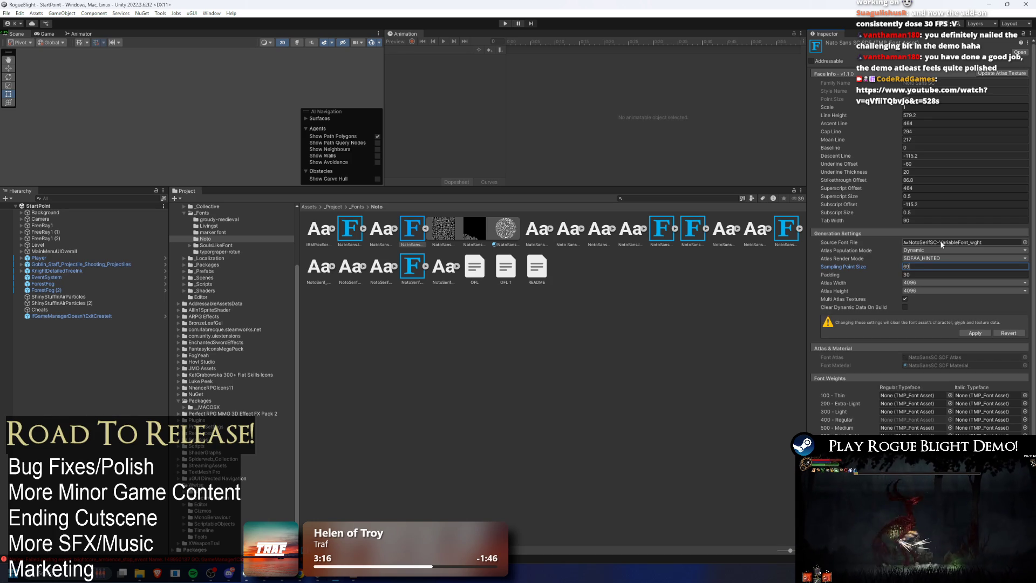
double_click(932, 267)
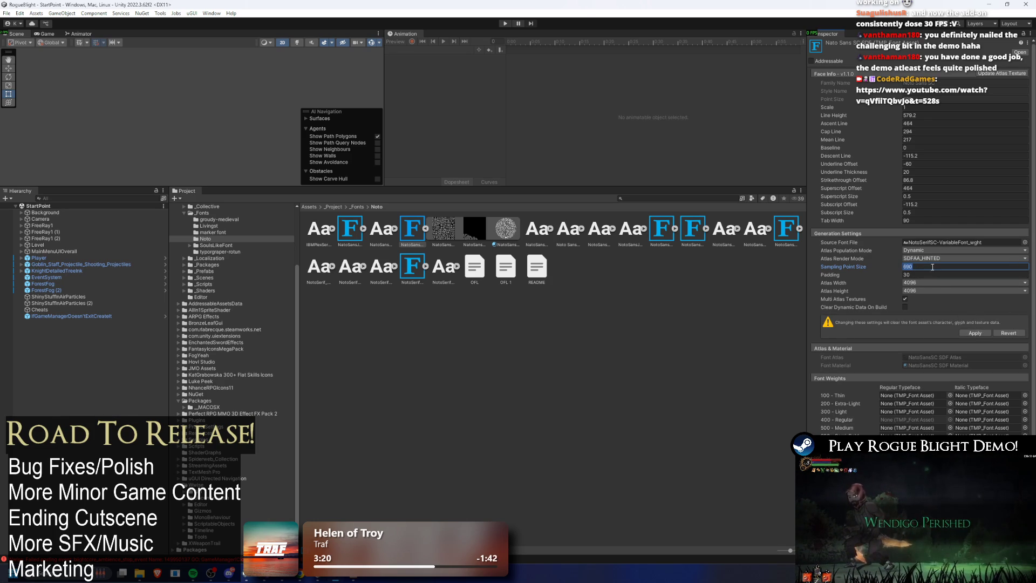
click(985, 337)
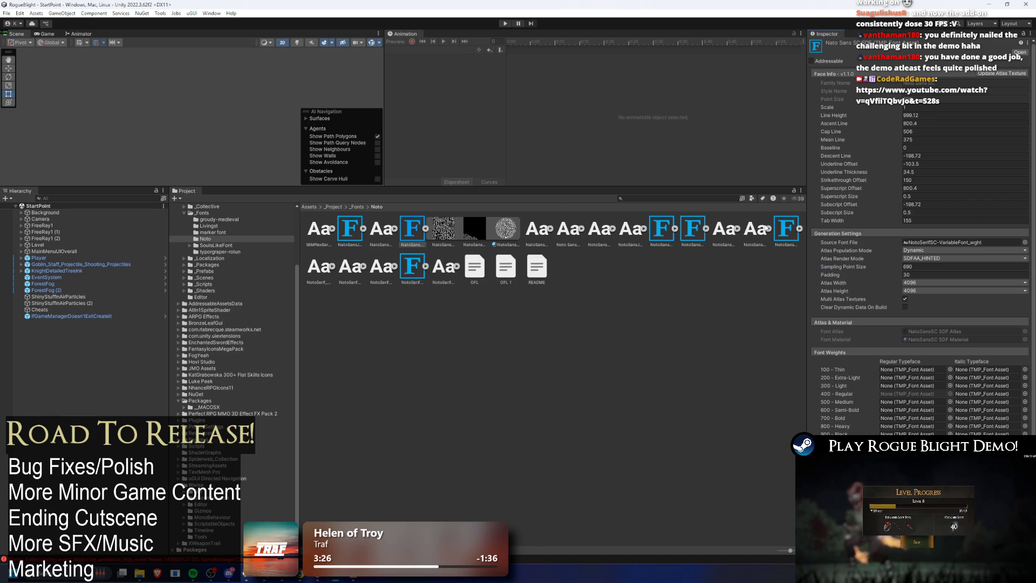
- Change the NotoSansTC asset's Sampling Point Size, then enter play mode
click(787, 230)
click(972, 267)
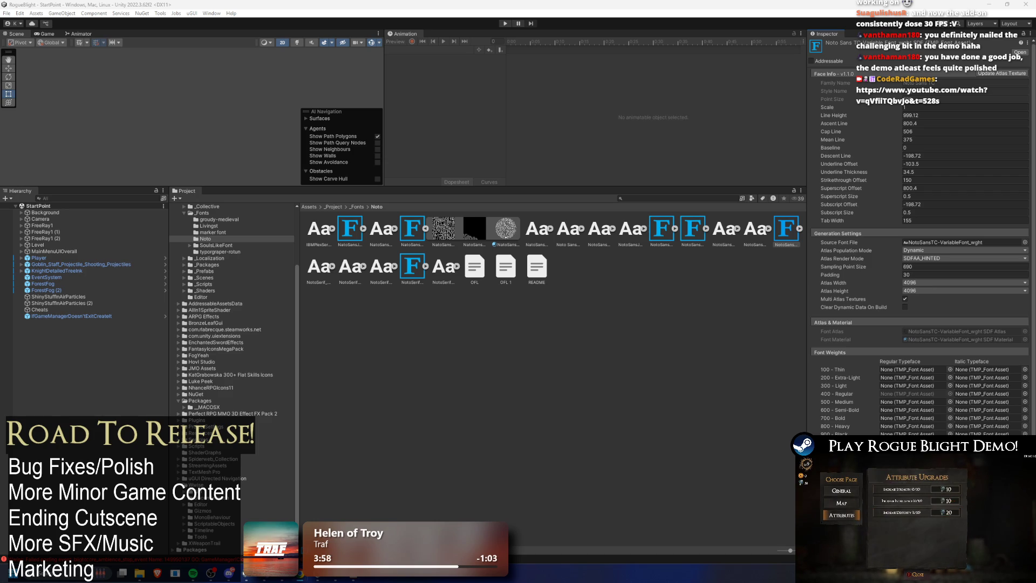
click(505, 23)
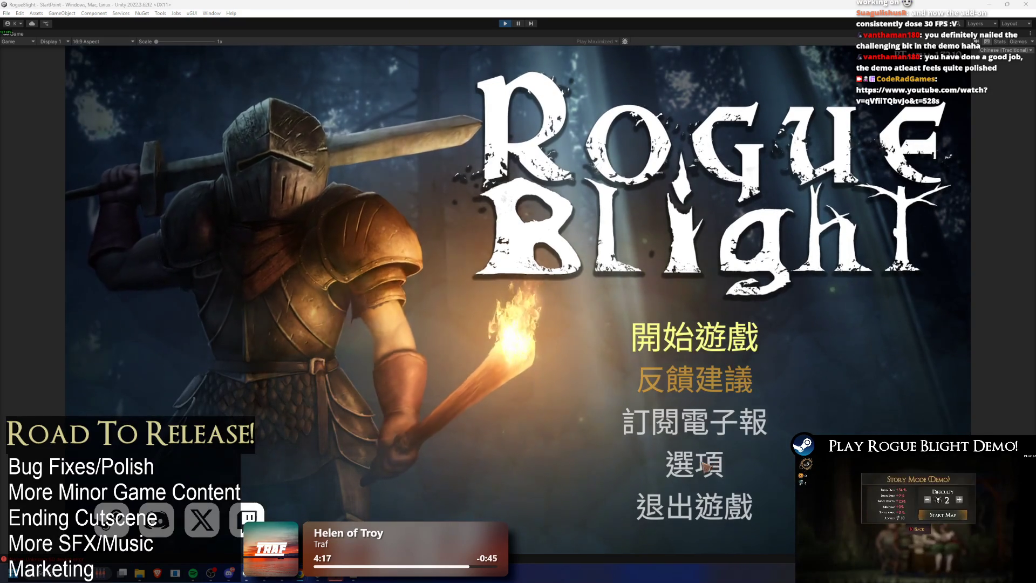
- Go from the title menu through 開始遊戲 and load the save slot
click(722, 468)
click(721, 467)
click(713, 337)
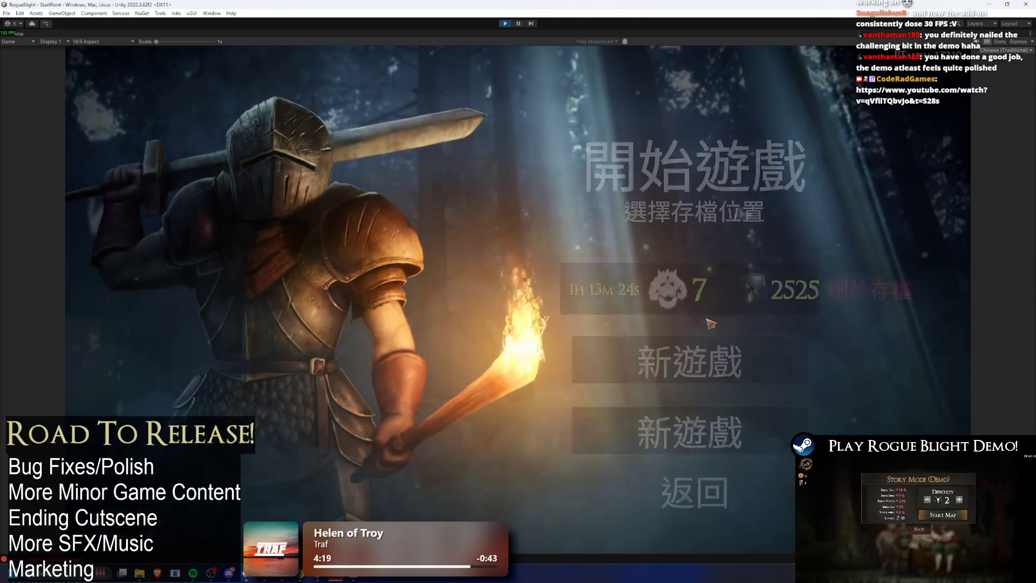
click(709, 308)
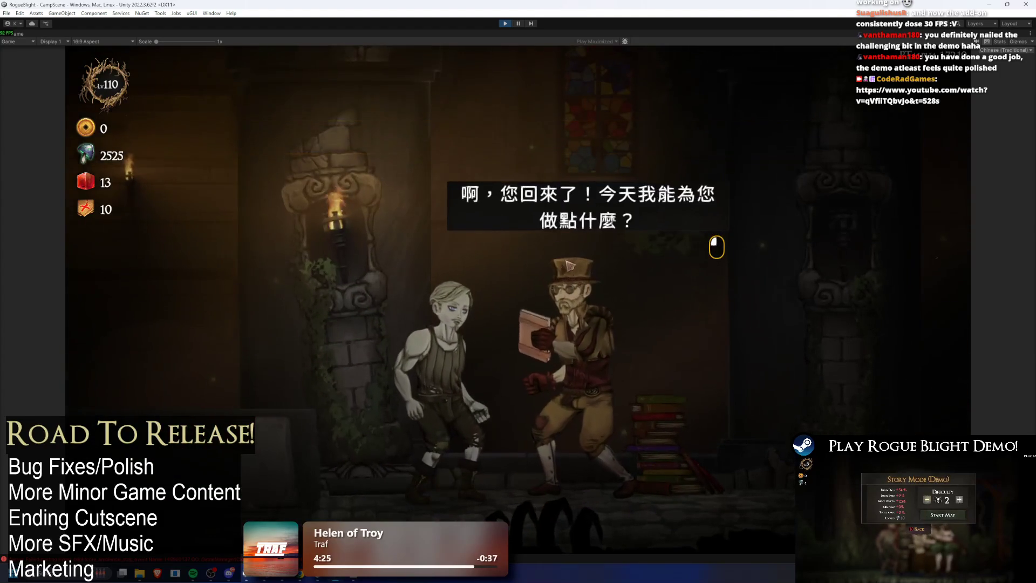
- Ask 隊長 for the 雙持機制詳解 explanation and read it through
click(581, 266)
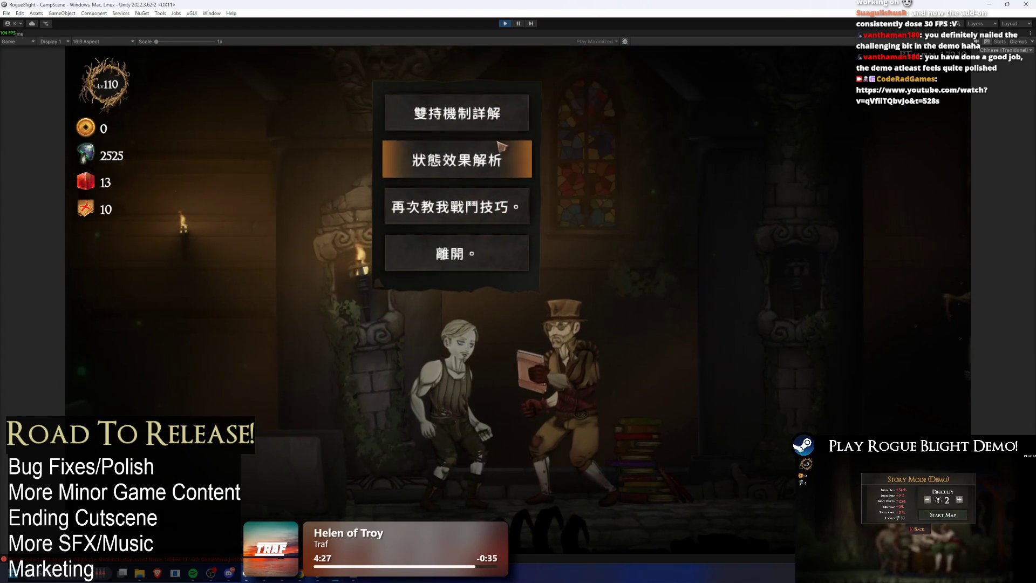
click(507, 121)
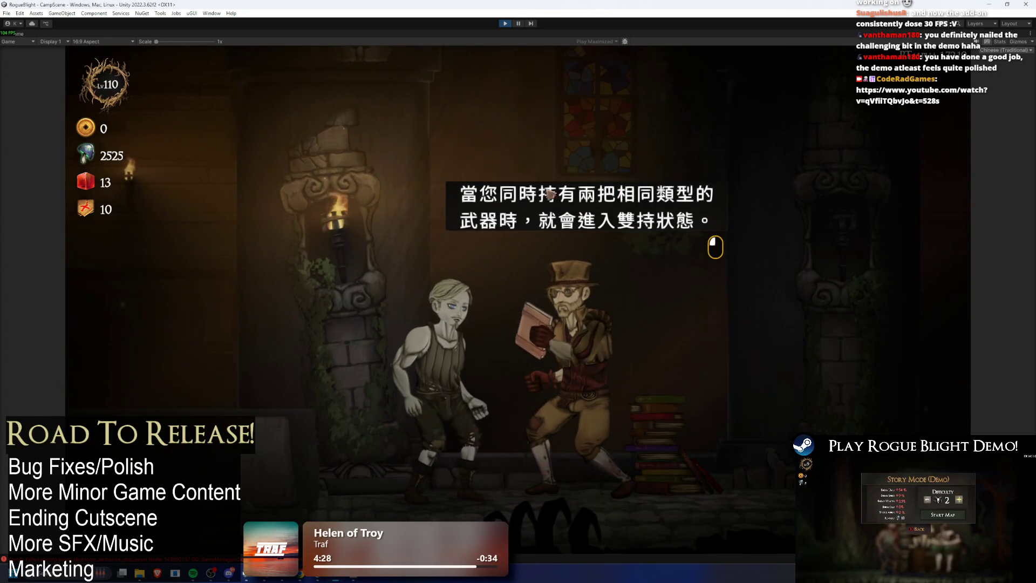
click(543, 239)
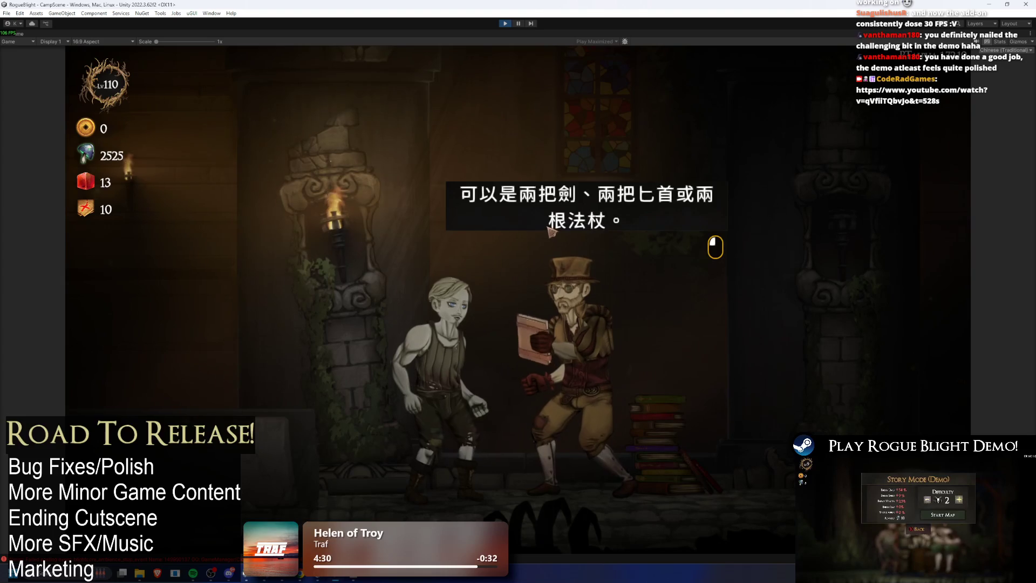
click(554, 229)
click(555, 229)
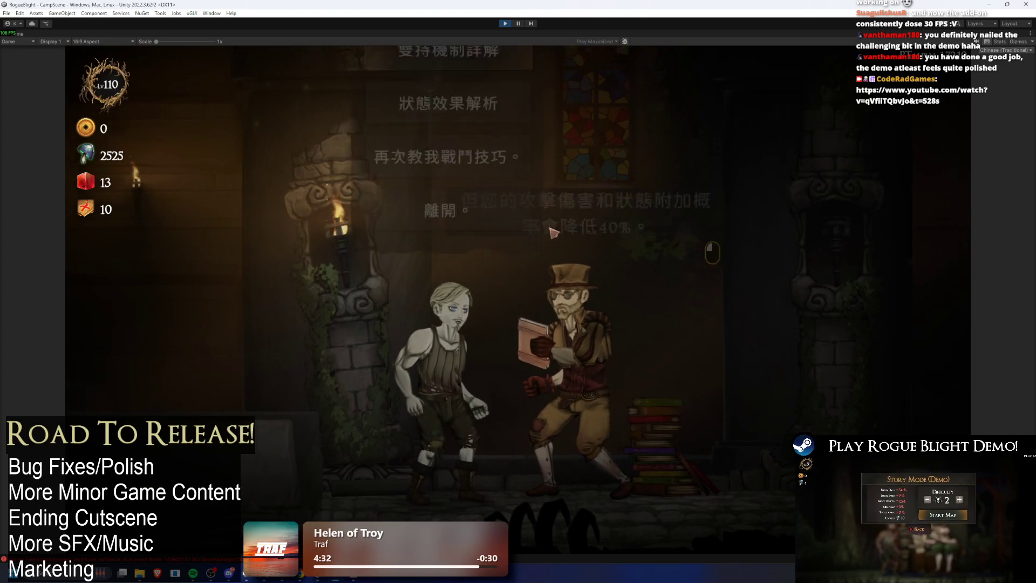
- Answer 否 to reviewing combat, close the farewell, and stop play mode
click(555, 230)
click(502, 220)
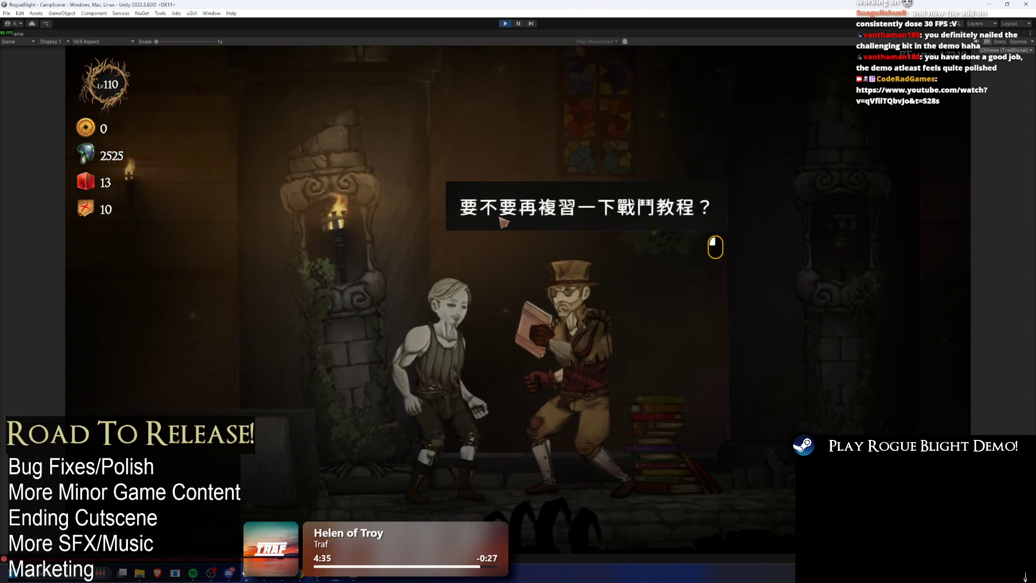
click(504, 224)
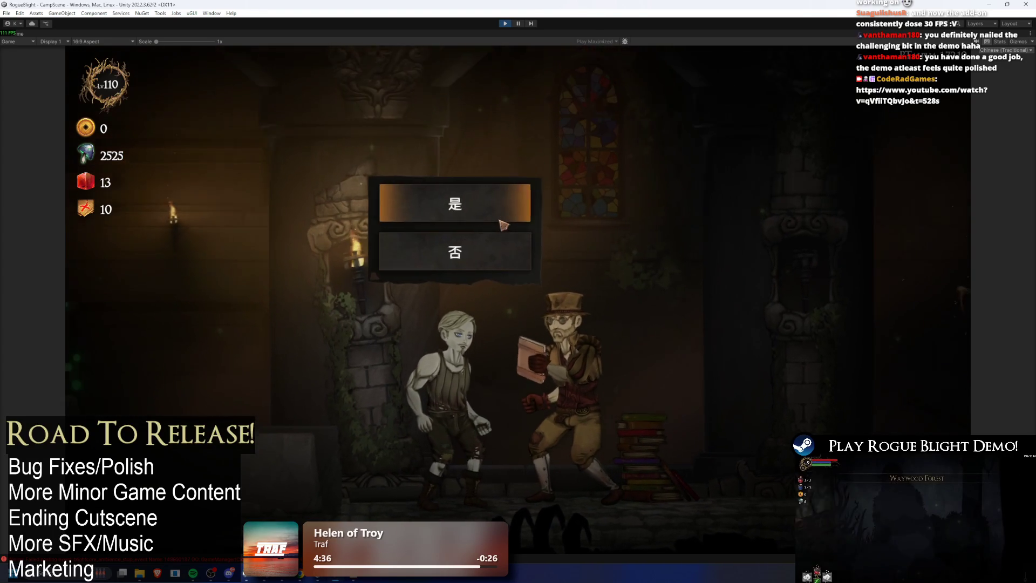
click(502, 253)
click(528, 285)
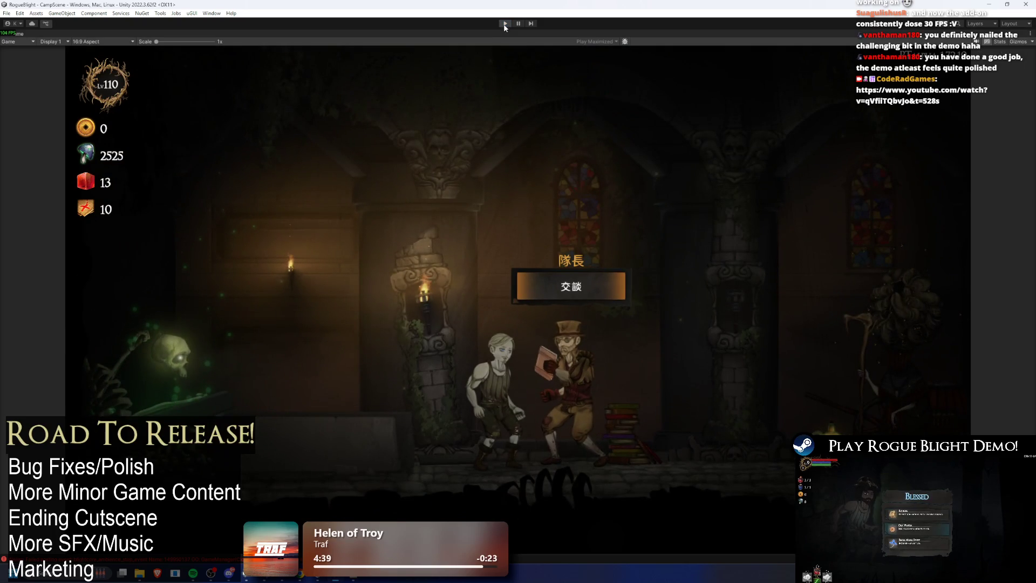
click(505, 23)
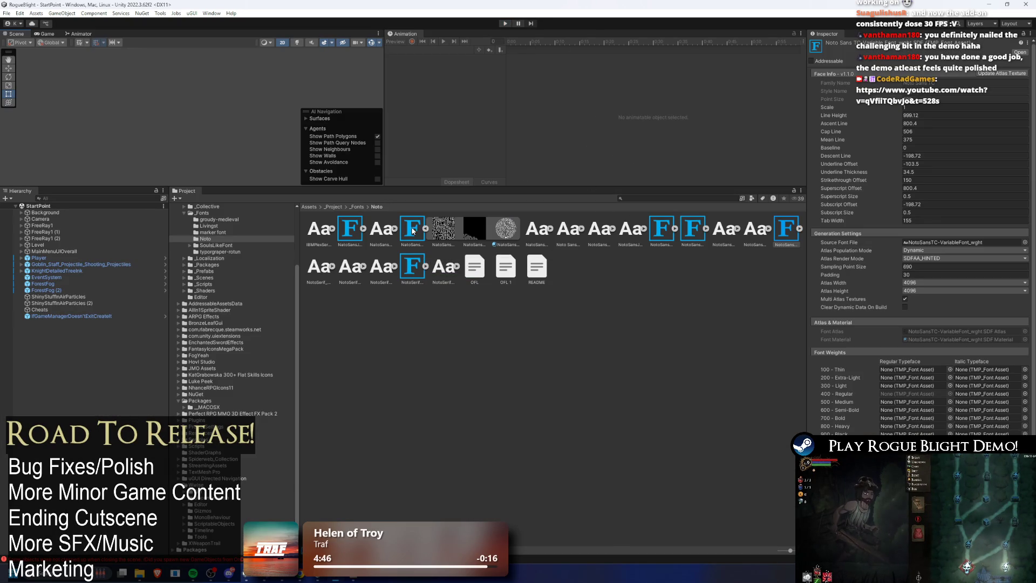
- Edit the Simplified Chinese Noto font asset's sampling point size and apply it
click(413, 231)
text(1000)
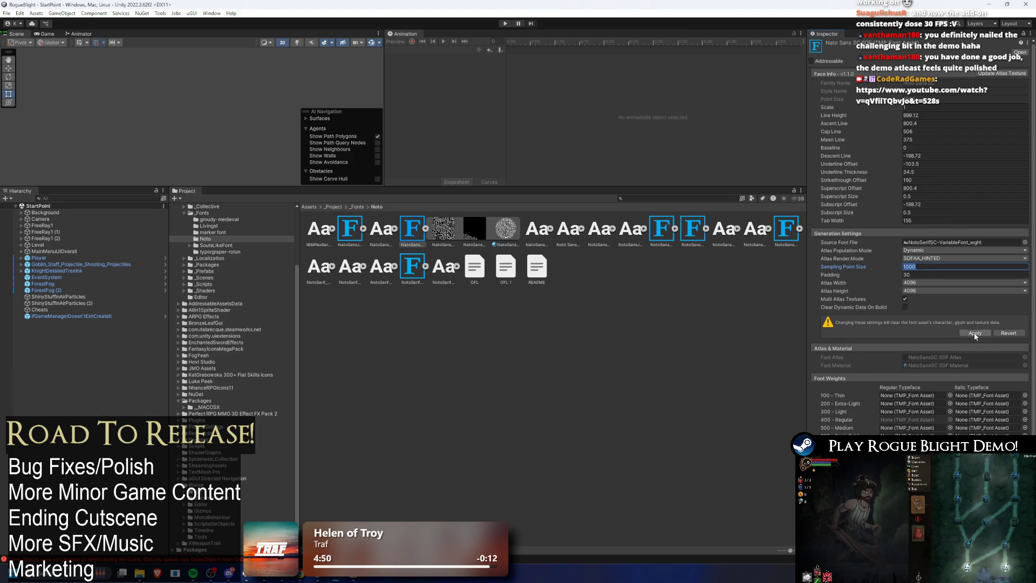
click(912, 268)
text(1100)
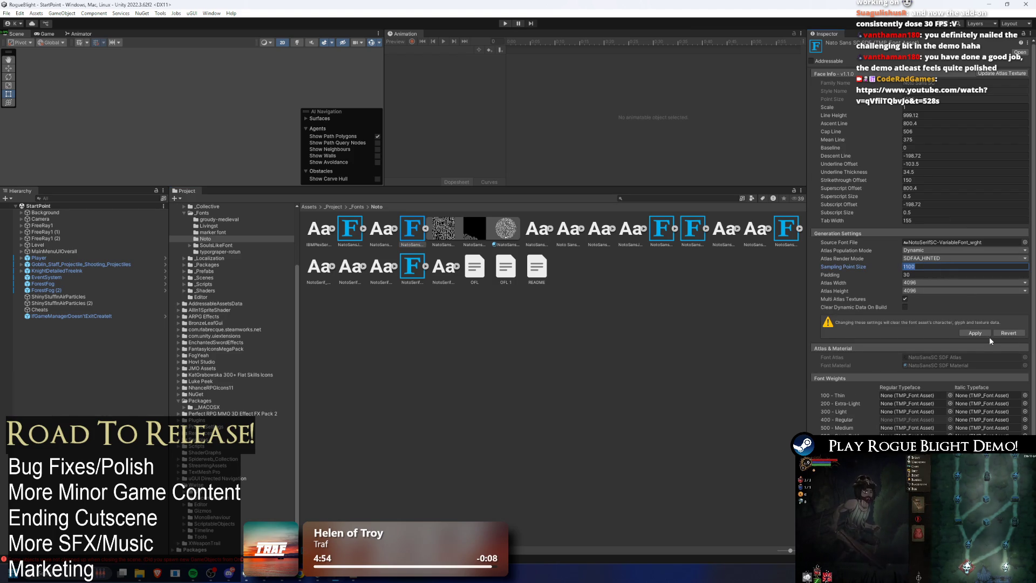
click(989, 334)
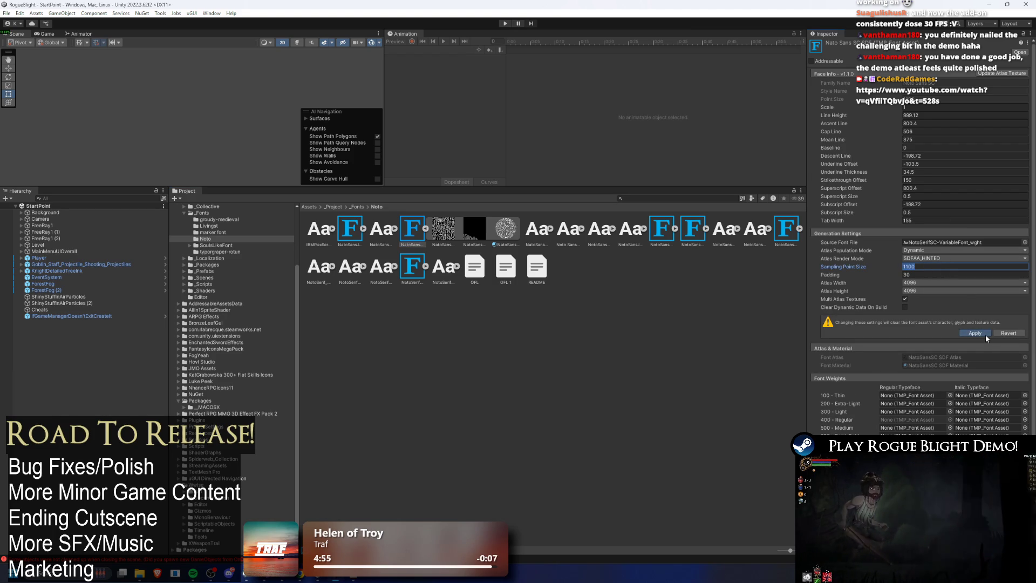
- Set the NotoSansTC asset's Sampling Point Size to 1100, then enter play mode
click(788, 229)
text(1100)
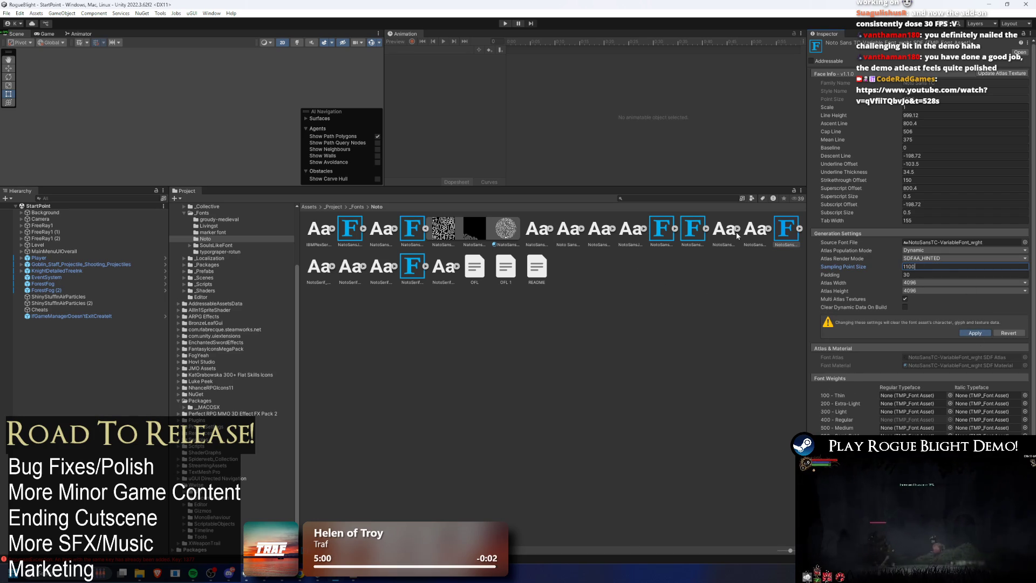
key(Return)
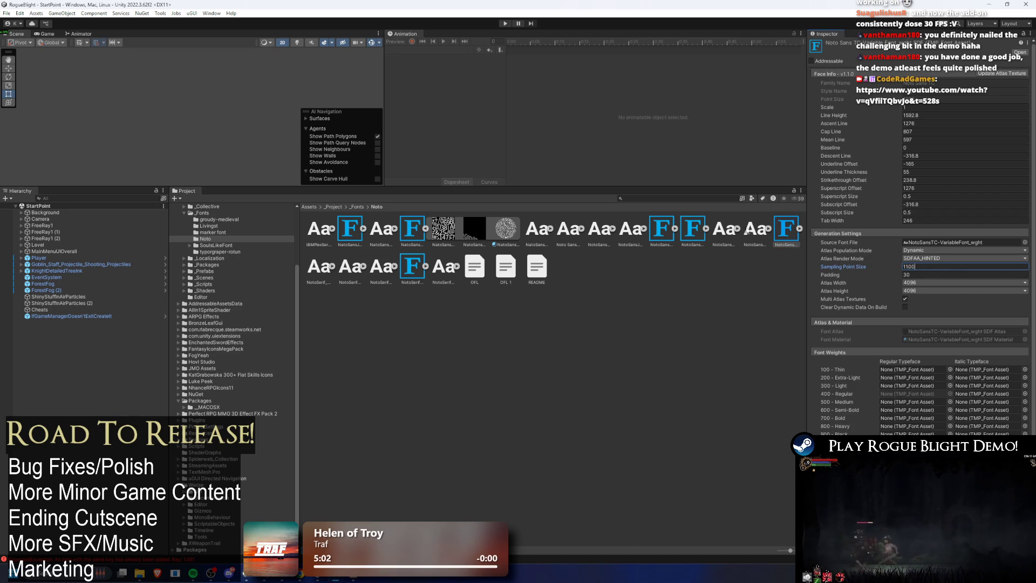
click(505, 24)
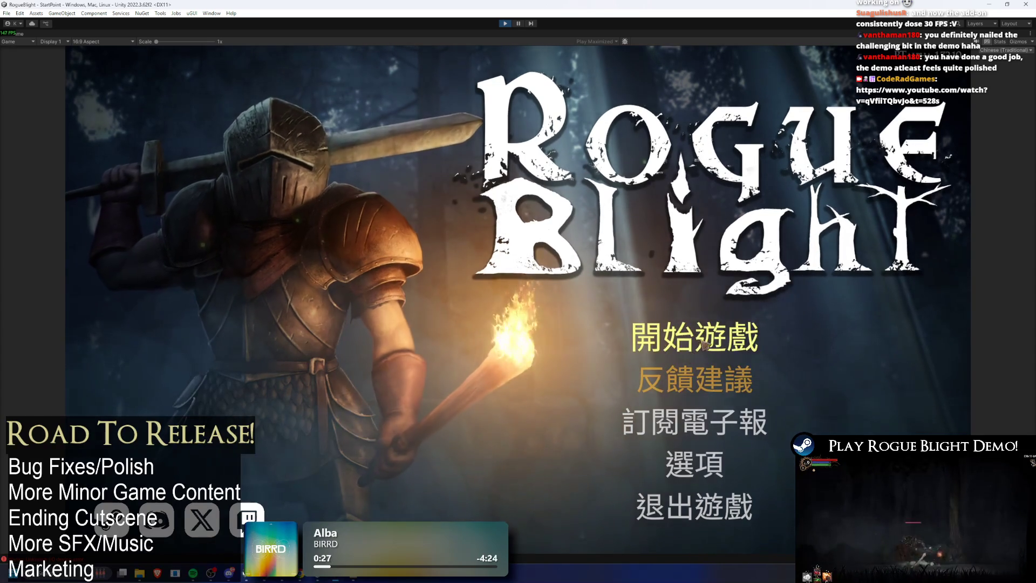
- Load the save, talk to the captain, open 狀態效果解析, then stop play mode
click(703, 344)
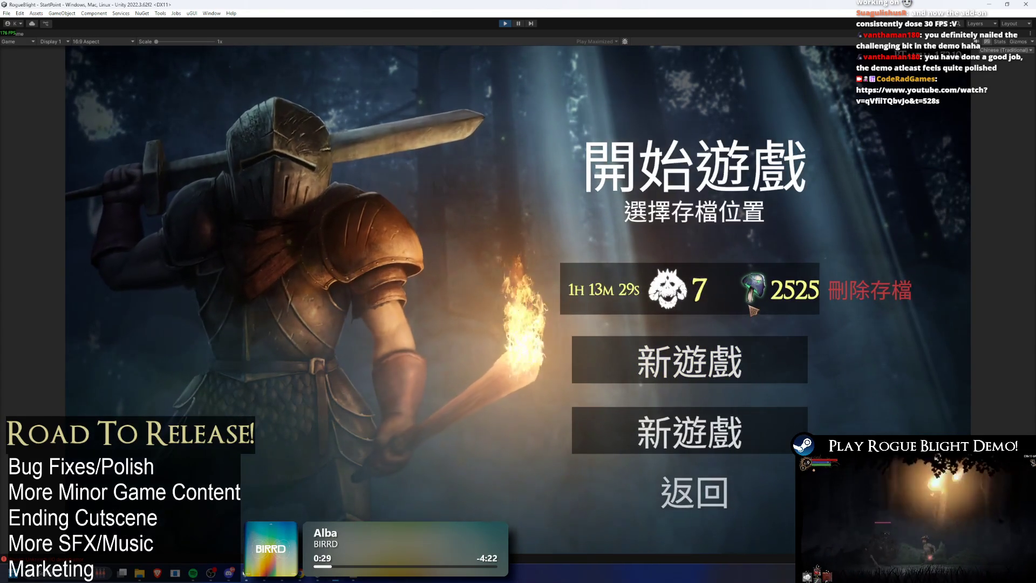
click(751, 307)
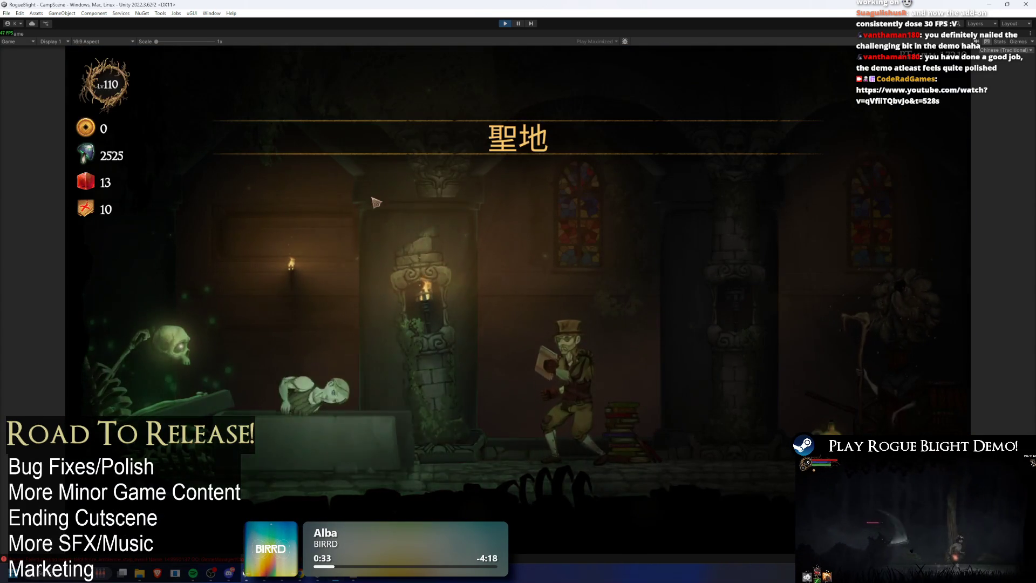
key(d)
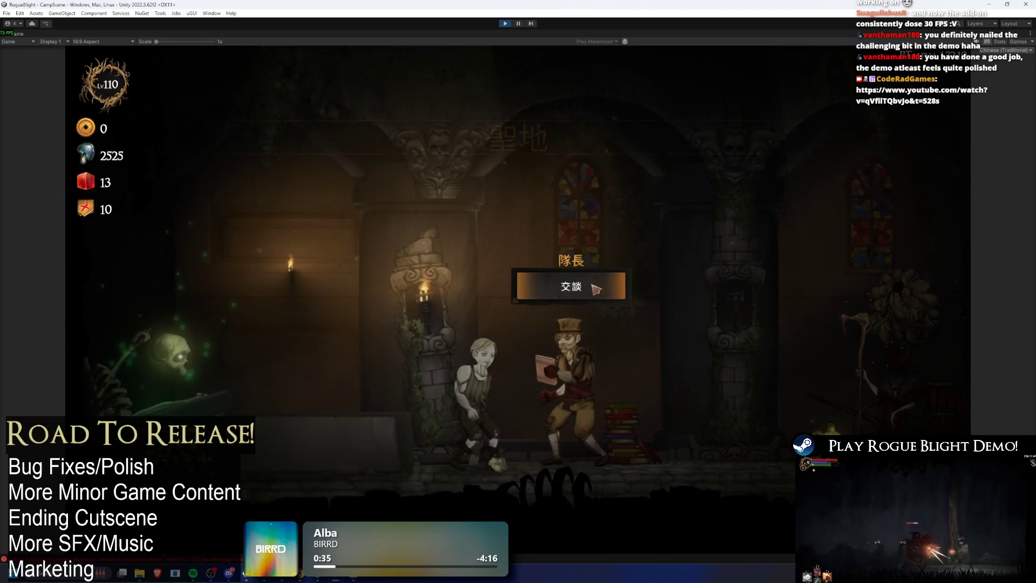
click(596, 289)
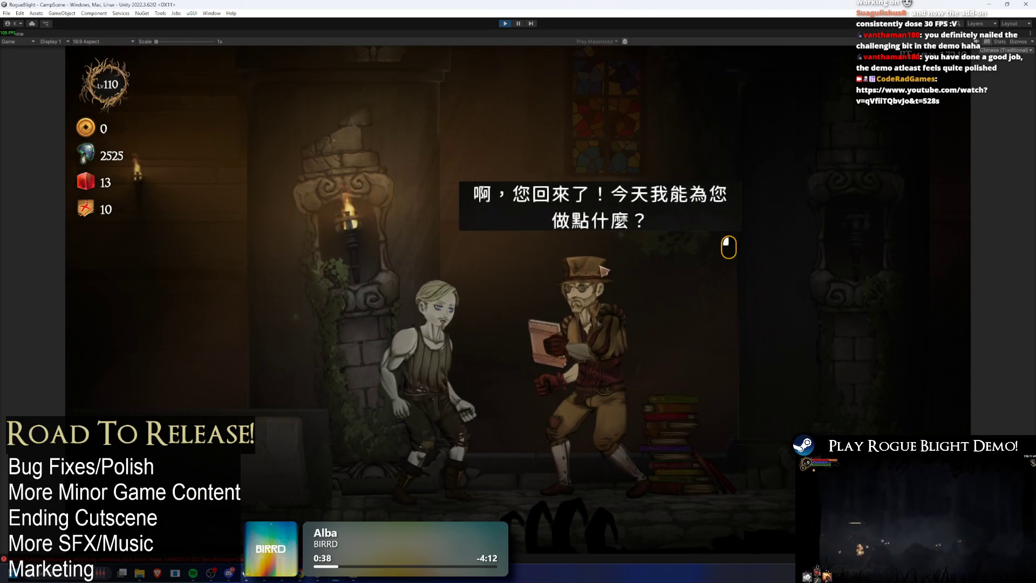
click(604, 270)
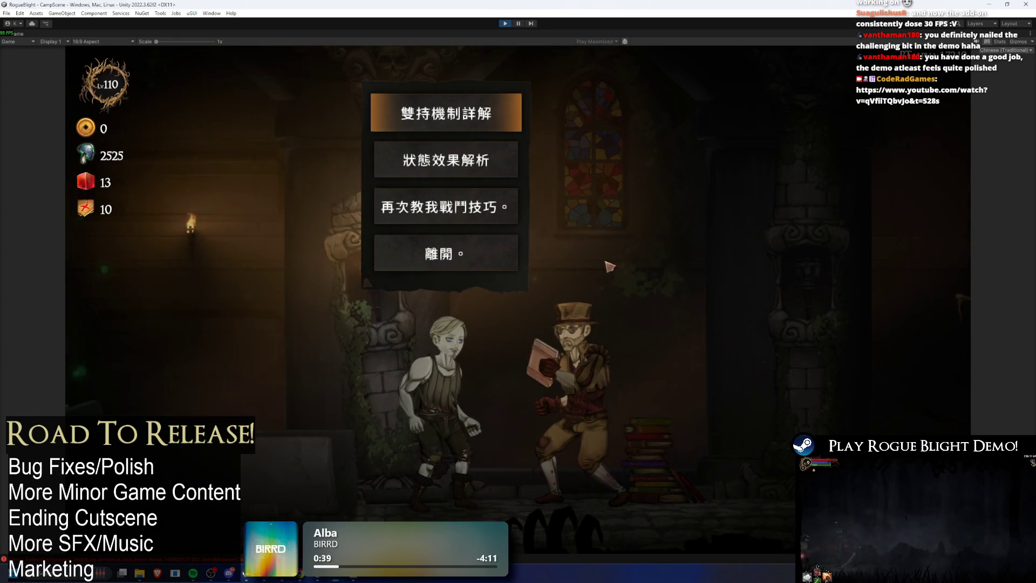
click(475, 170)
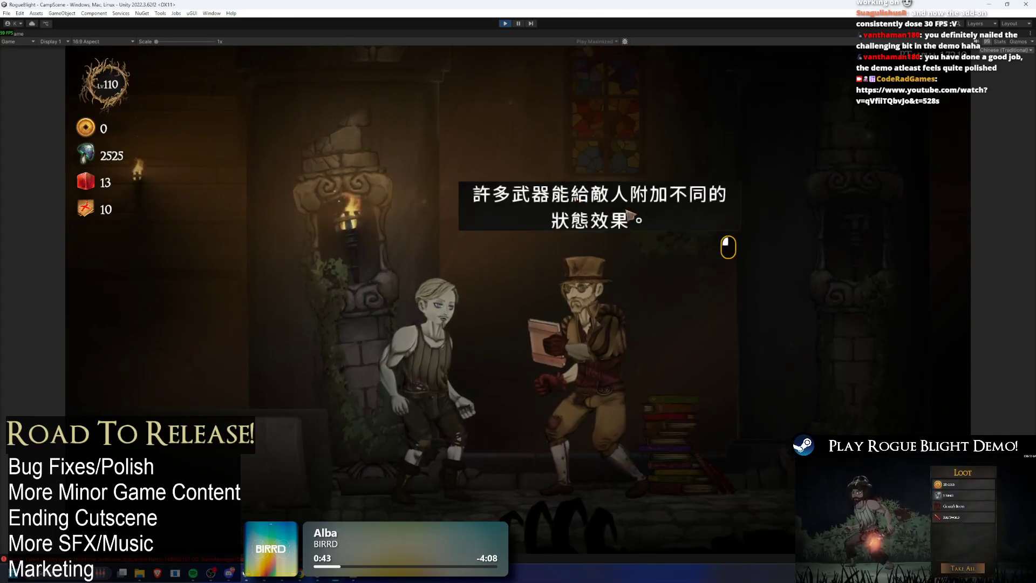
click(504, 25)
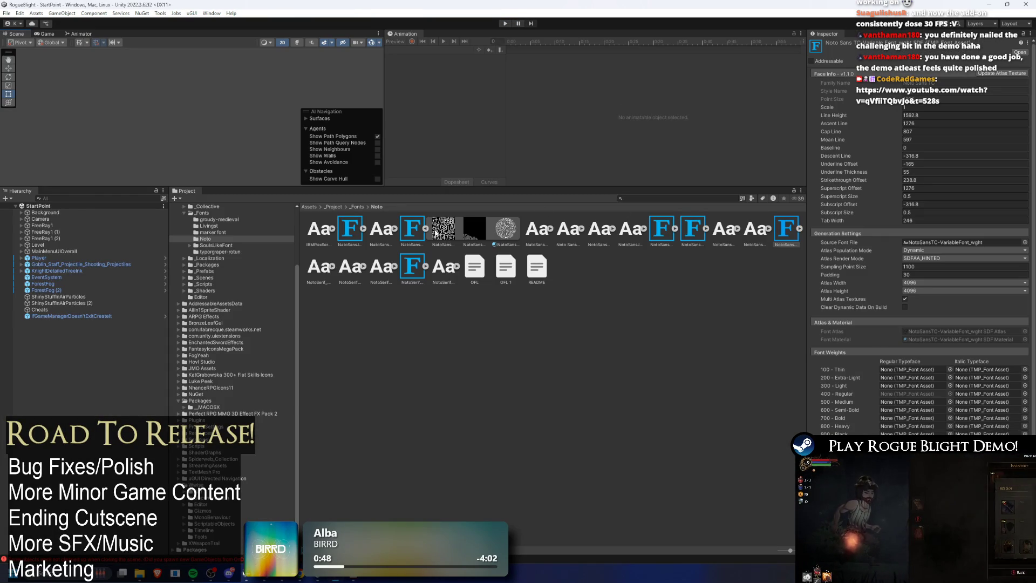
- Set the Simplified Chinese Noto font asset's Sampling Point Size to 4379 and apply it
click(343, 227)
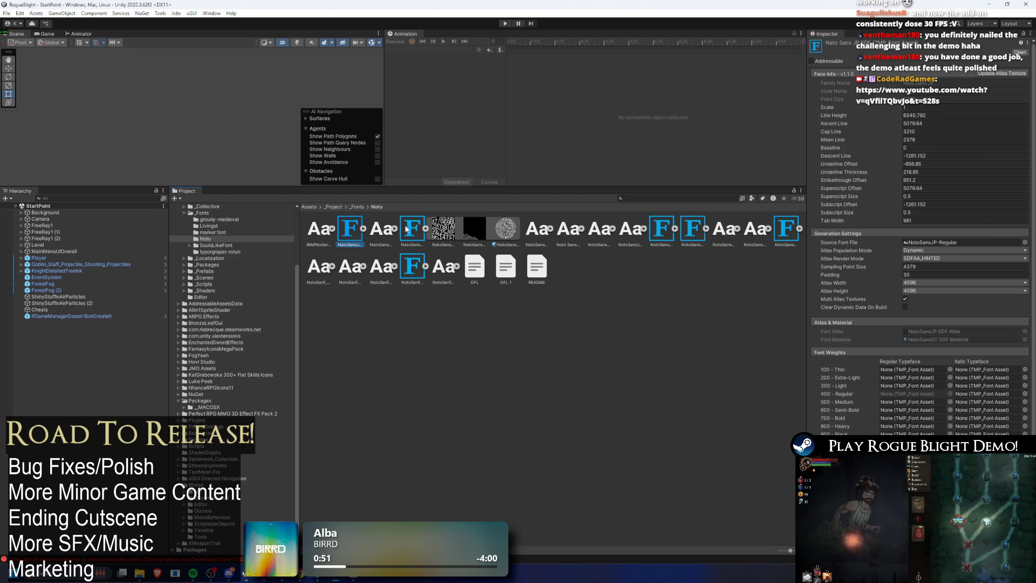
click(921, 267)
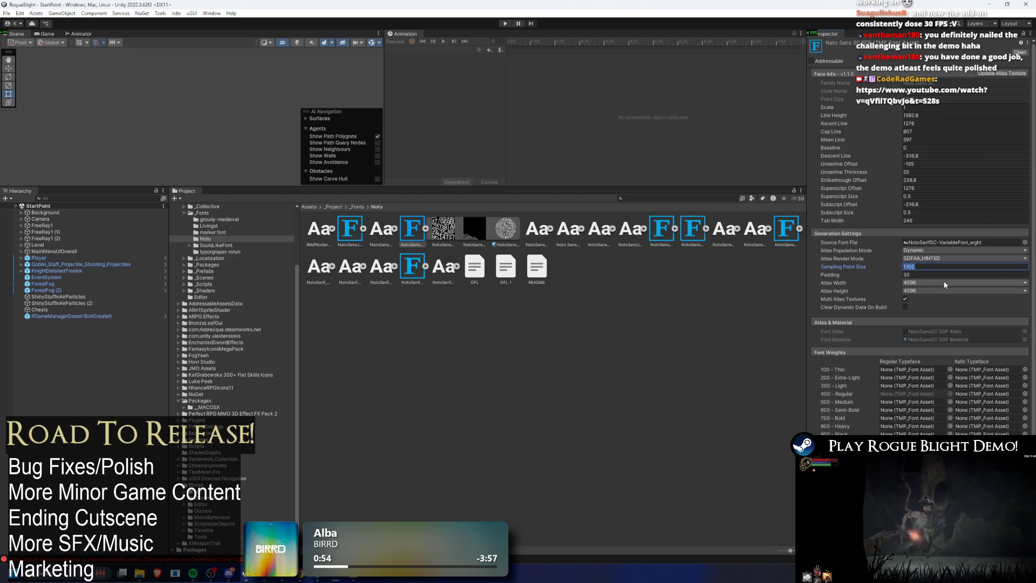
click(350, 231)
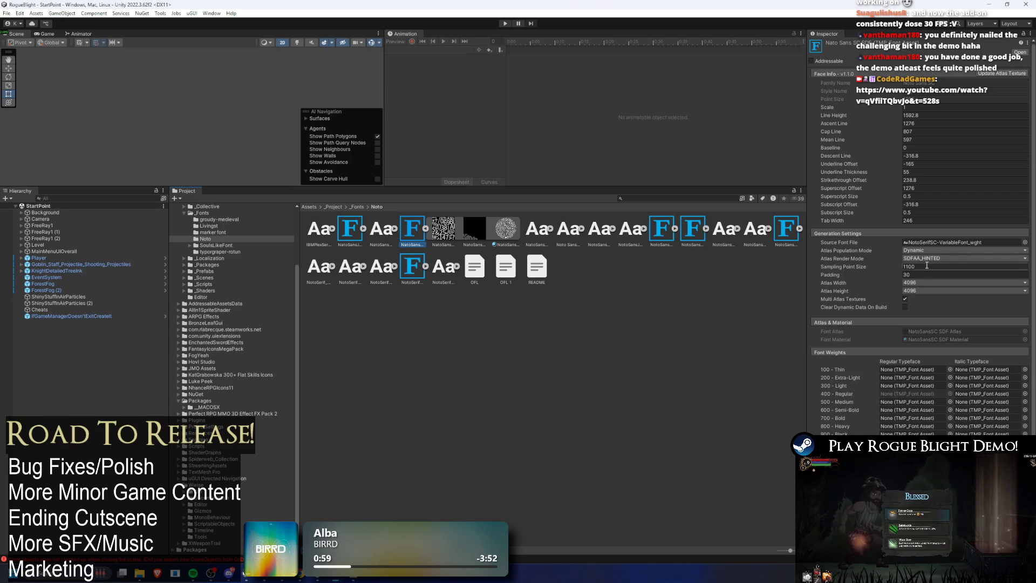
click(929, 265)
text(4379)
click(975, 333)
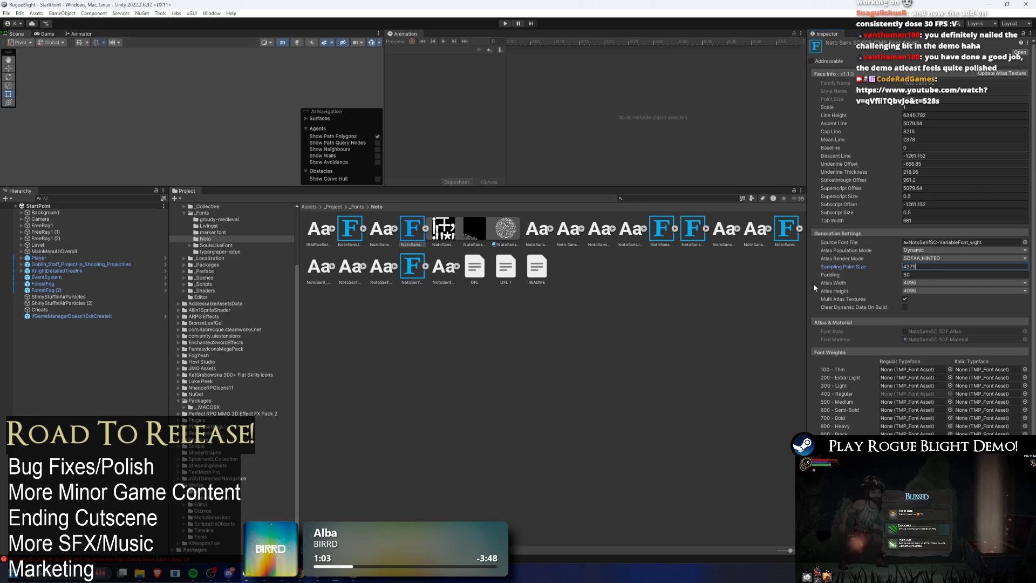
- Apply a 4379 sampling size to NotoSansTC and enter play mode
click(786, 231)
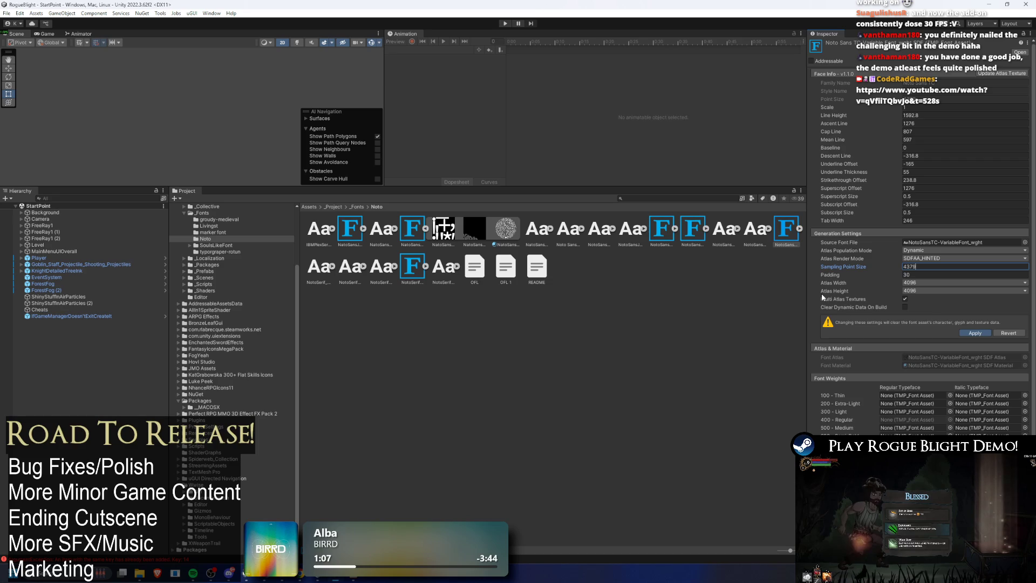
key(Return)
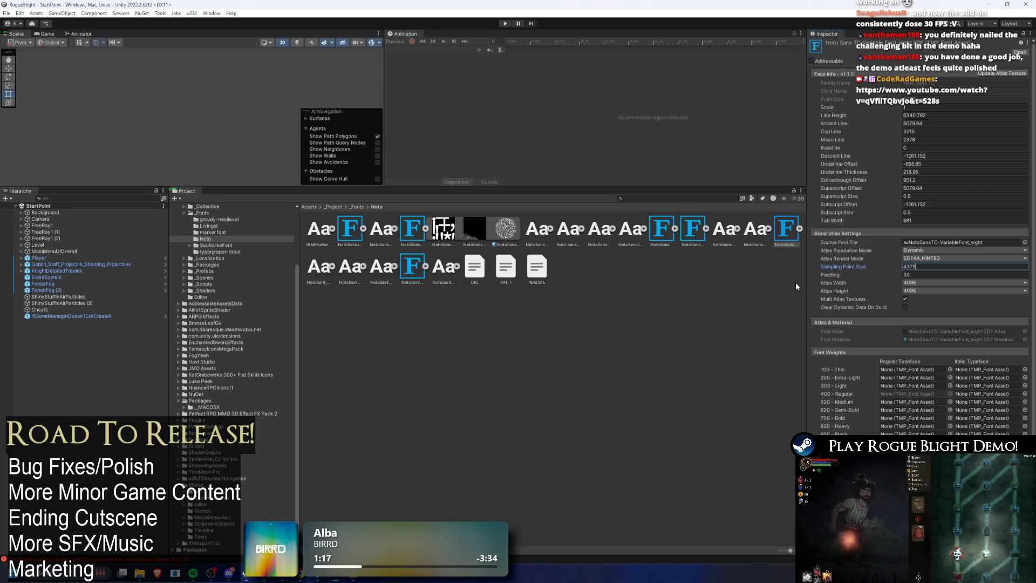
click(505, 23)
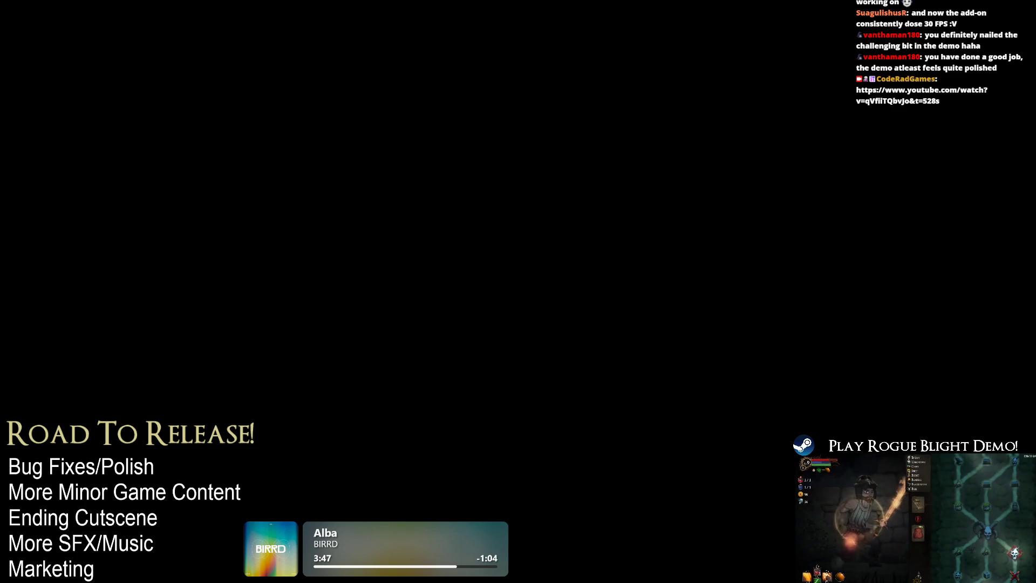
- End the frozen Unity Editor task from Task Manager's Apps list
key(ctrl+shift+Escape)
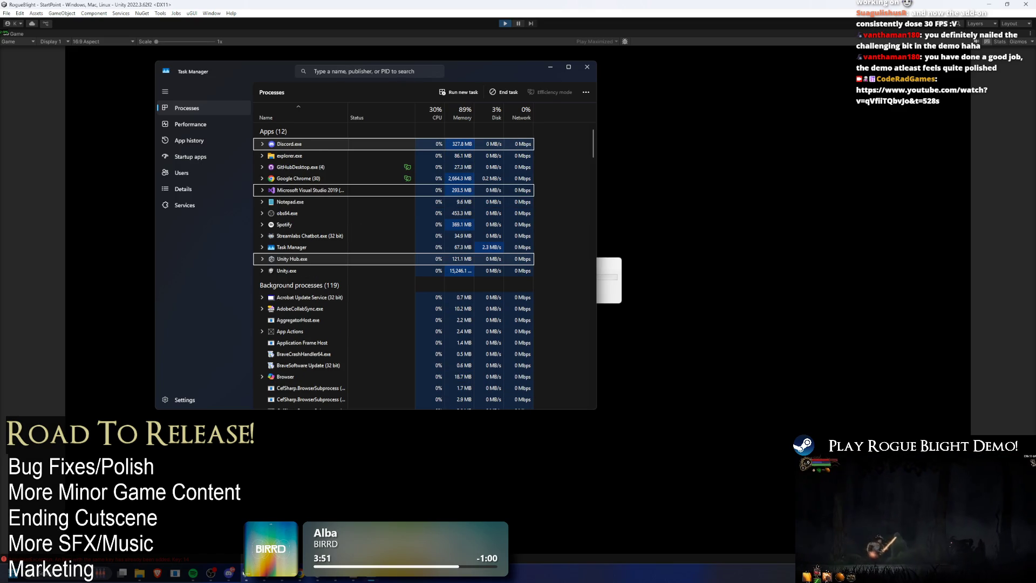
scroll(528, 276, down, 10)
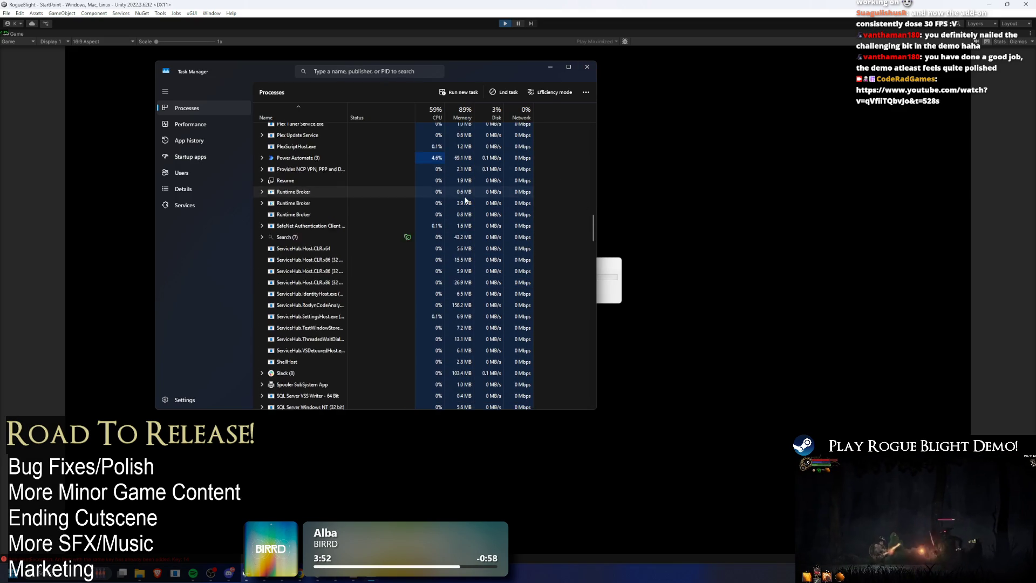
drag(593, 219, 593, 129)
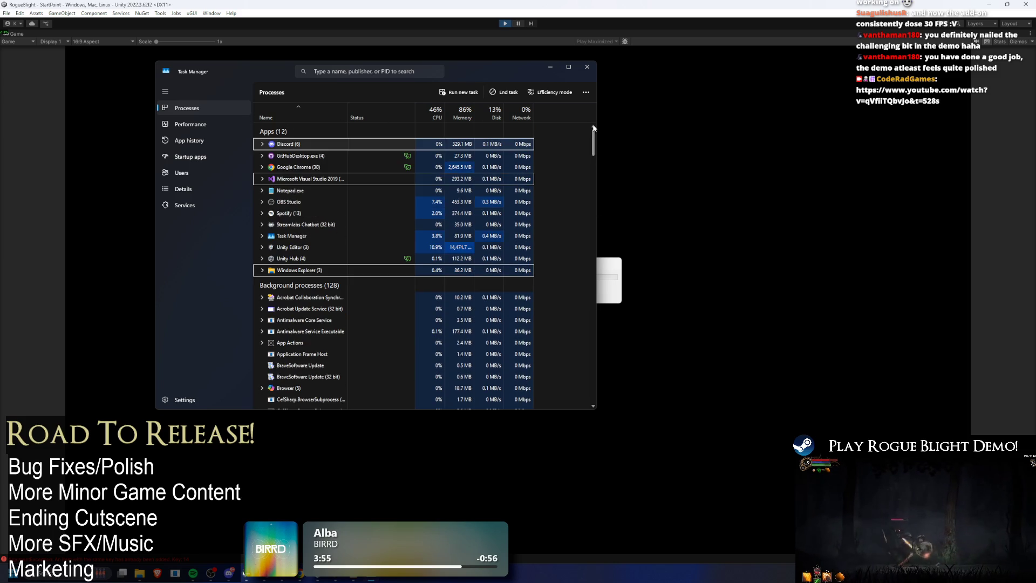
click(313, 248)
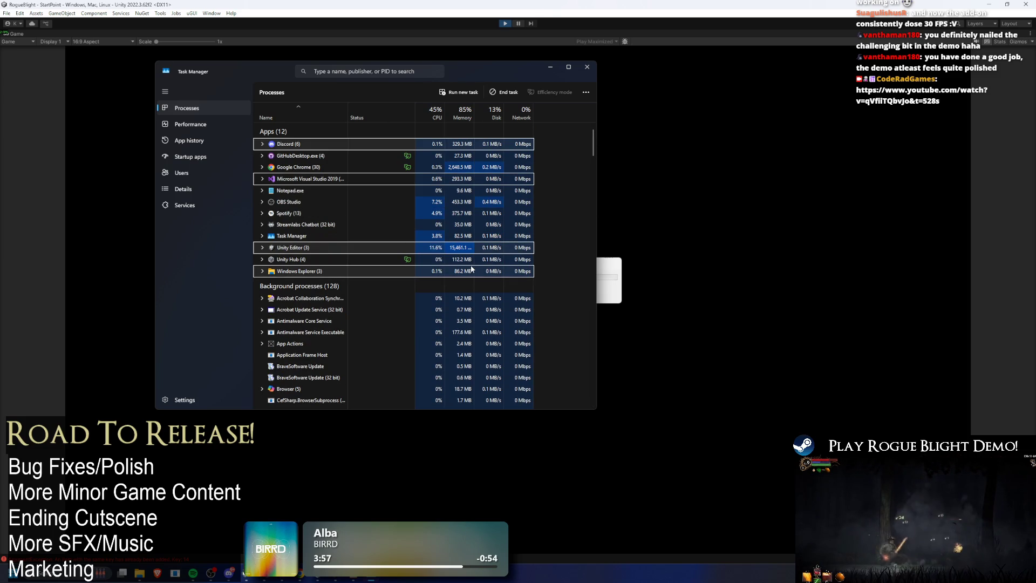
key(Delete)
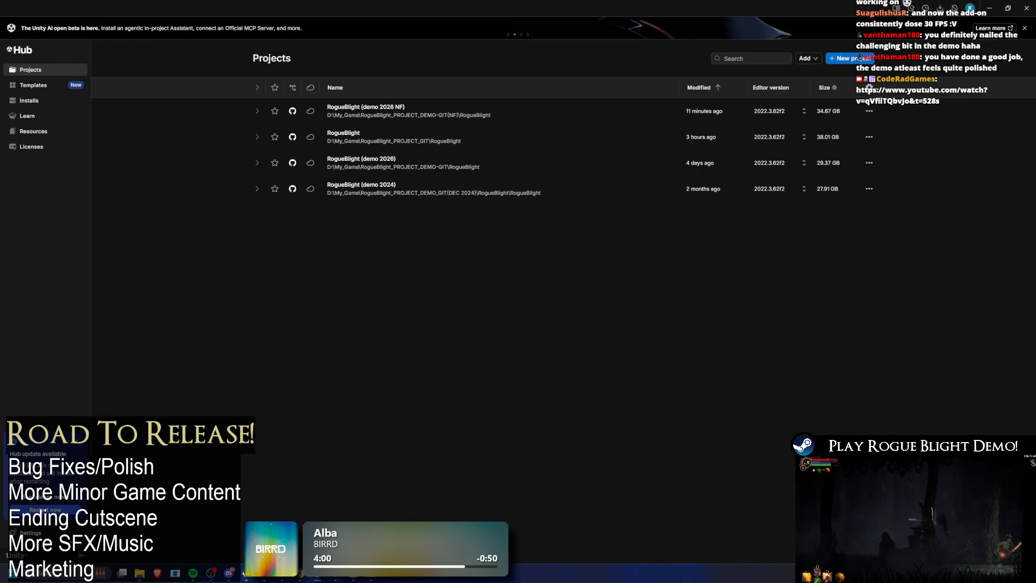
- Open RogueBlight from Unity Hub, then enter play mode once the editor loads
click(391, 139)
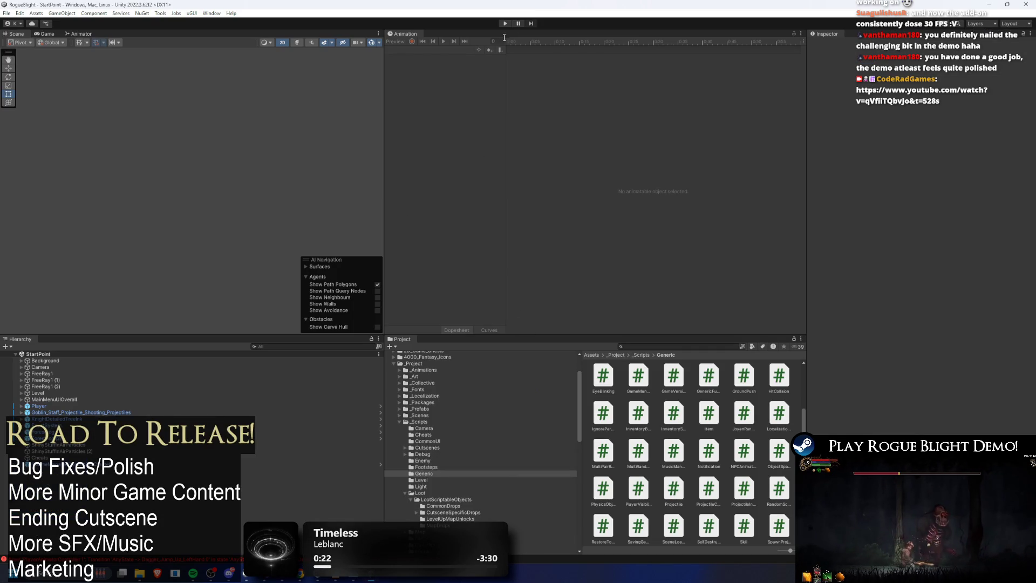
click(507, 25)
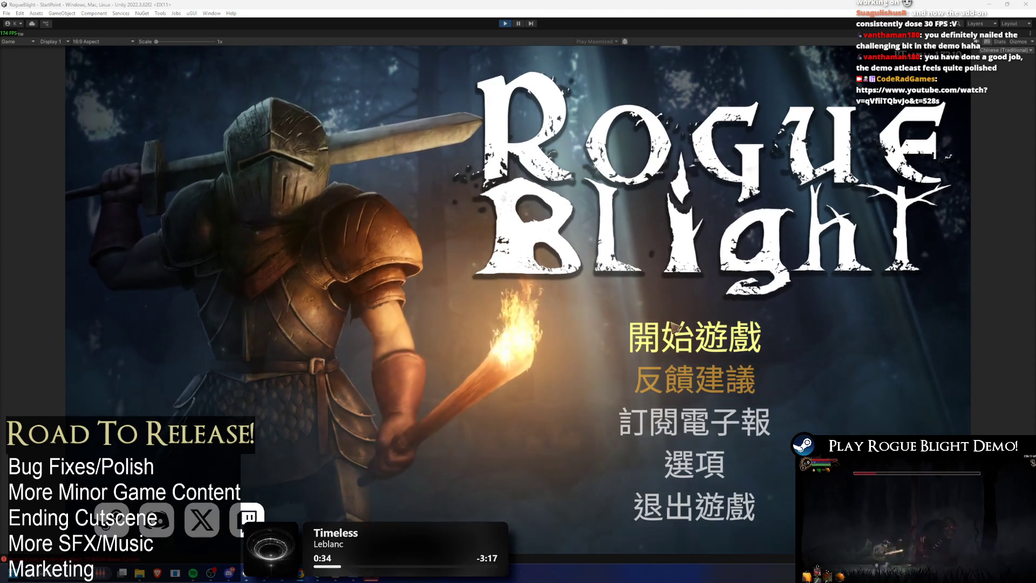
- Load the save, talk to the captain, and pick the status effects option
click(696, 338)
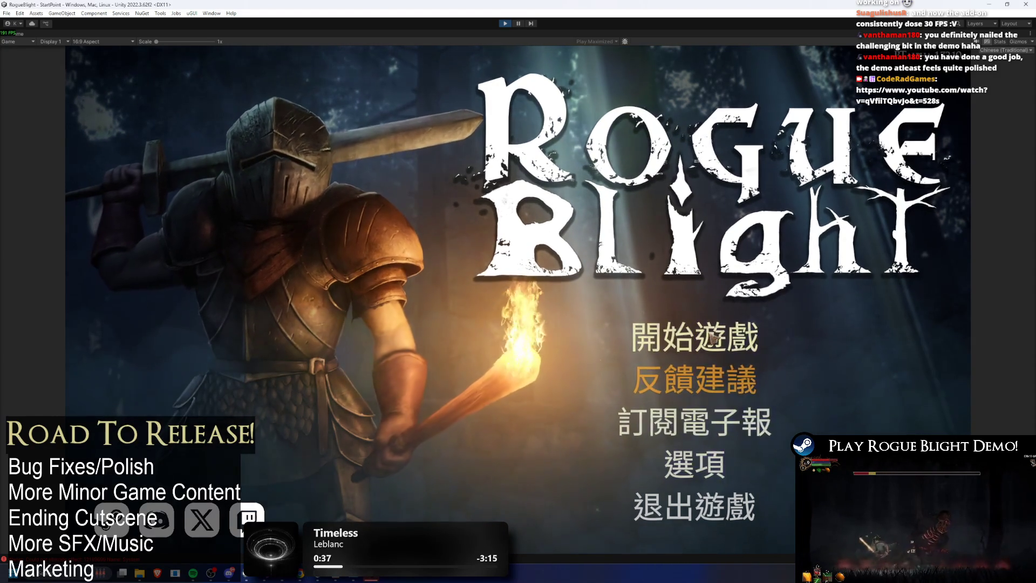
click(726, 304)
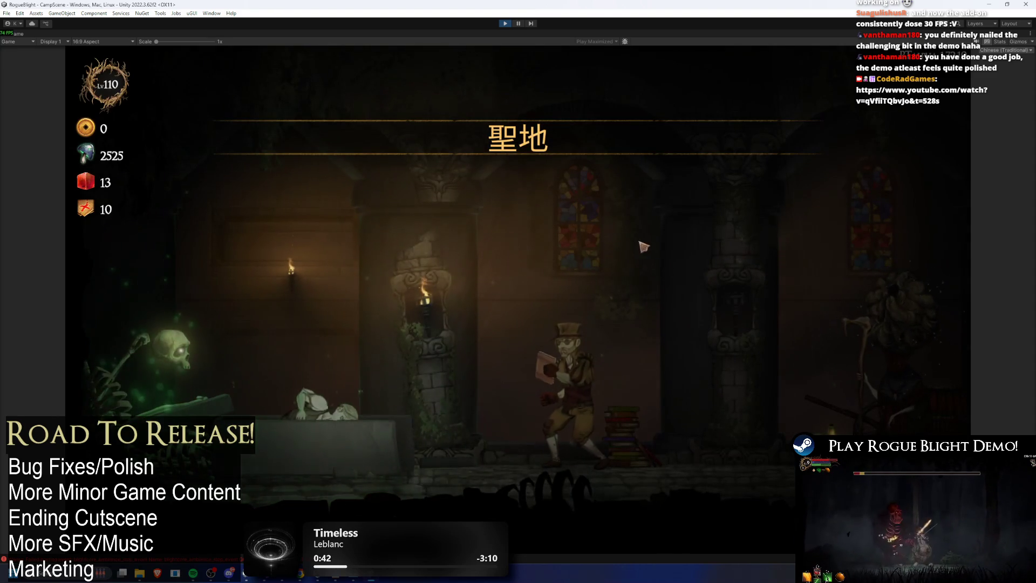
click(601, 292)
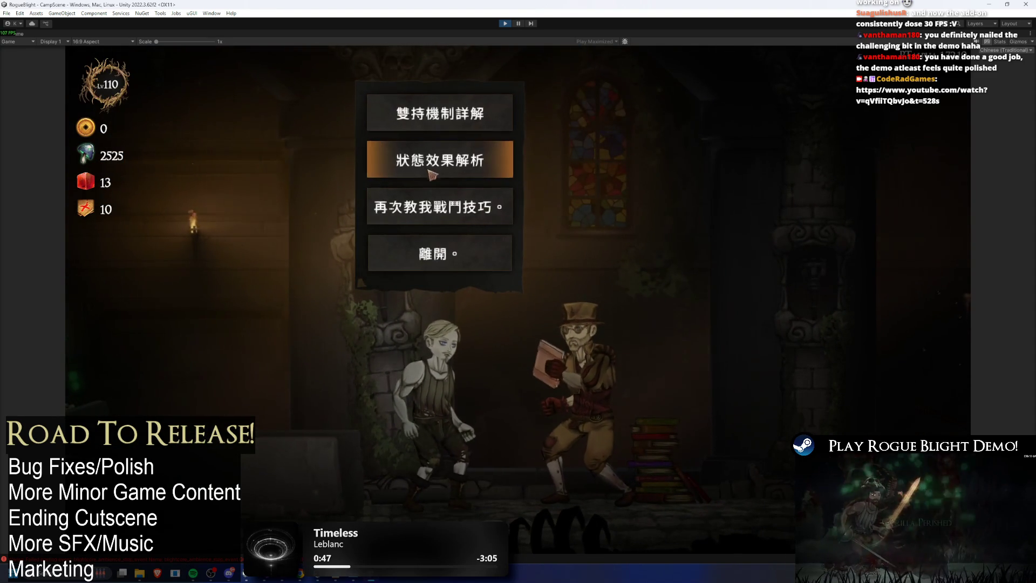
click(448, 168)
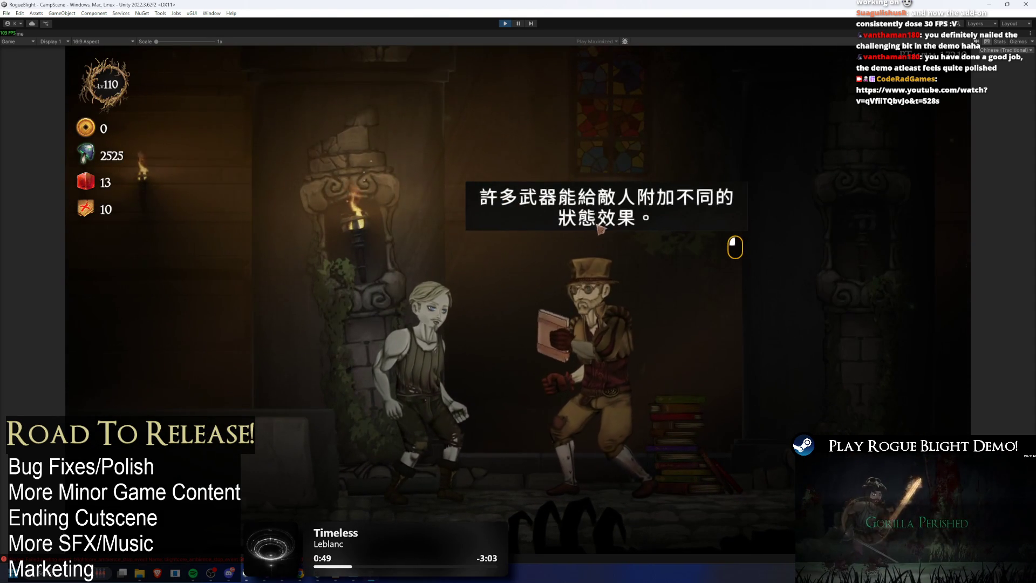
click(635, 251)
click(638, 253)
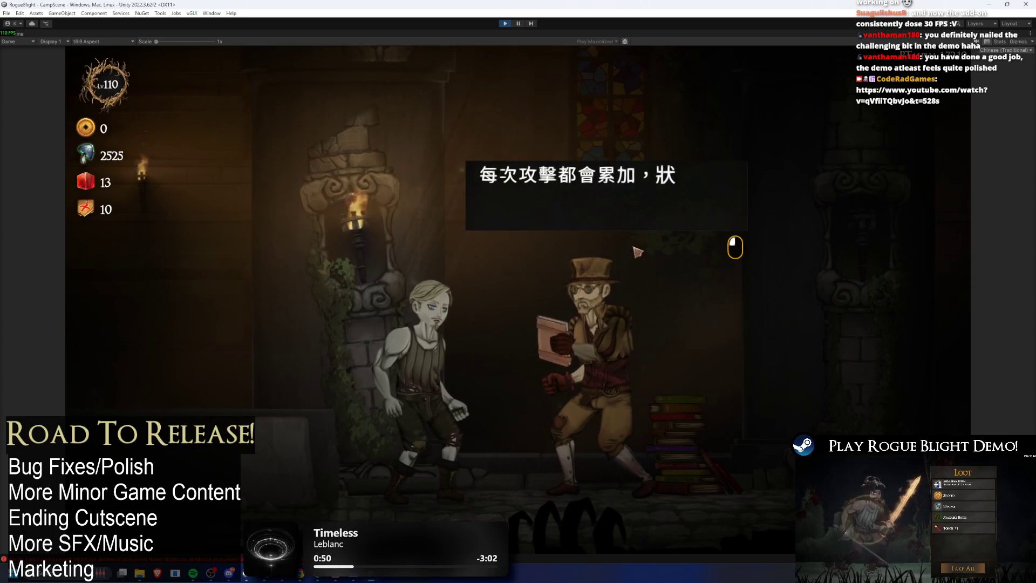
click(642, 258)
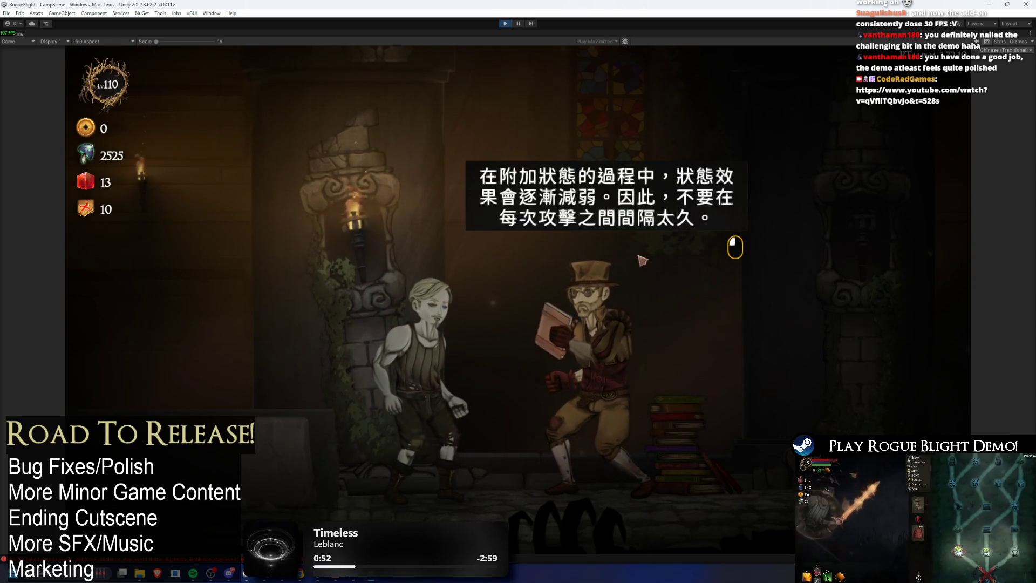
click(643, 260)
- Read the status effects explanation back to the choice menu, then stop play mode
click(485, 180)
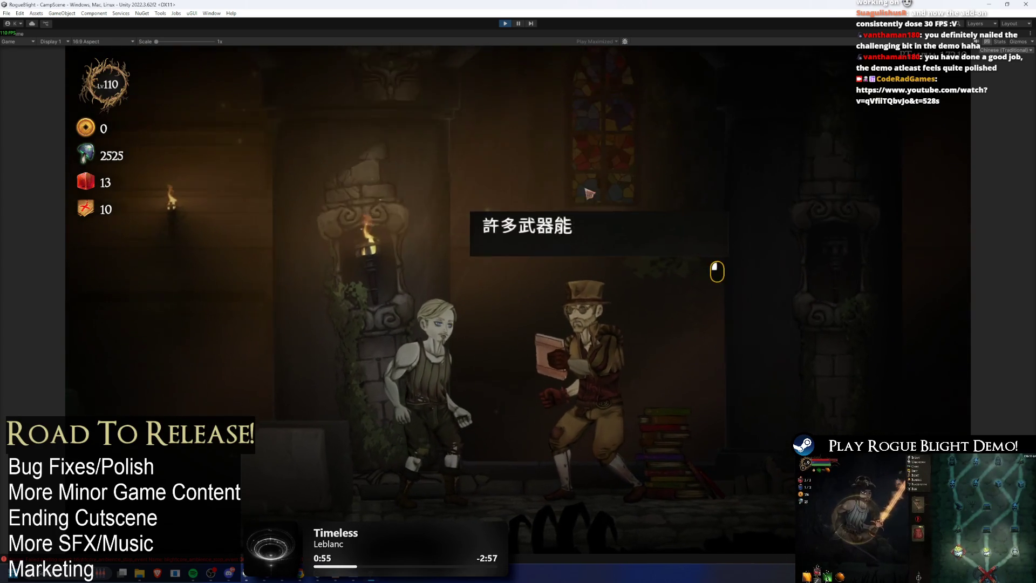
click(625, 200)
click(631, 199)
click(642, 197)
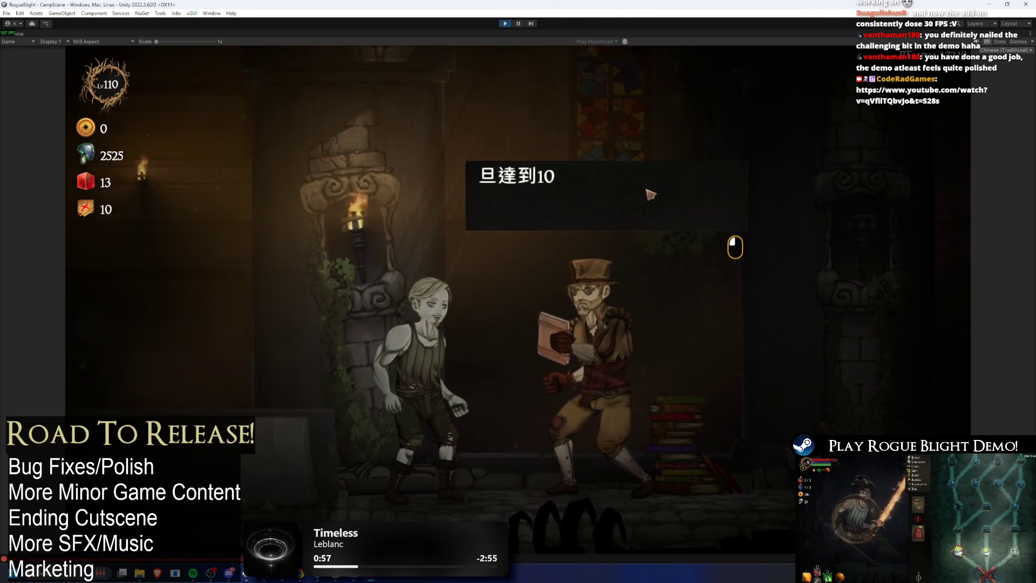
click(836, 292)
click(675, 156)
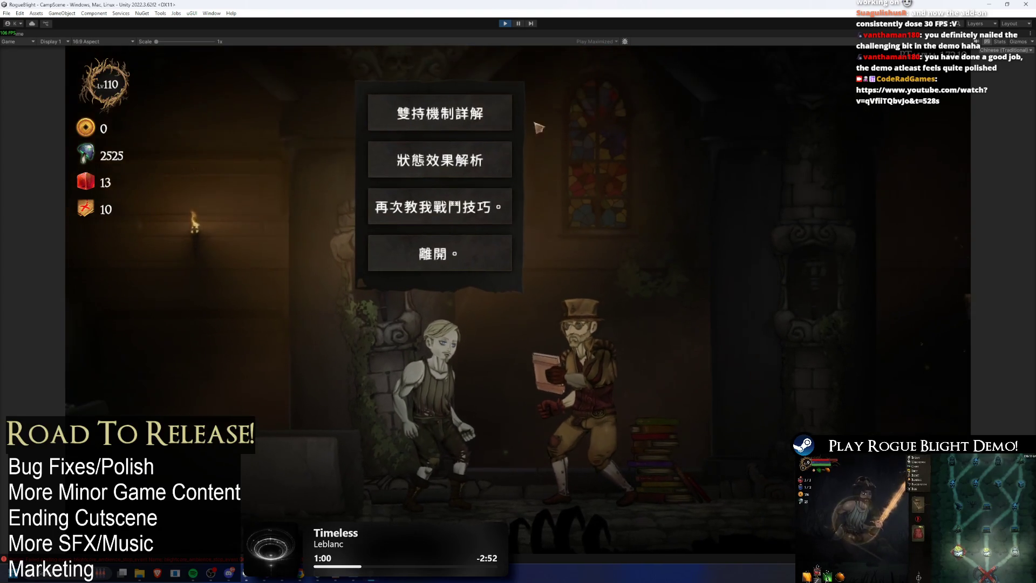
click(506, 23)
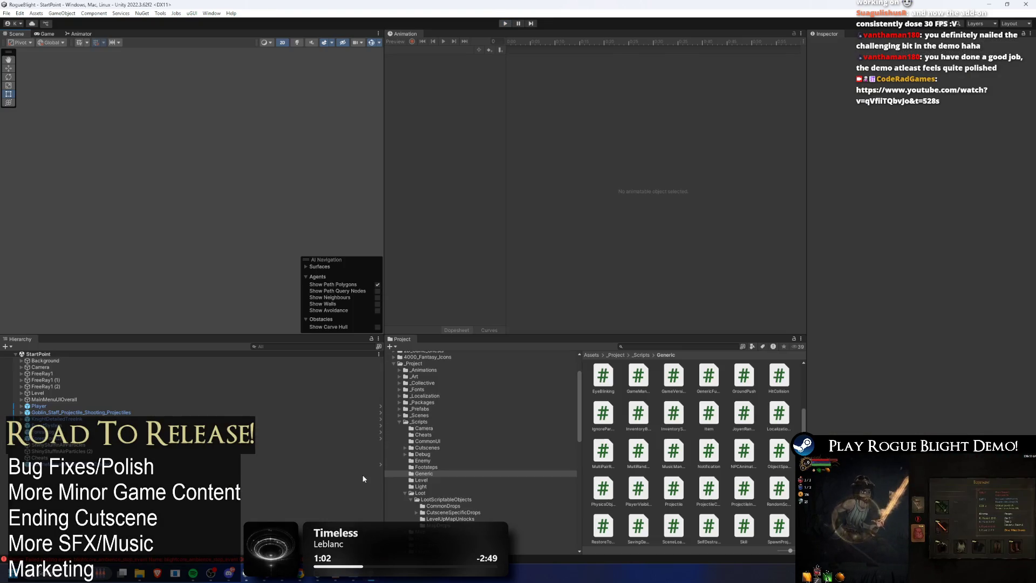
key(super)
- Open Steam from Windows search and launch Rogue Blight Demo
text(steam)
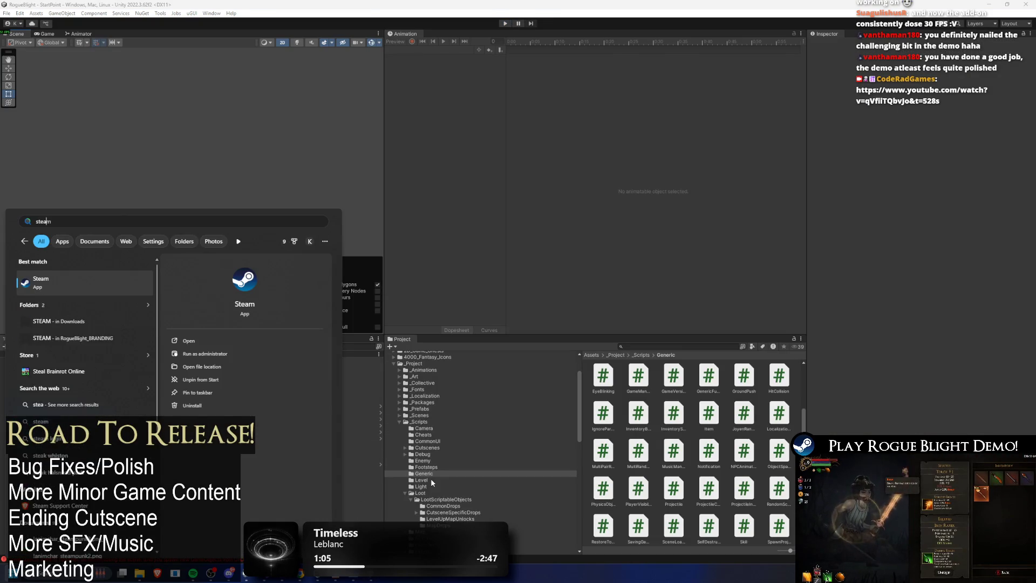
key(Return)
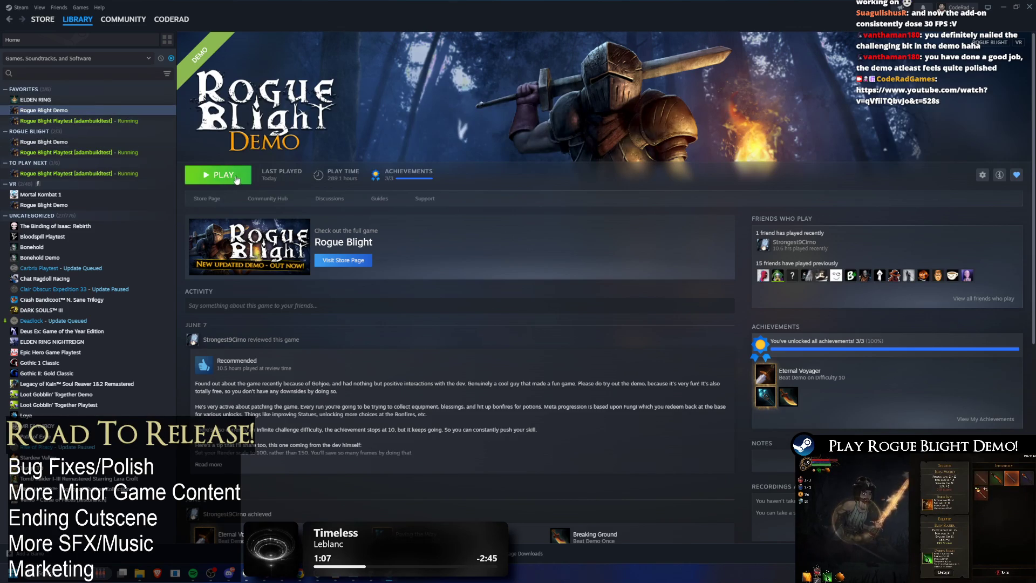
click(218, 174)
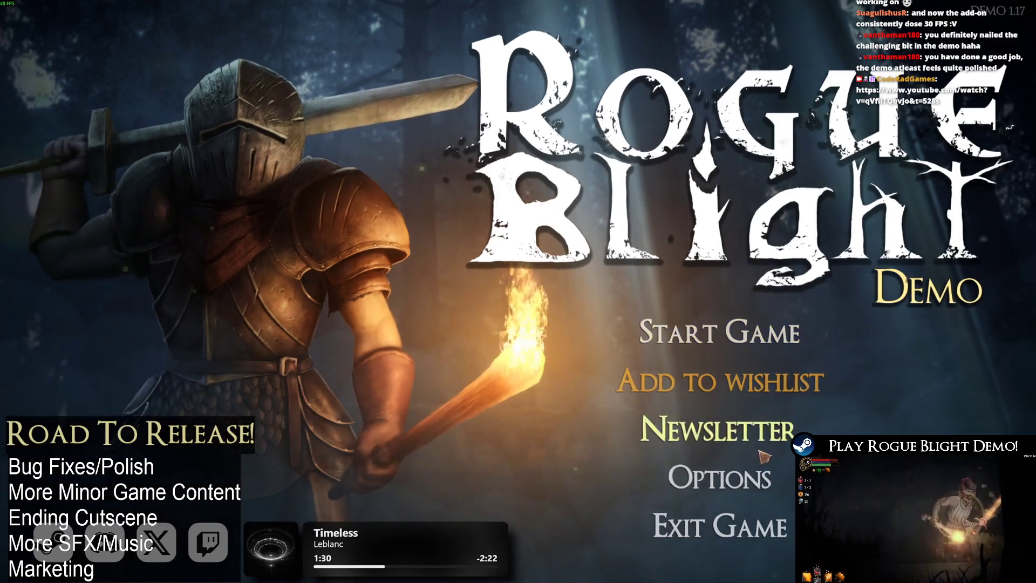
- Switch the game language to 繁體中文 in Options and return to the main menu
click(721, 476)
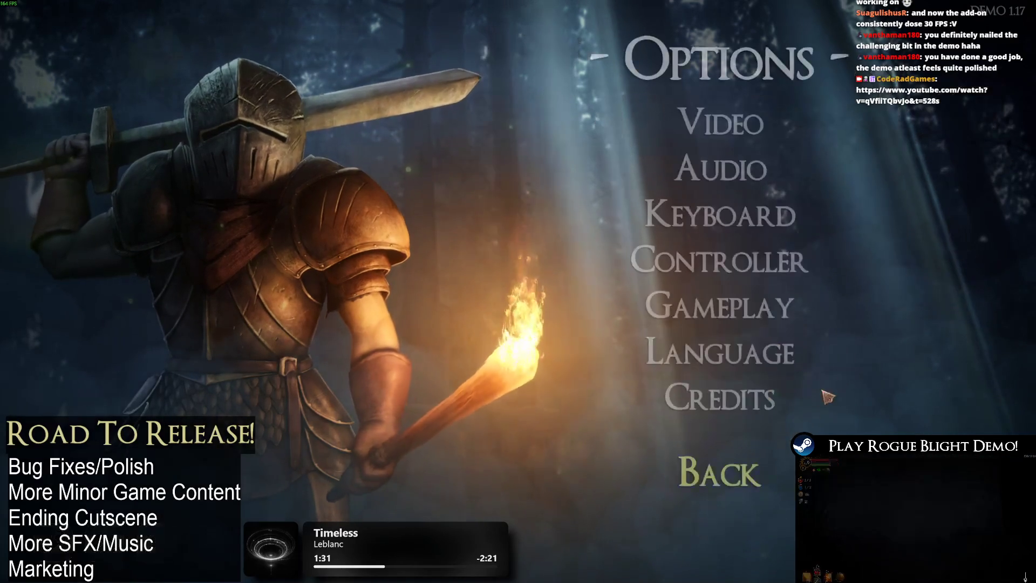
click(720, 353)
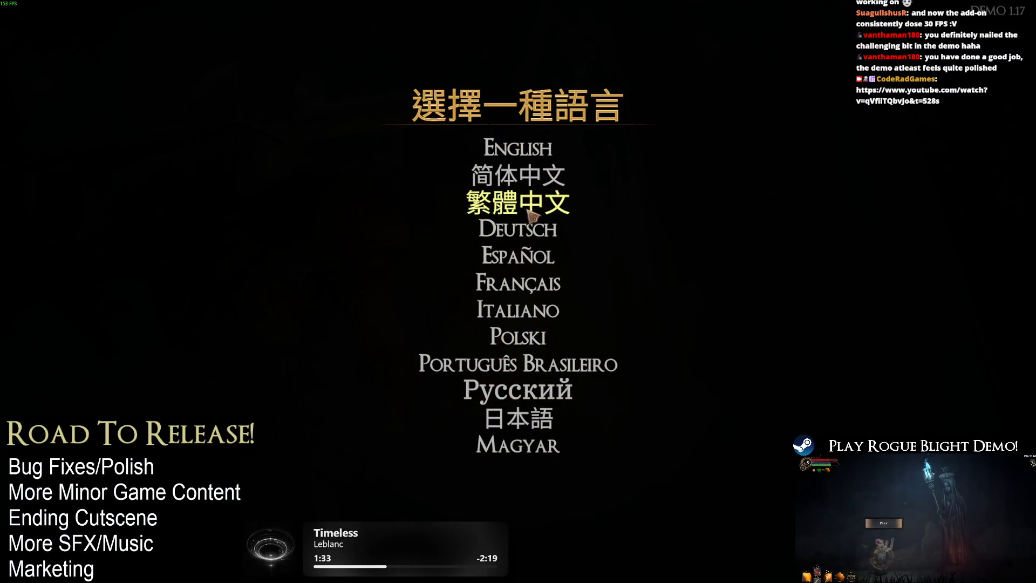
click(518, 201)
click(721, 475)
- Load the first save slot and abandon the challenge to return to the hub
click(721, 324)
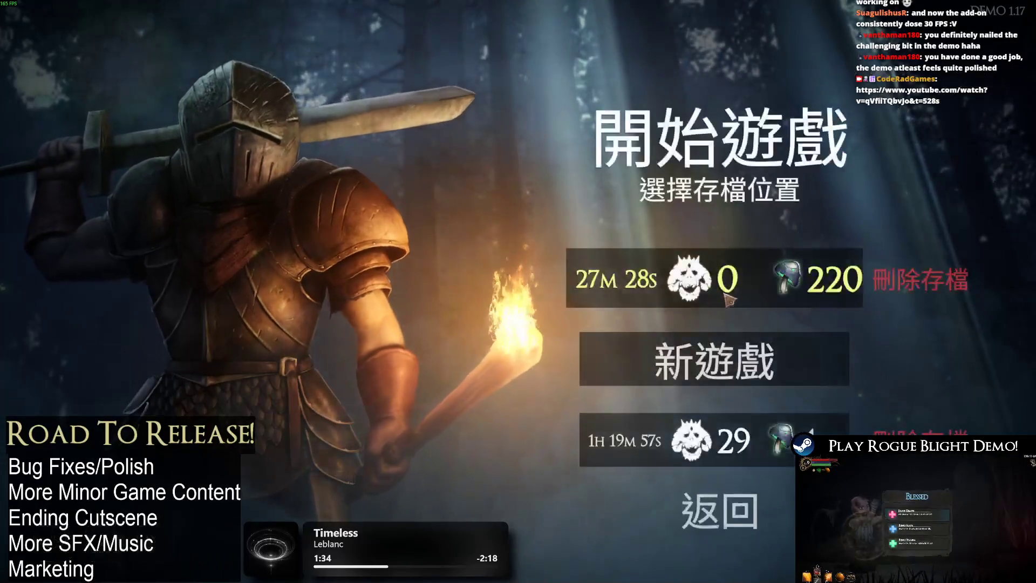
click(723, 289)
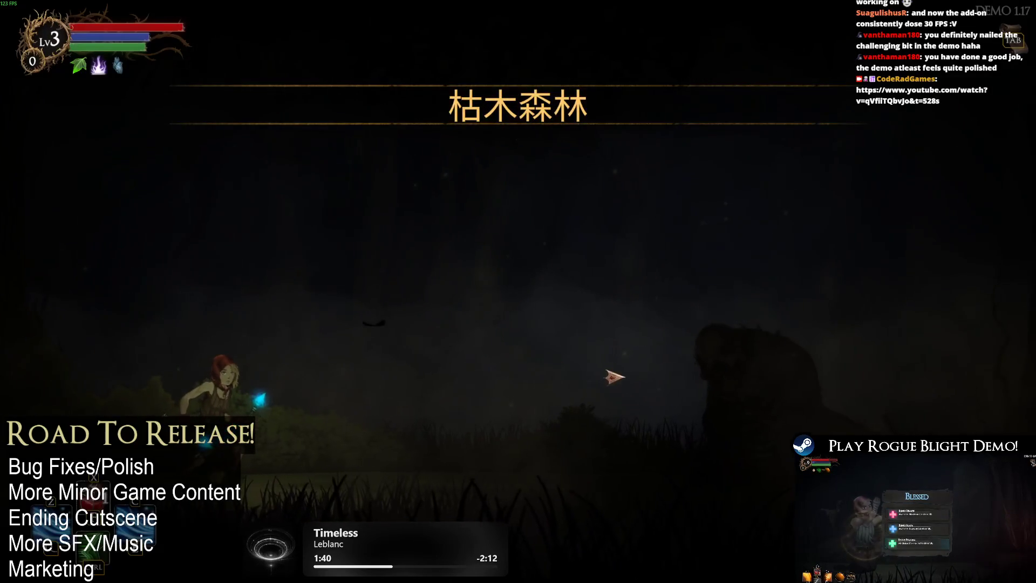
key(Escape)
click(549, 302)
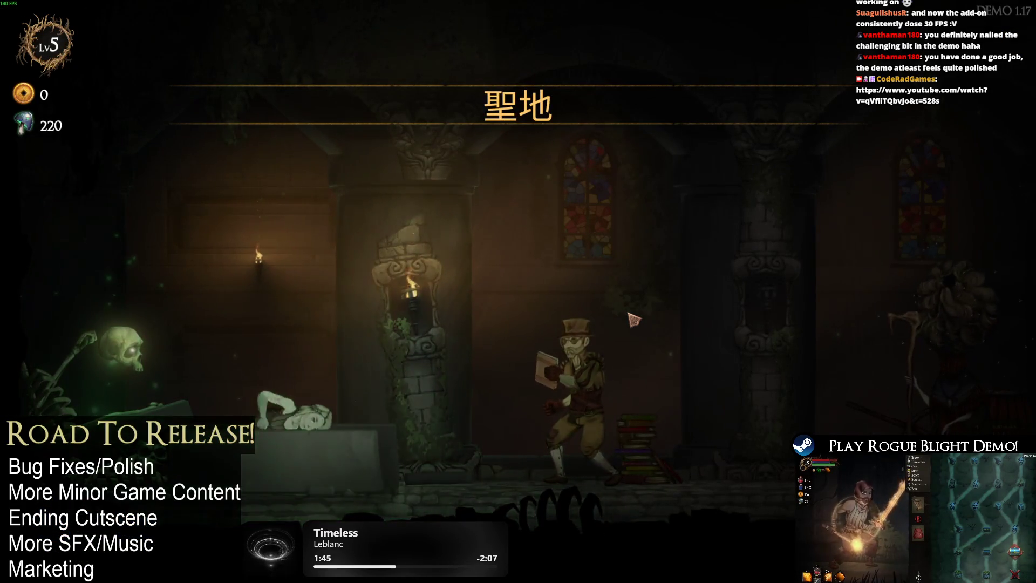
- Talk to 隊長 through his greeting and question, leave the conversation, and switch away from the game
key(e)
key(Escape)
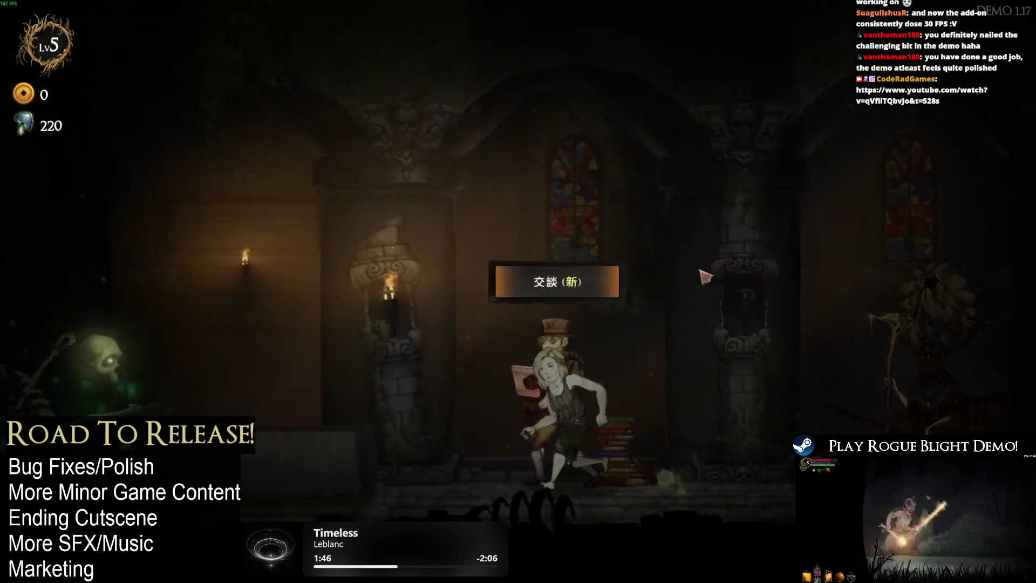
click(603, 289)
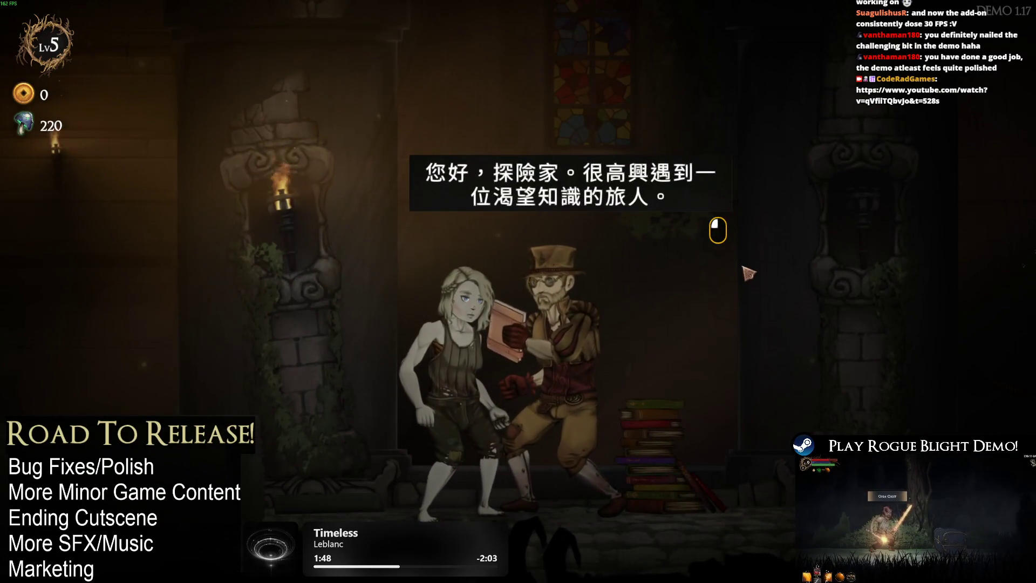
click(753, 300)
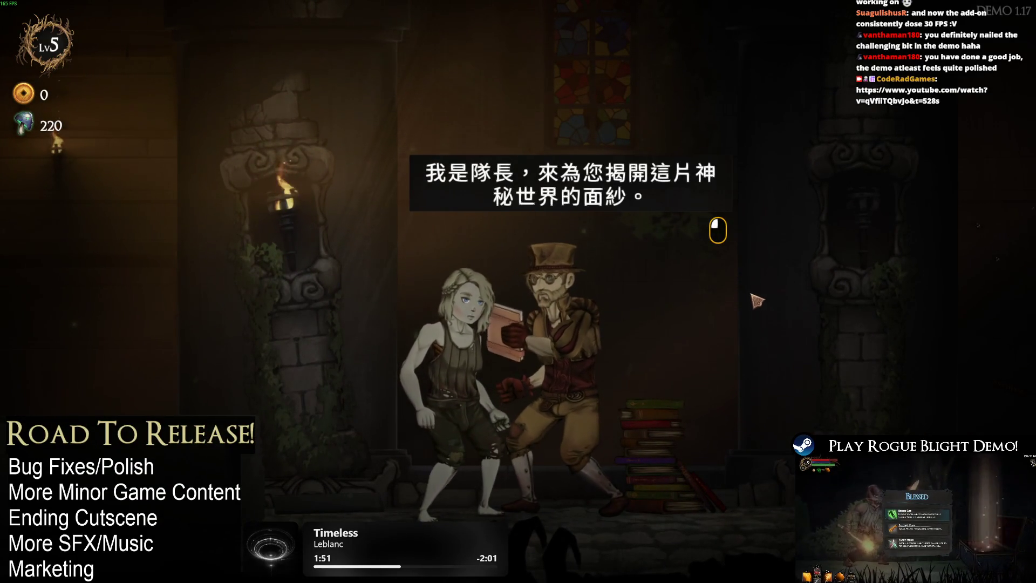
click(743, 300)
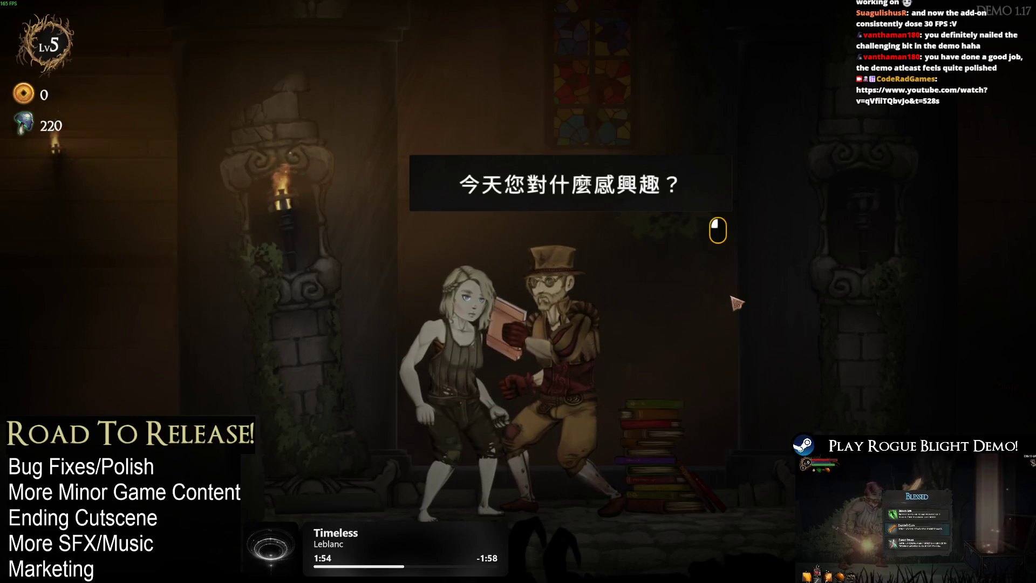
click(737, 302)
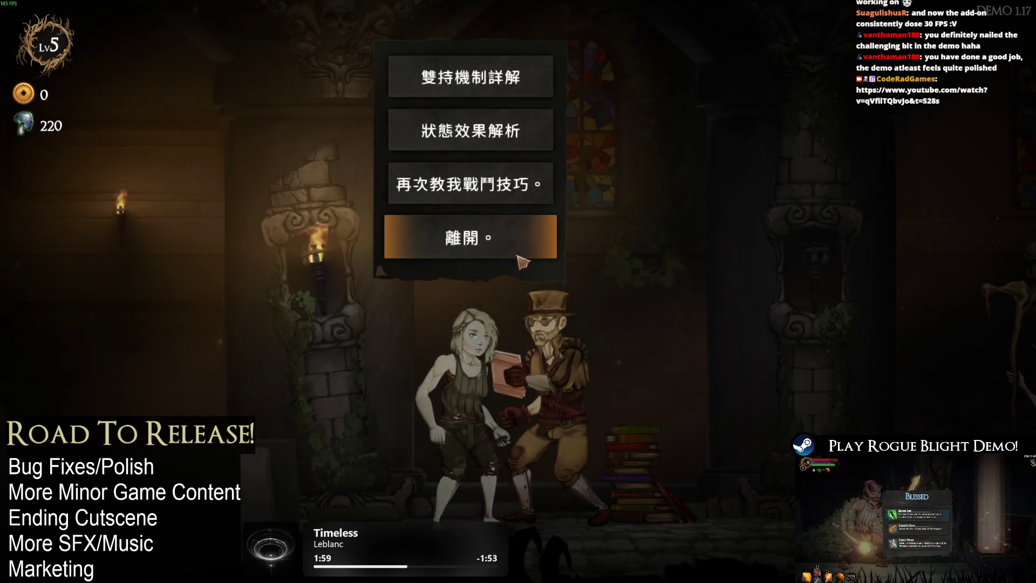
click(523, 263)
click(769, 362)
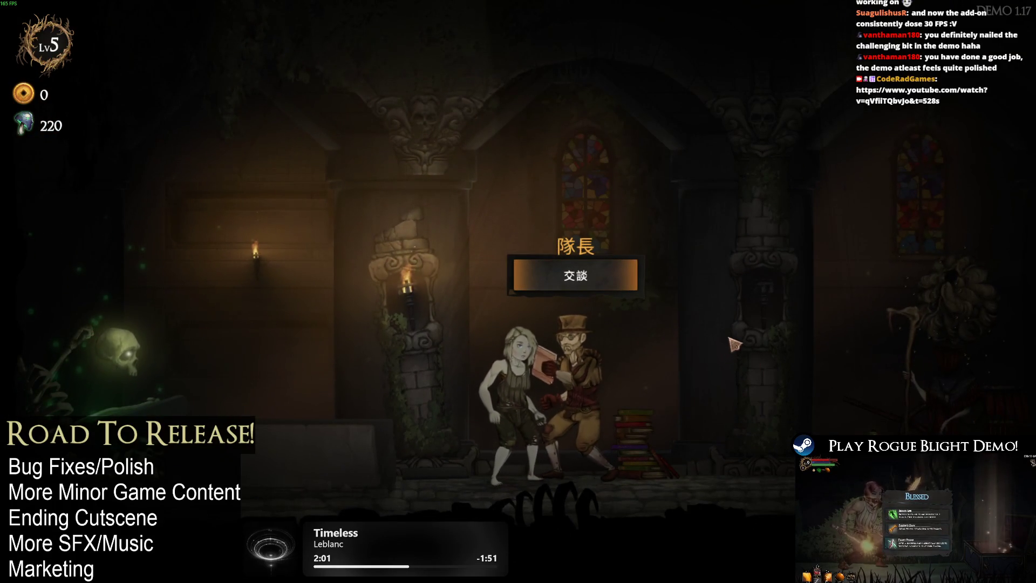
key(alt+Tab)
key(alt+Tab)
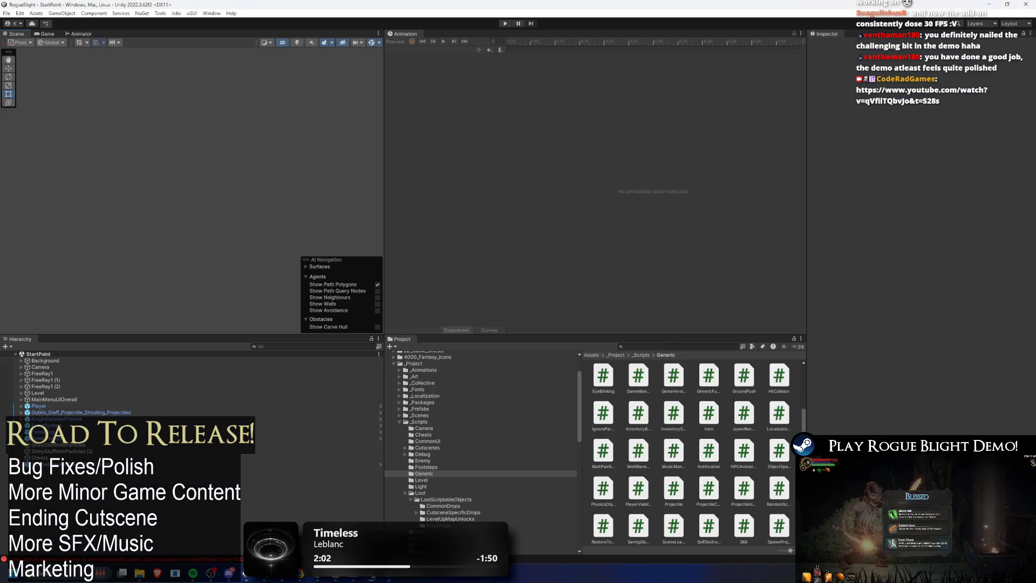
- Enter play mode, start from 開始遊戲, and talk to the captain in the 聖地 hub
click(506, 23)
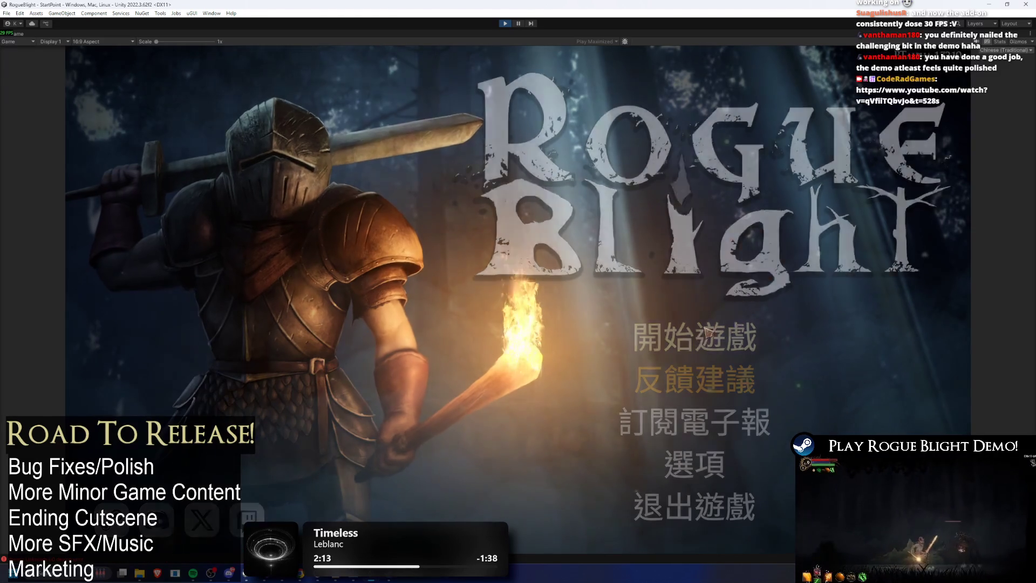
click(709, 330)
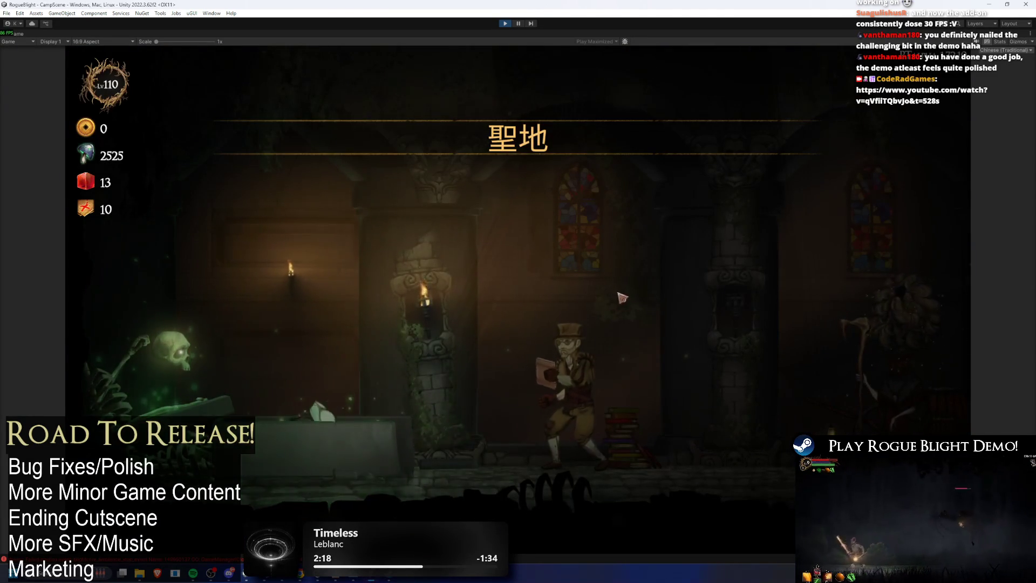
click(569, 294)
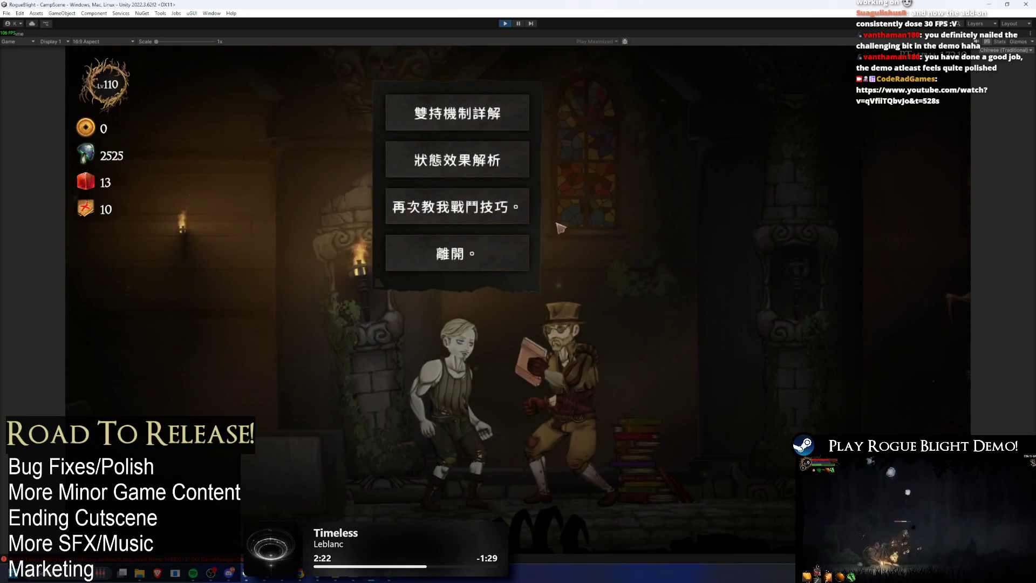
- Read 狀態效果解析, then browse the captain's upgrade tabs including 數值與防禦 and 屬性調整
click(457, 159)
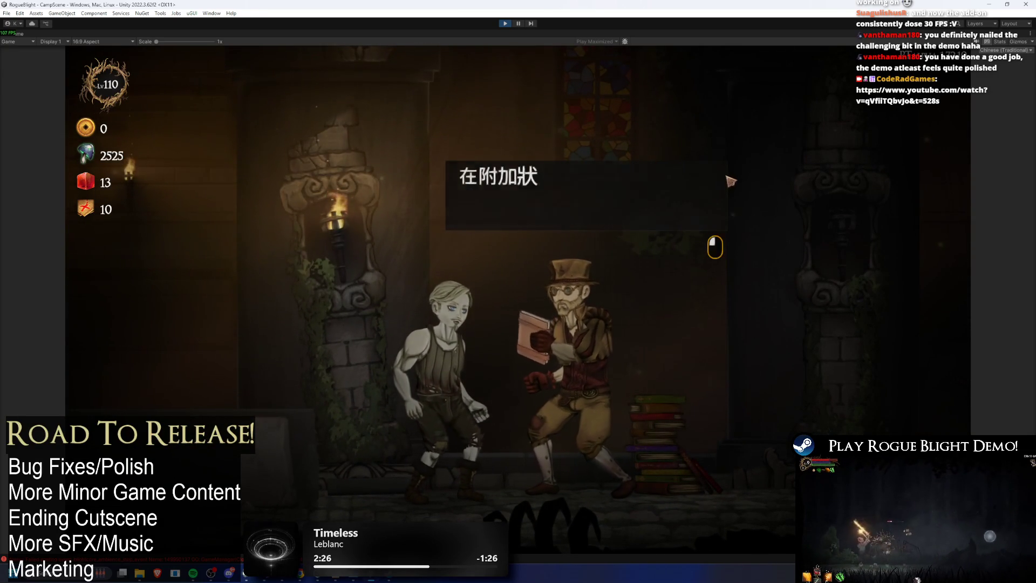
click(546, 268)
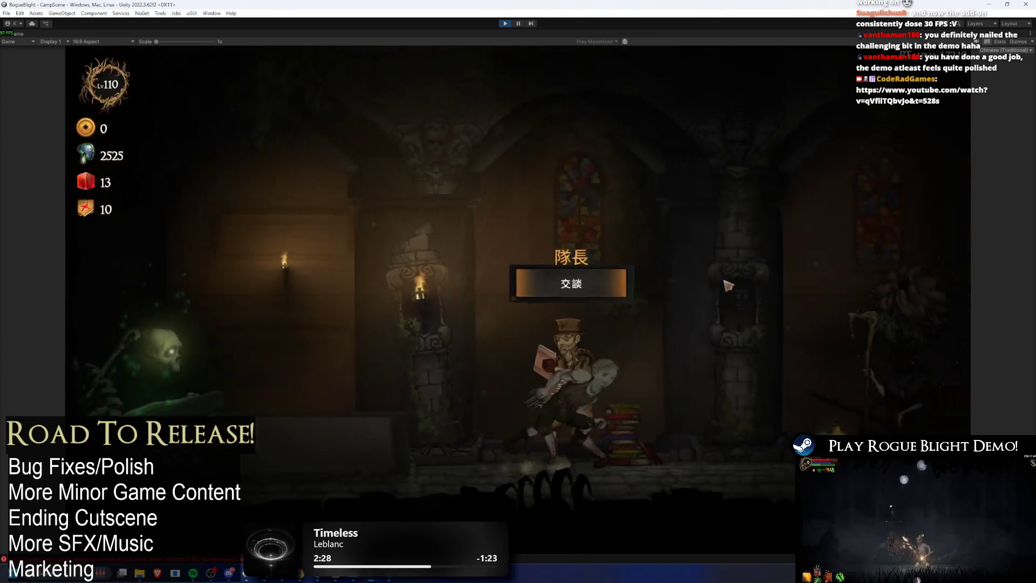
key(e)
click(540, 203)
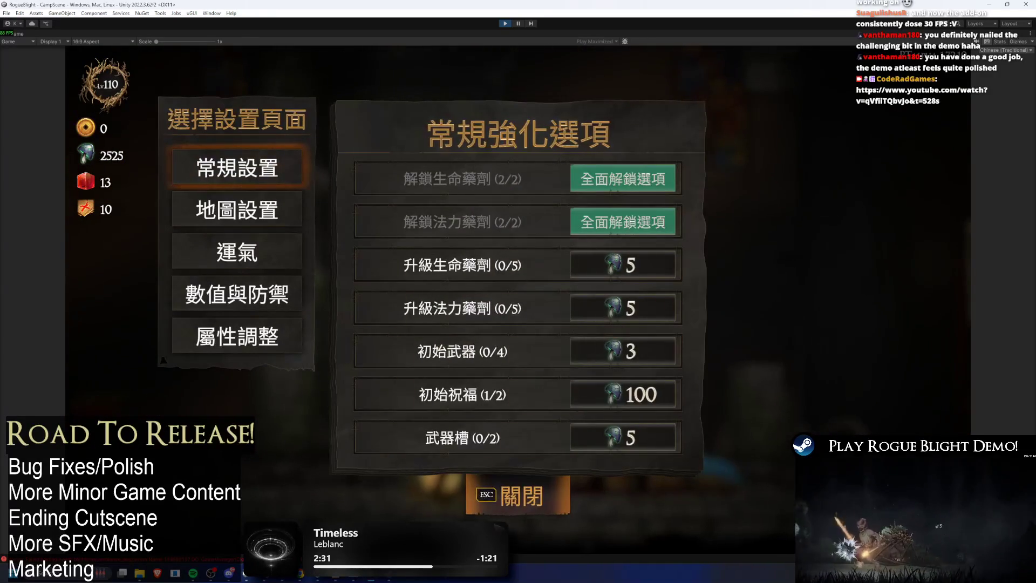
click(238, 209)
click(237, 253)
click(238, 294)
click(272, 345)
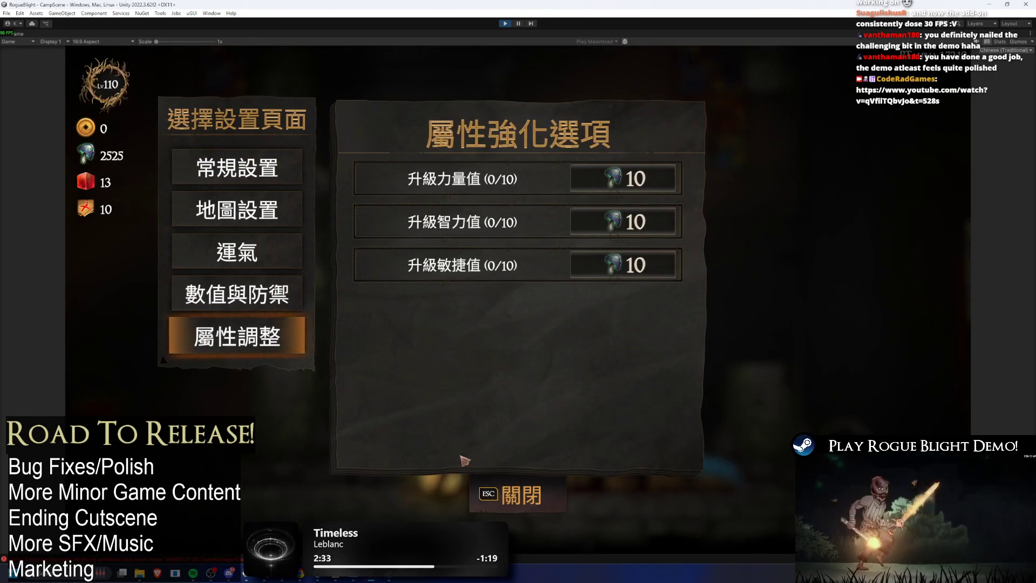
key(Escape)
- Open the blacksmith's starting-equipment panel and check the head, chest, gloves, legs and feet lists
click(408, 239)
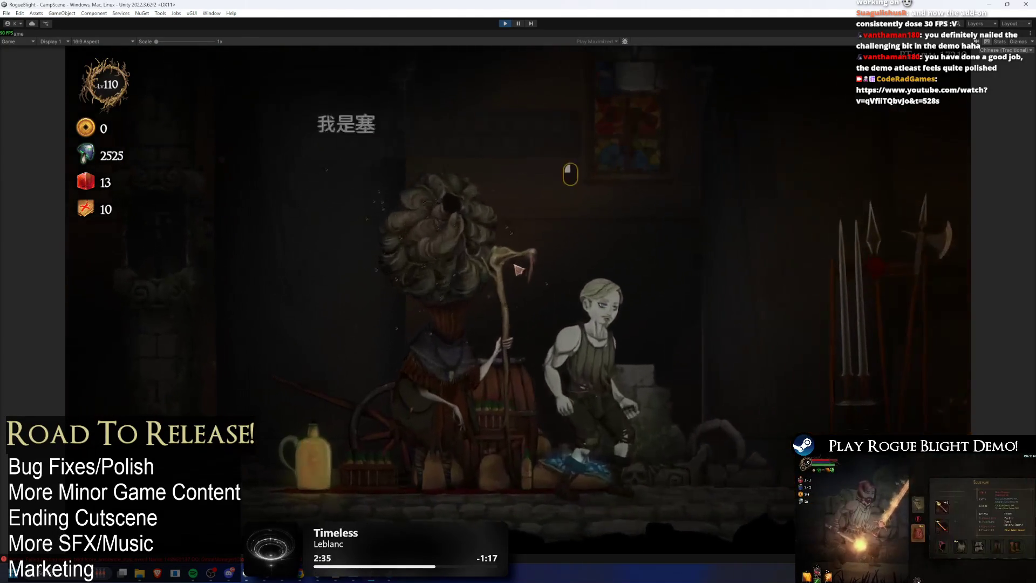
key(d)
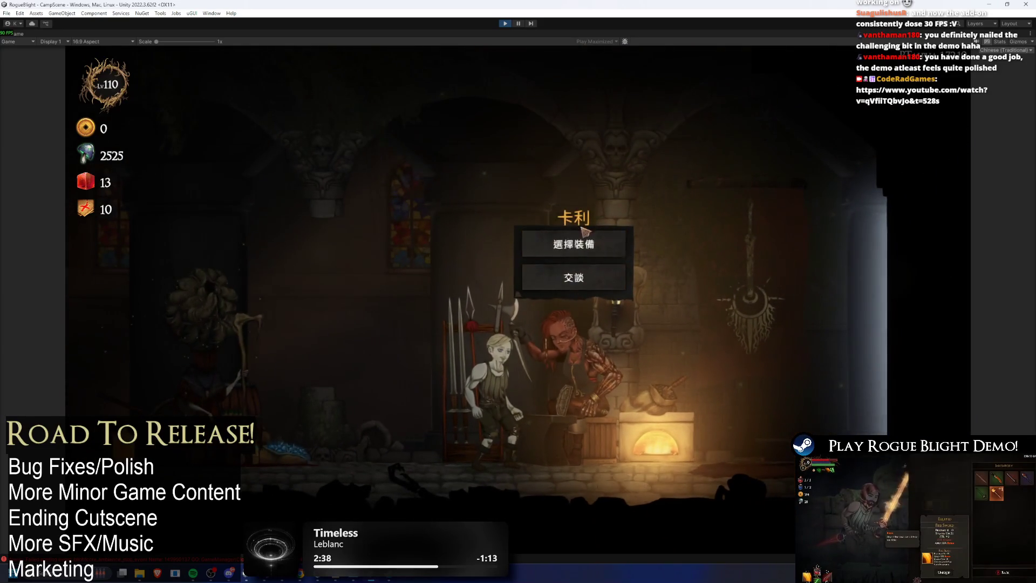
click(574, 243)
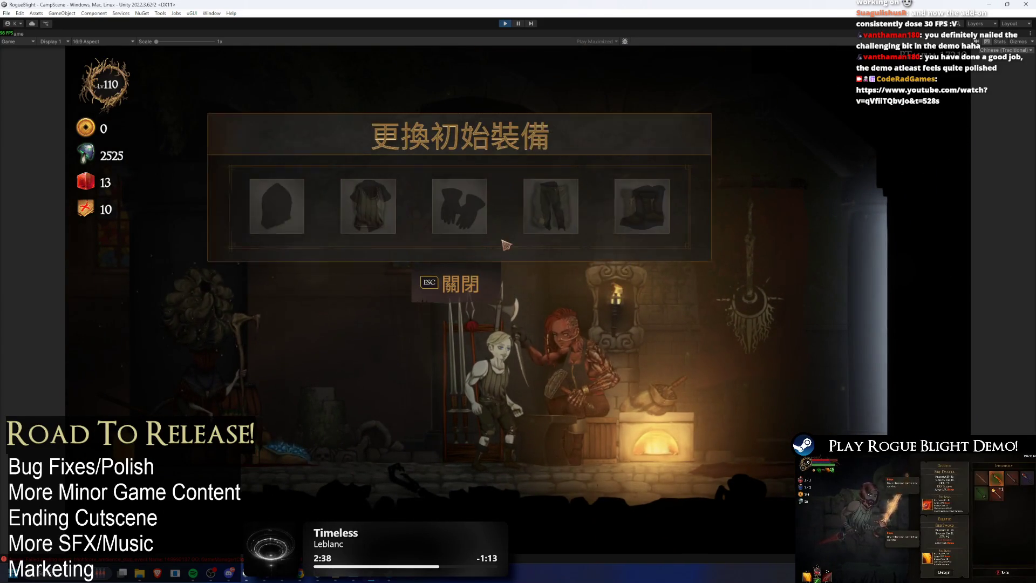
click(269, 205)
key(Escape)
click(367, 233)
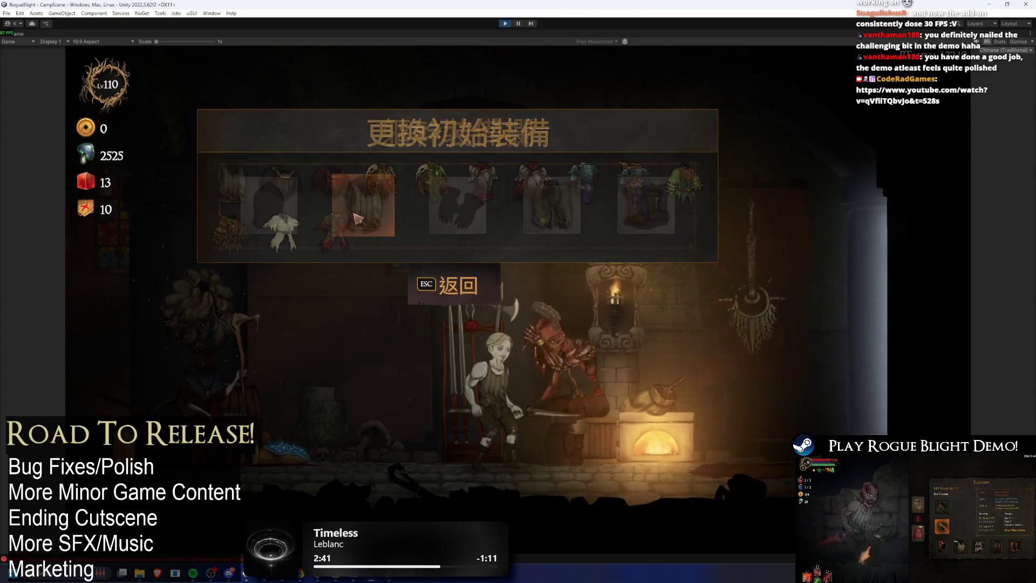
key(Escape)
click(480, 288)
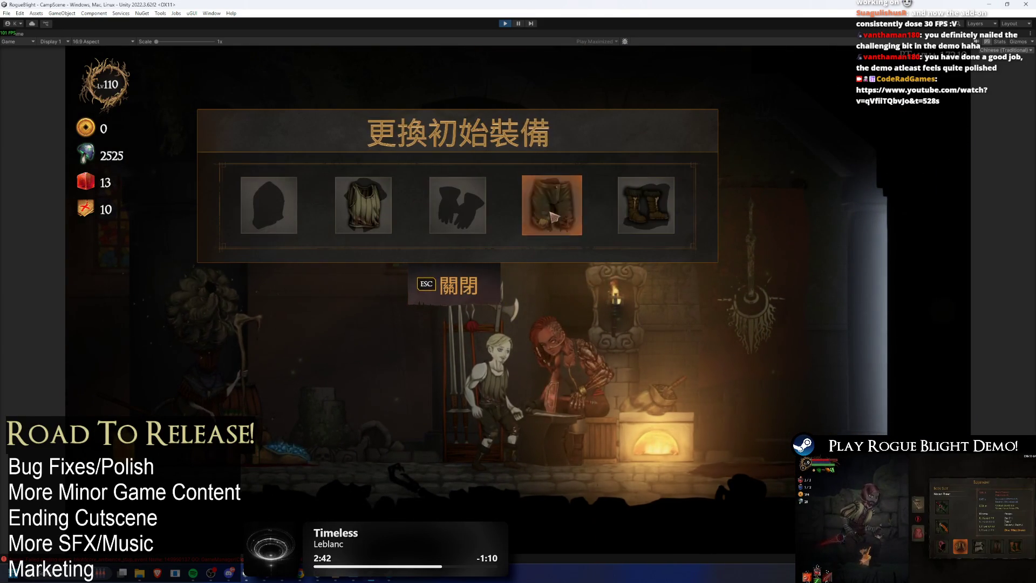
click(473, 298)
click(646, 205)
key(Escape)
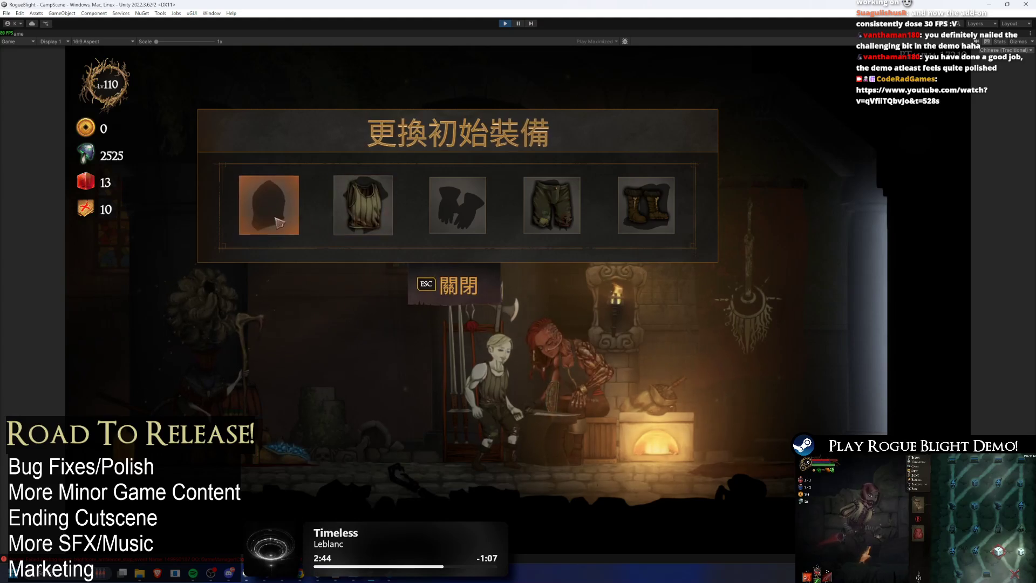
- Read item details in the head, torso, hands and feet lists, then close the blacksmith's menus
click(289, 216)
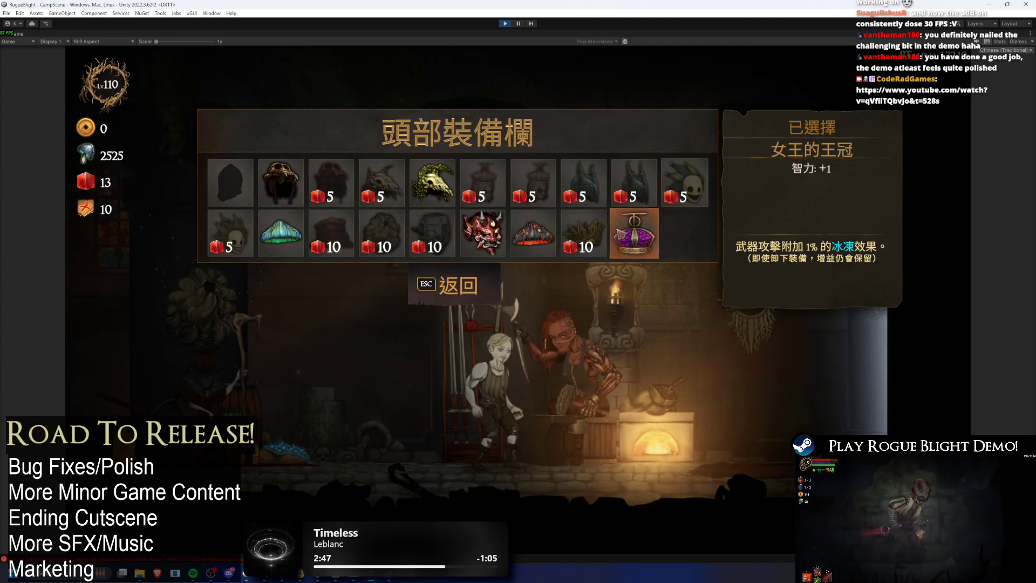
click(431, 302)
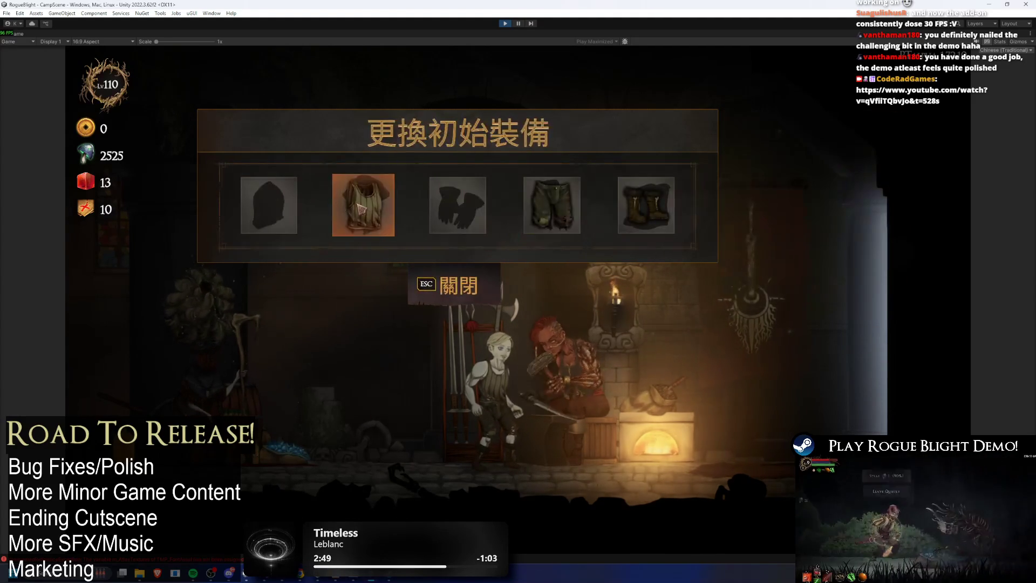
click(352, 212)
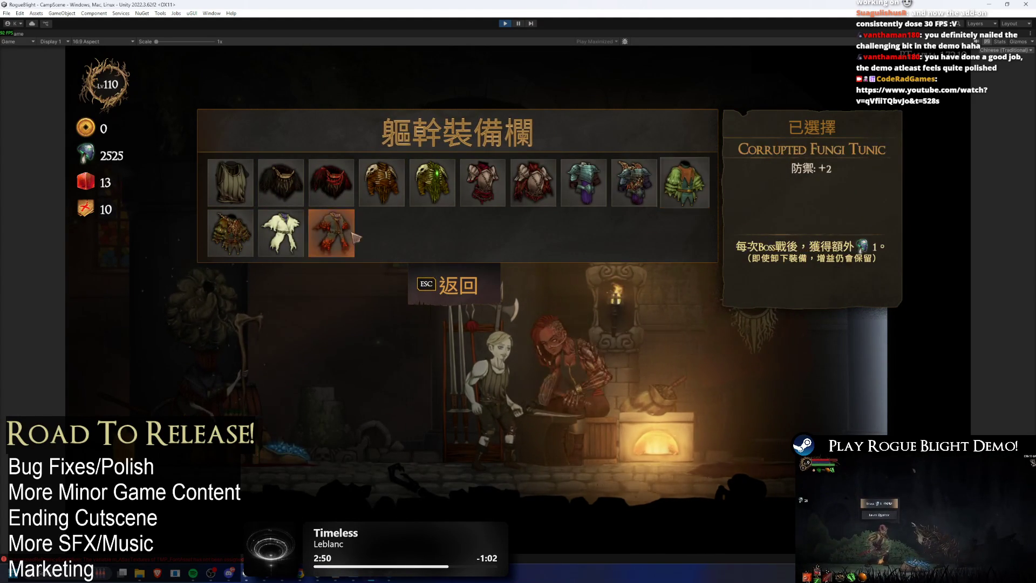
click(448, 285)
click(458, 208)
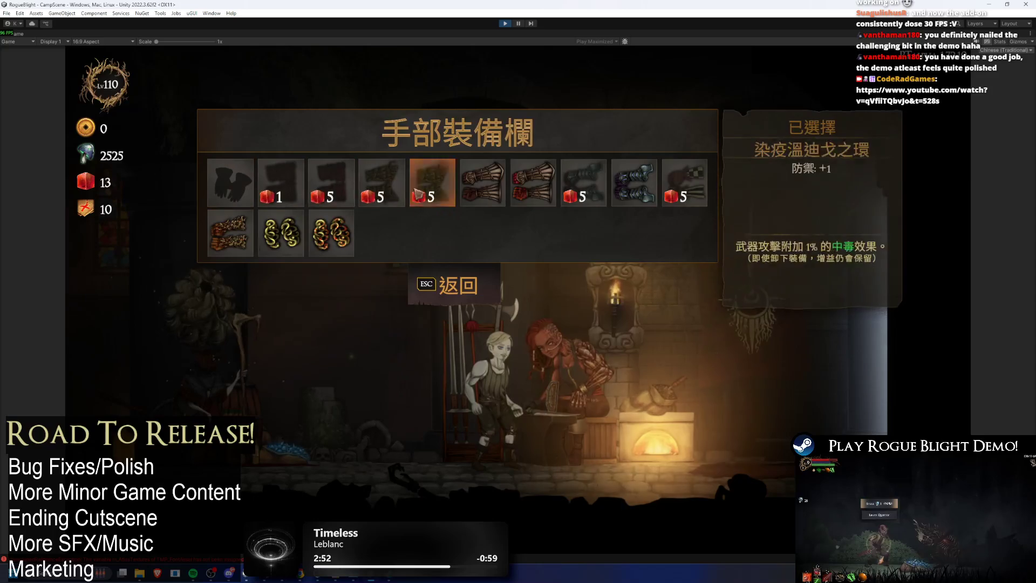
click(459, 287)
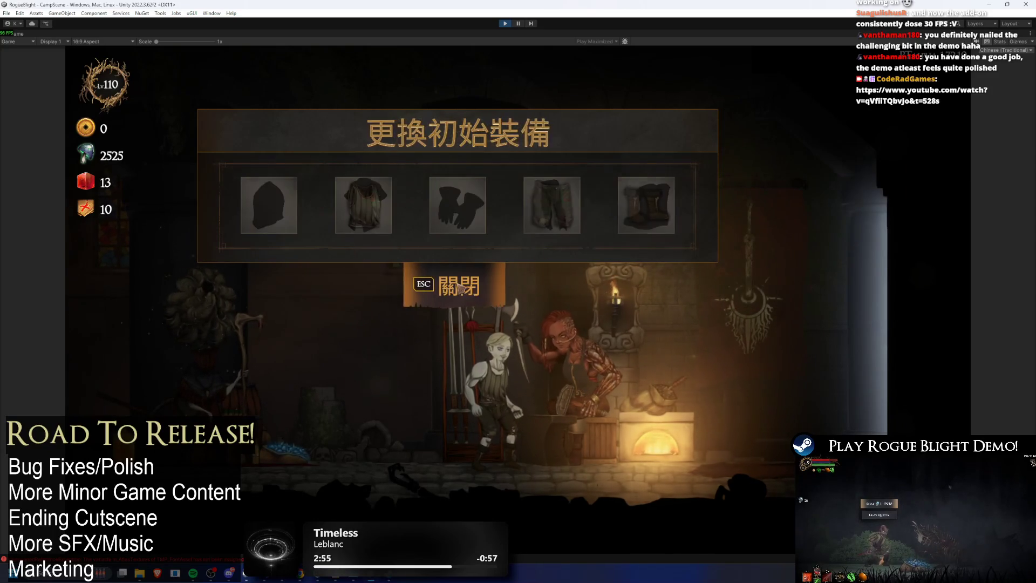
click(647, 205)
click(458, 292)
click(458, 294)
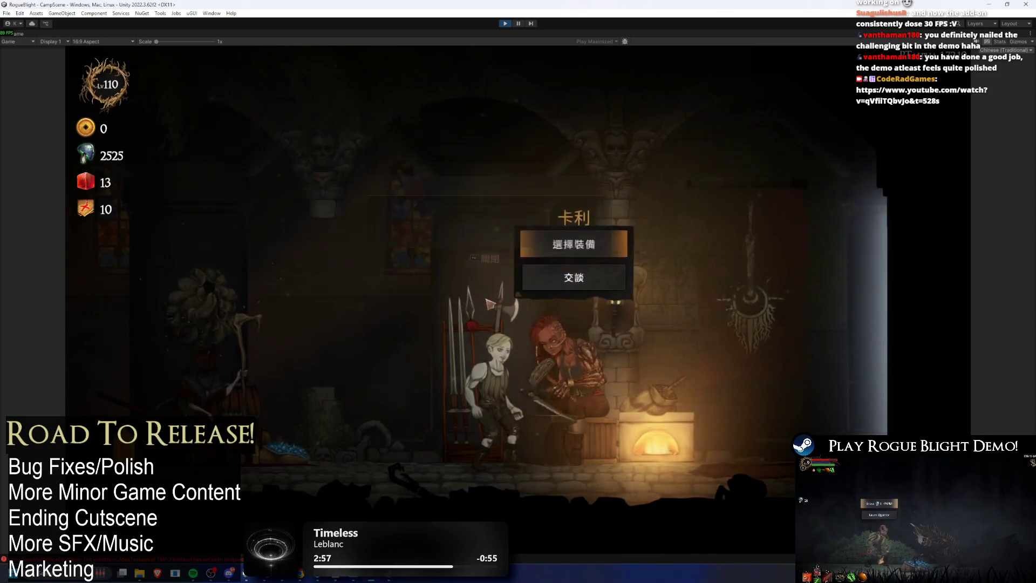
key(Escape)
- Talk to the cartographer and scroll through the 祝福列表 and 小祝福 blessing lists
key(d)
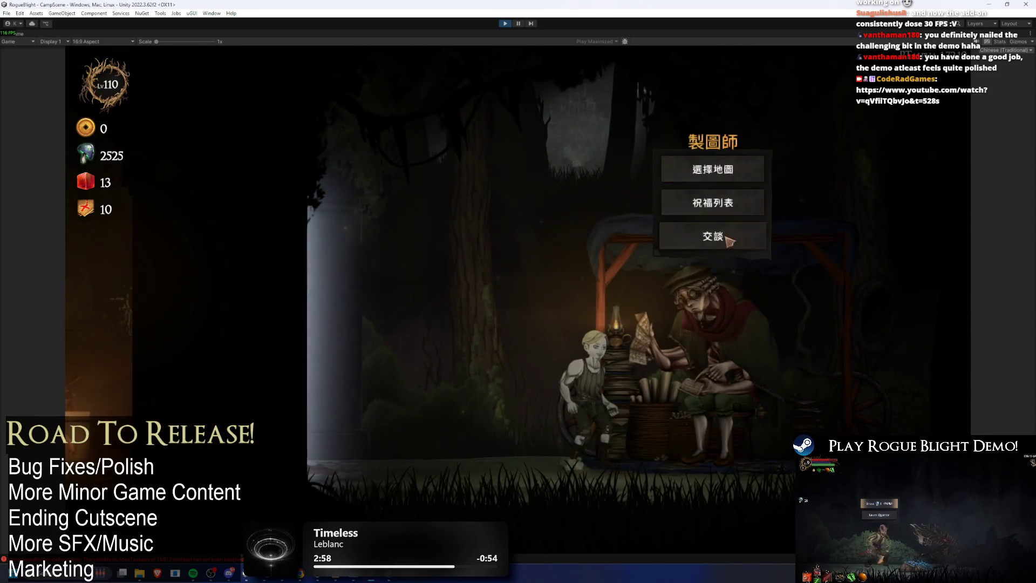
click(730, 240)
click(730, 200)
click(713, 203)
scroll(534, 413, down, 10)
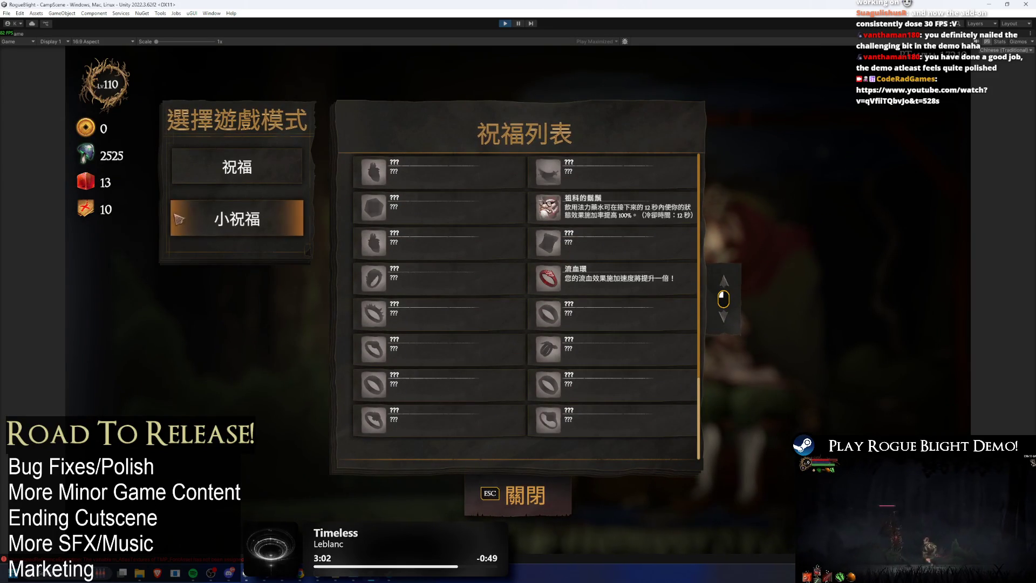
click(184, 239)
scroll(512, 244, down, 5)
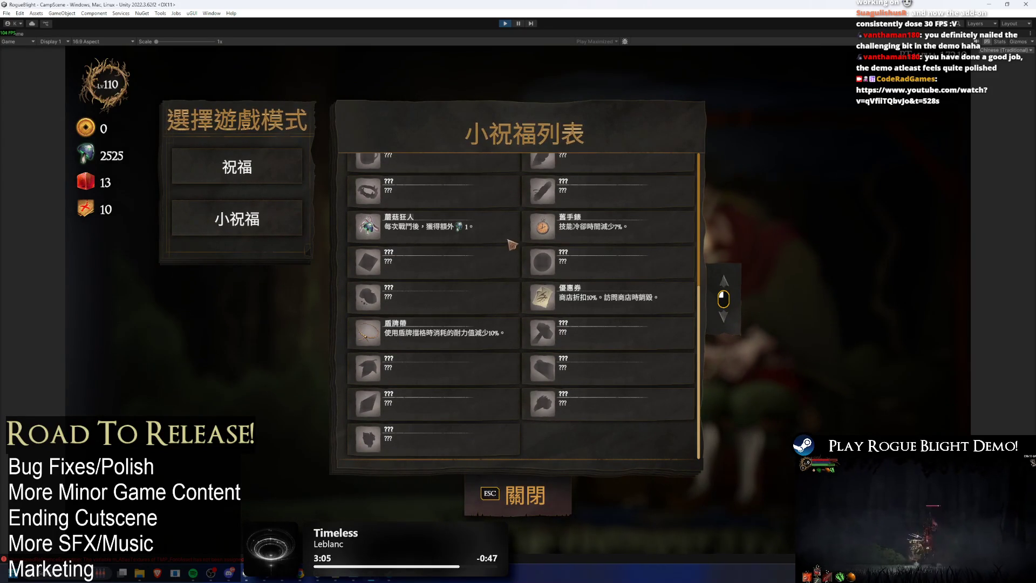
scroll(550, 204, up, 5)
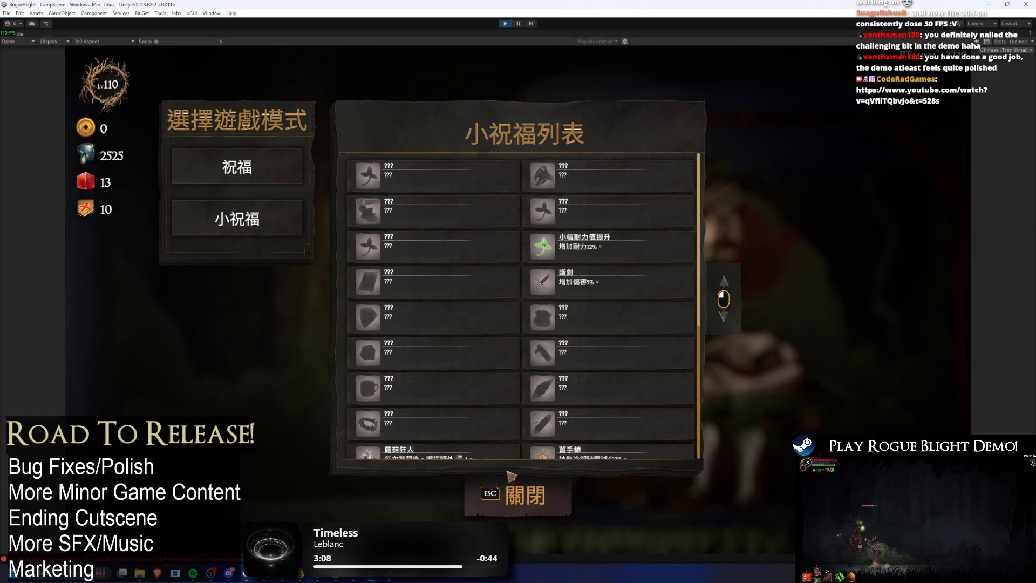
click(519, 488)
- Check the story and 挑戰地圖 map lists, then stop play mode and switch to the spreadsheet
click(747, 104)
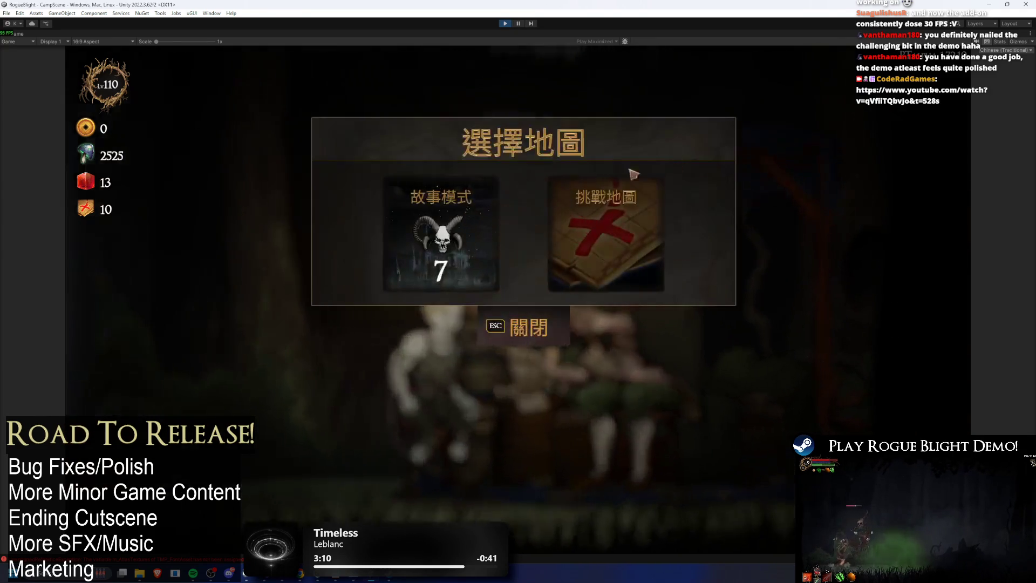
click(477, 281)
click(532, 259)
click(605, 232)
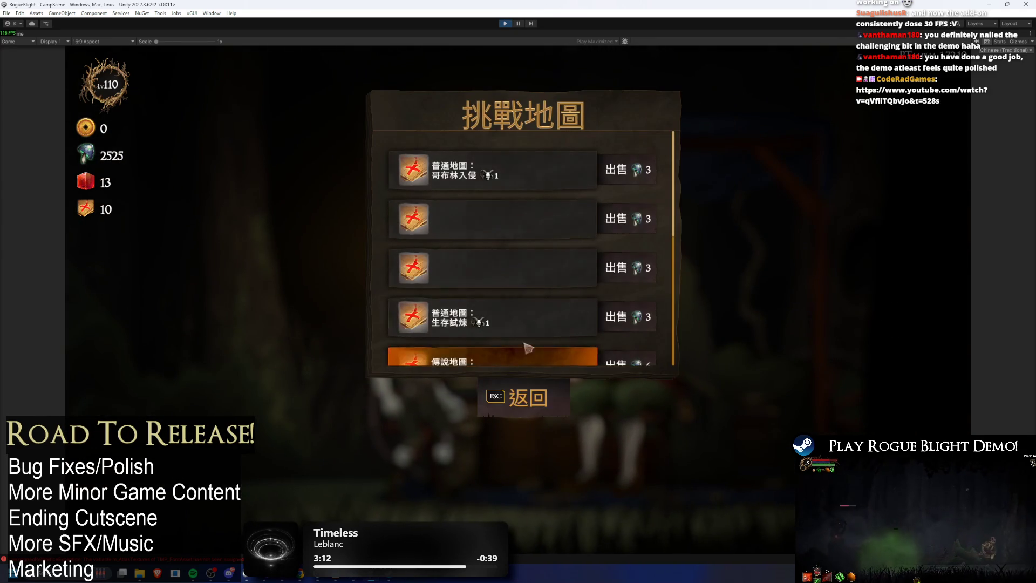
scroll(535, 226, down, 5)
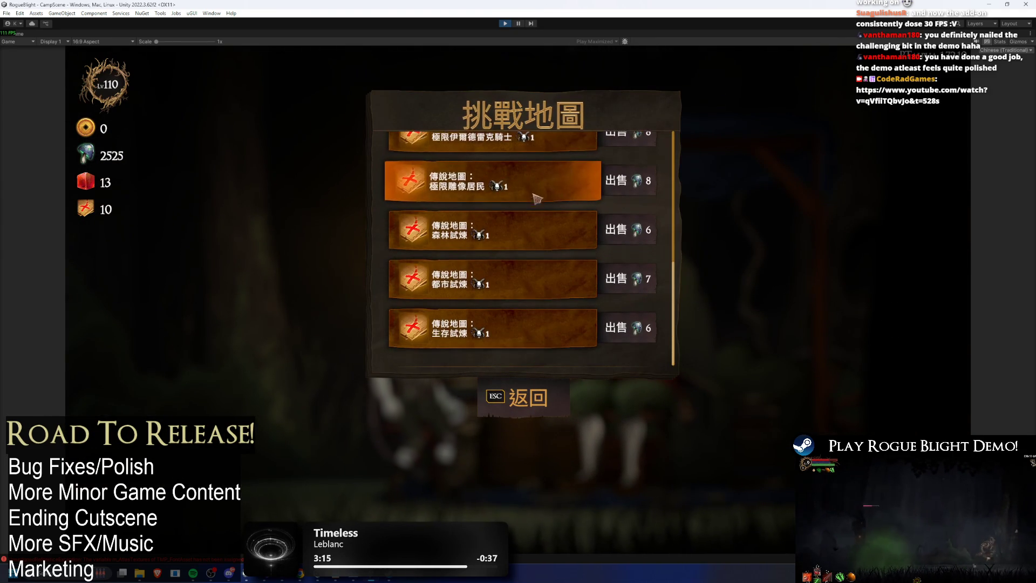
scroll(540, 276, up, 5)
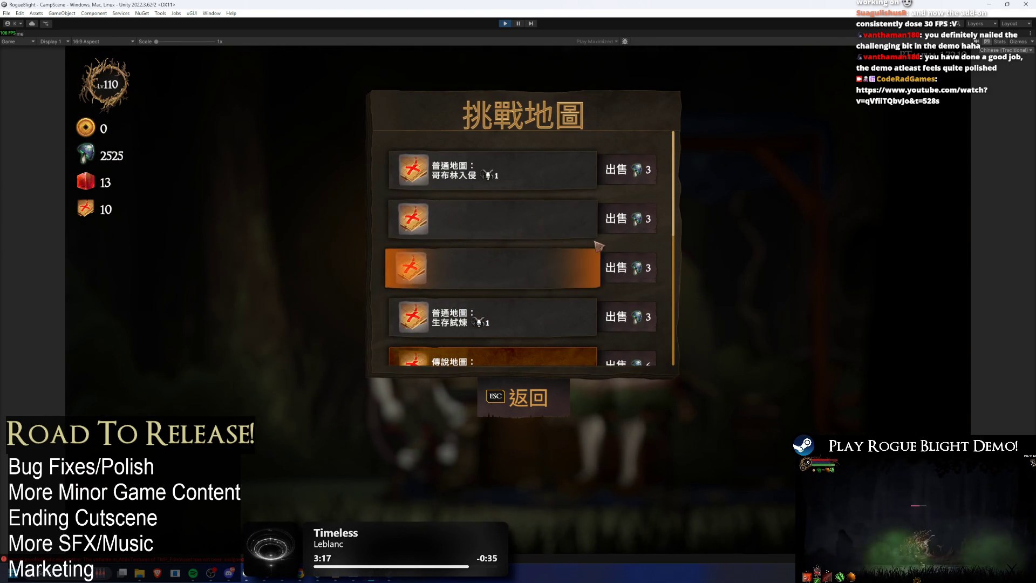
click(532, 397)
click(532, 324)
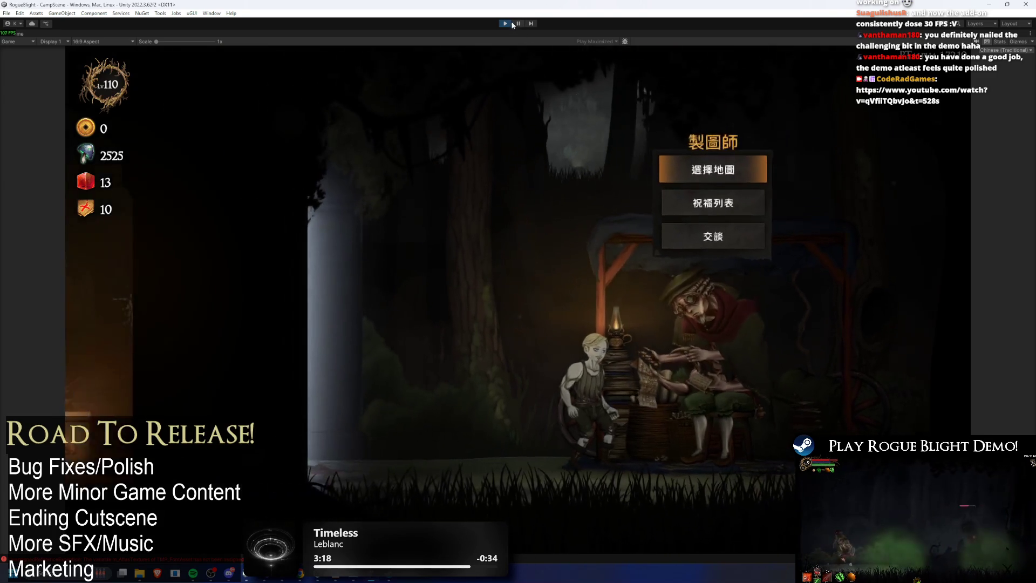
click(510, 23)
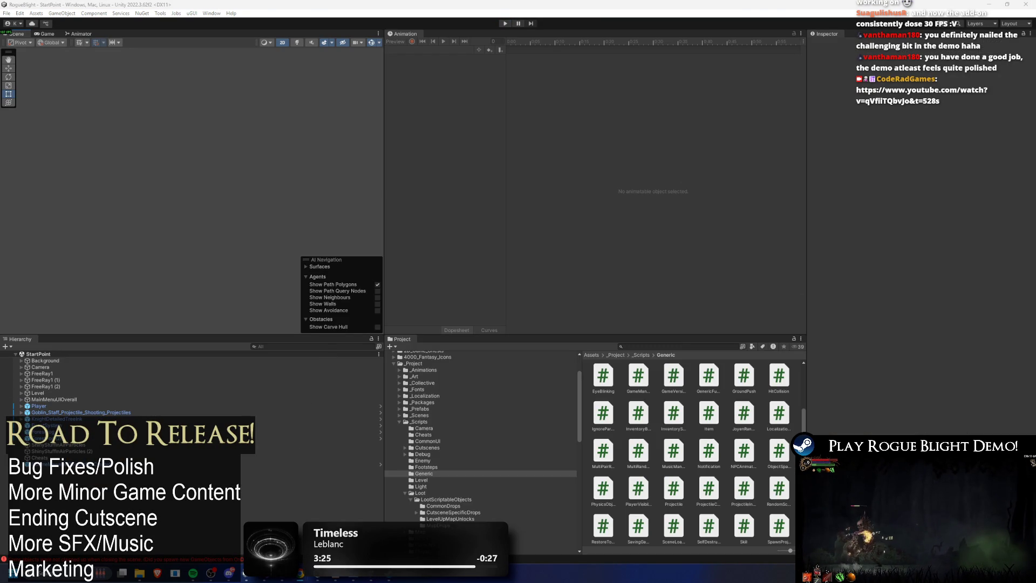
key(alt+Tab)
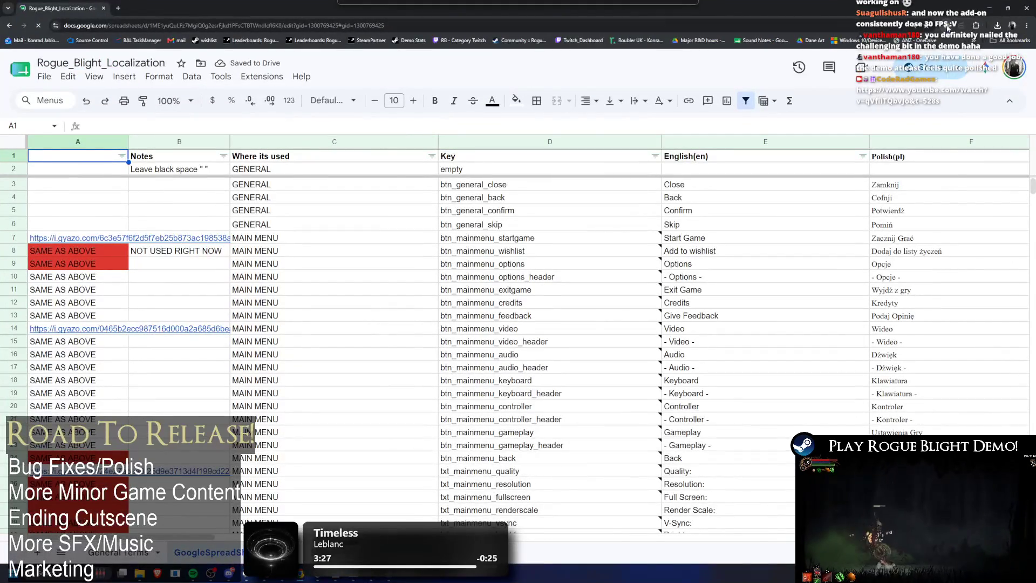
- Switch the localization sheet to a dark theme and scroll through its translation columns
click(949, 26)
click(917, 61)
drag(1032, 187, 1032, 420)
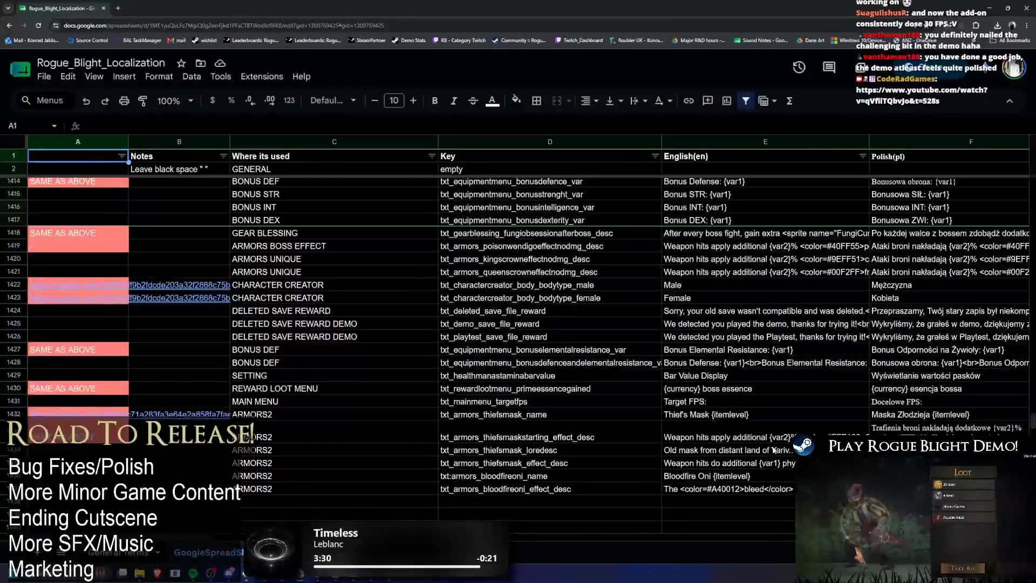
mouse_move(208, 541)
mouse_down()
mouse_move(929, 541)
mouse_move(724, 537)
mouse_up()
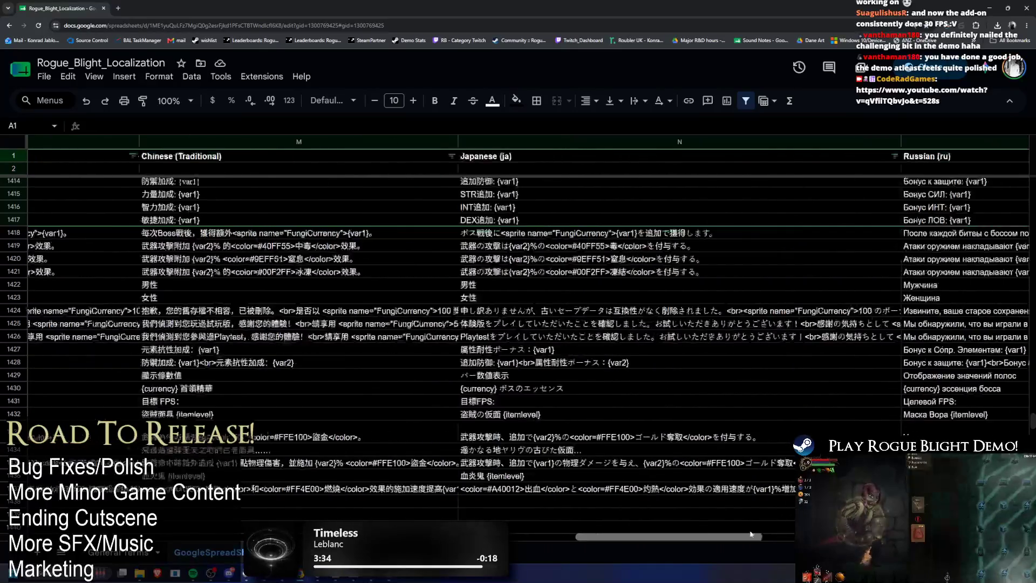
scroll(657, 474, up, 15)
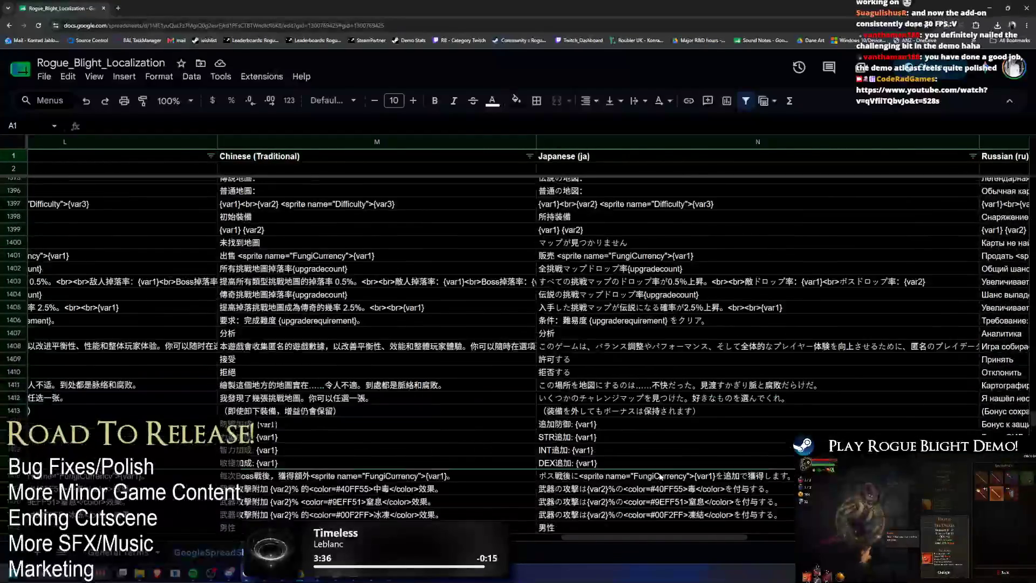
scroll(670, 458, up, 9)
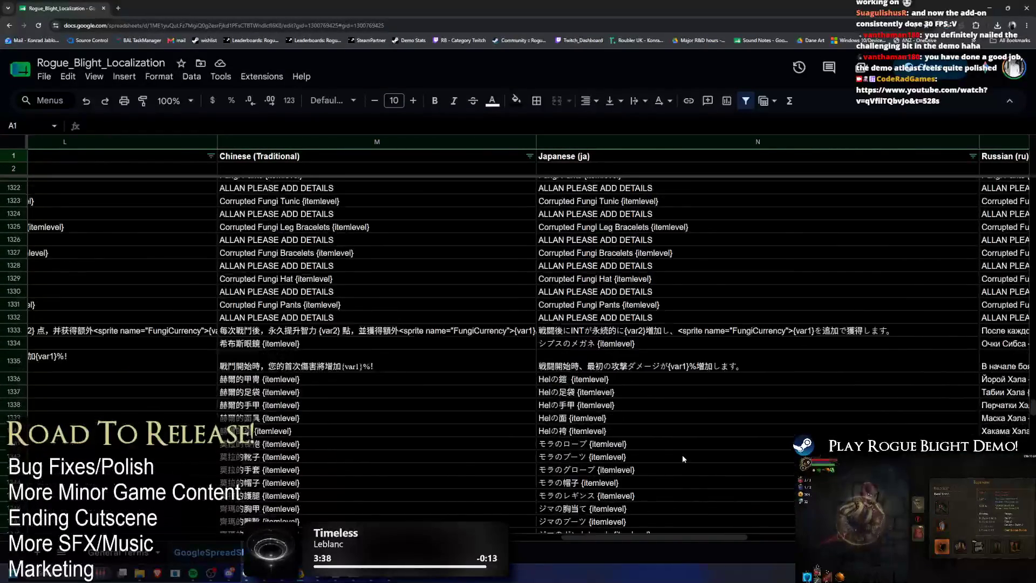
scroll(666, 484, down, 20)
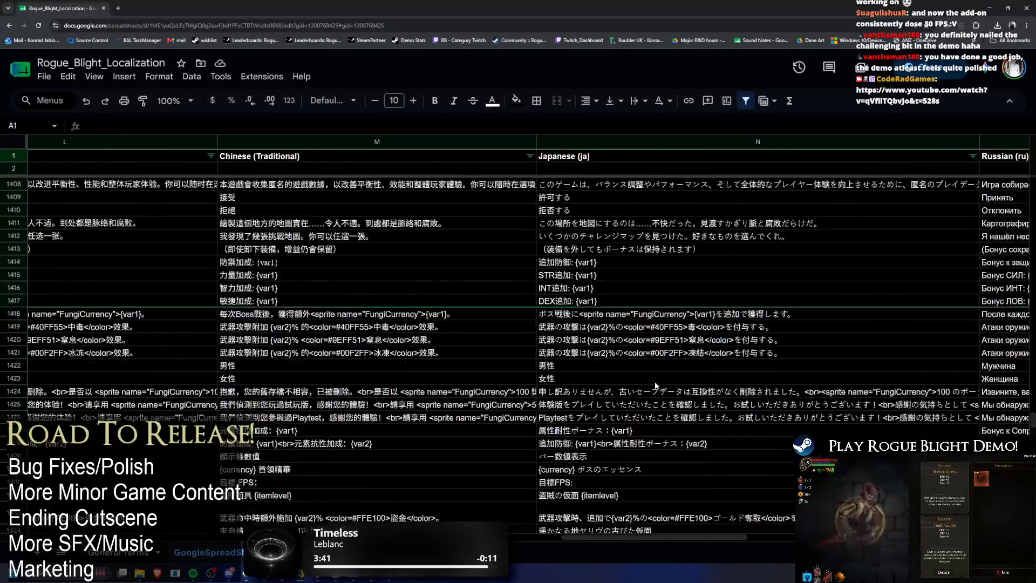
- Finish reviewing the Chinese and Japanese rows, then return to Unity's Console
mouse_move(623, 541)
mouse_down()
mouse_move(324, 535)
mouse_move(125, 504)
mouse_up()
scroll(326, 412, up, 15)
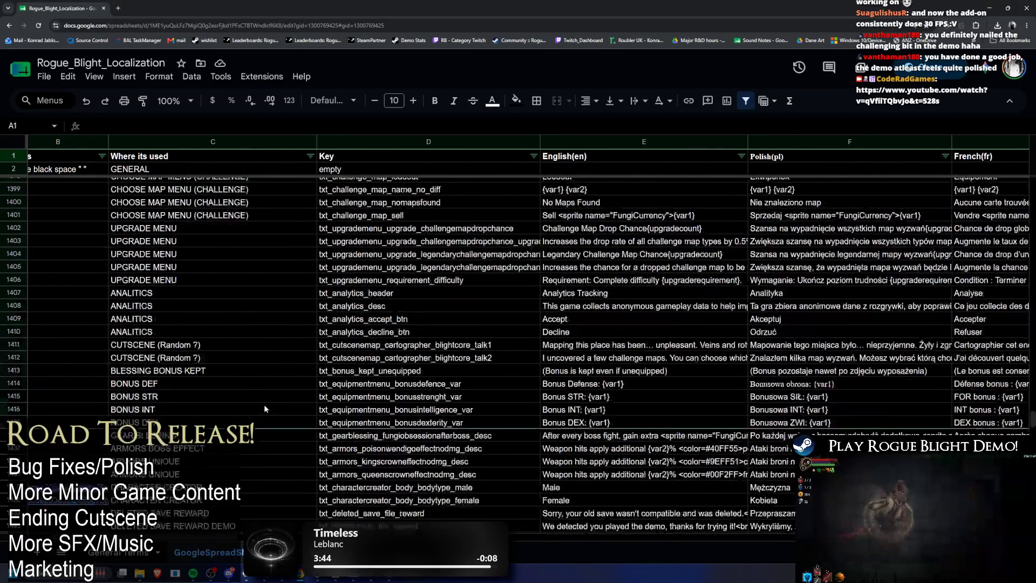
mouse_move(444, 536)
mouse_down()
mouse_move(647, 554)
mouse_move(864, 555)
mouse_move(538, 513)
mouse_up()
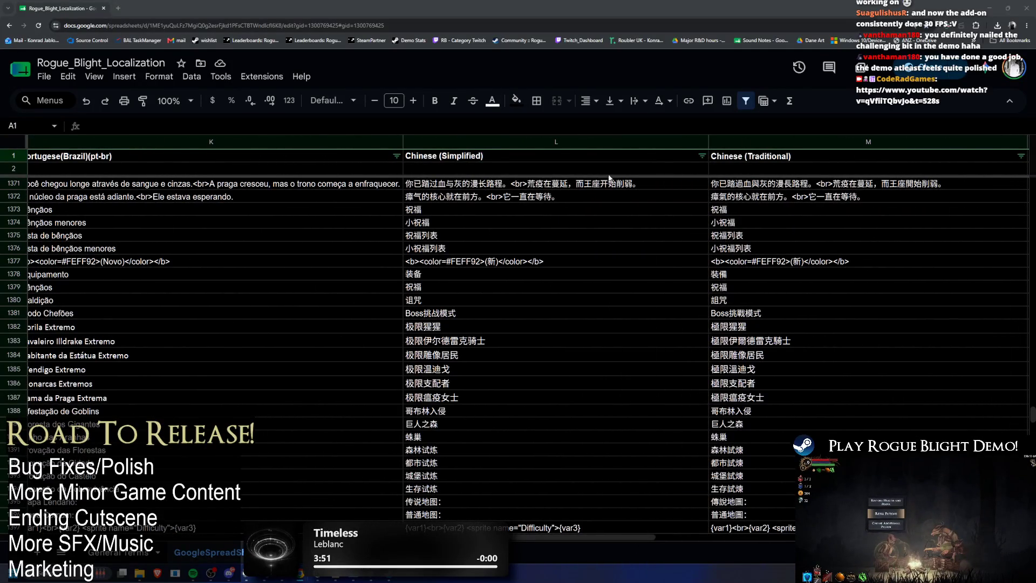
click(990, 7)
click(222, 559)
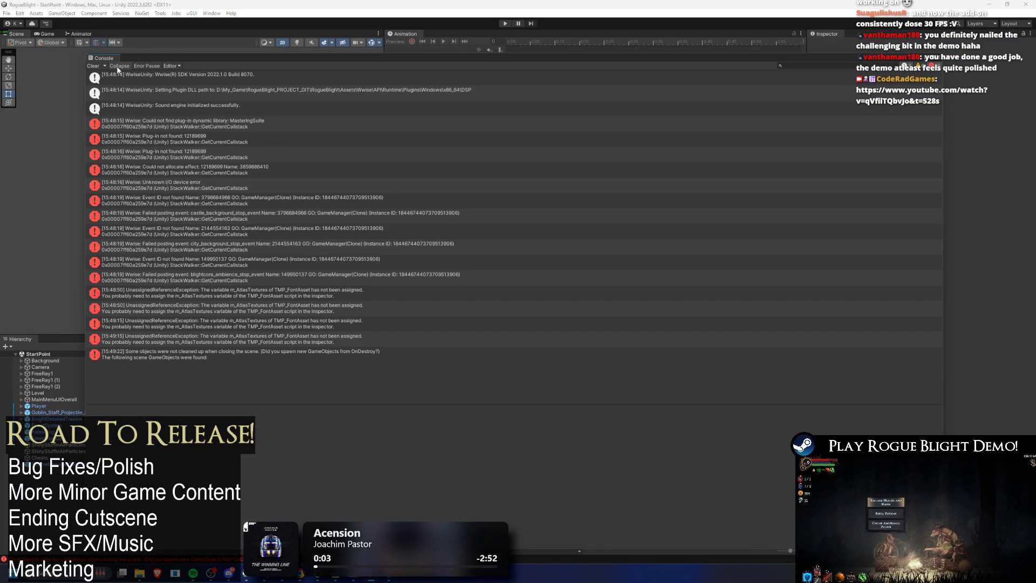
- Clear and close the Console, search the Project for 'lang sce', and open TestGenerateChallengeModeScene
click(92, 66)
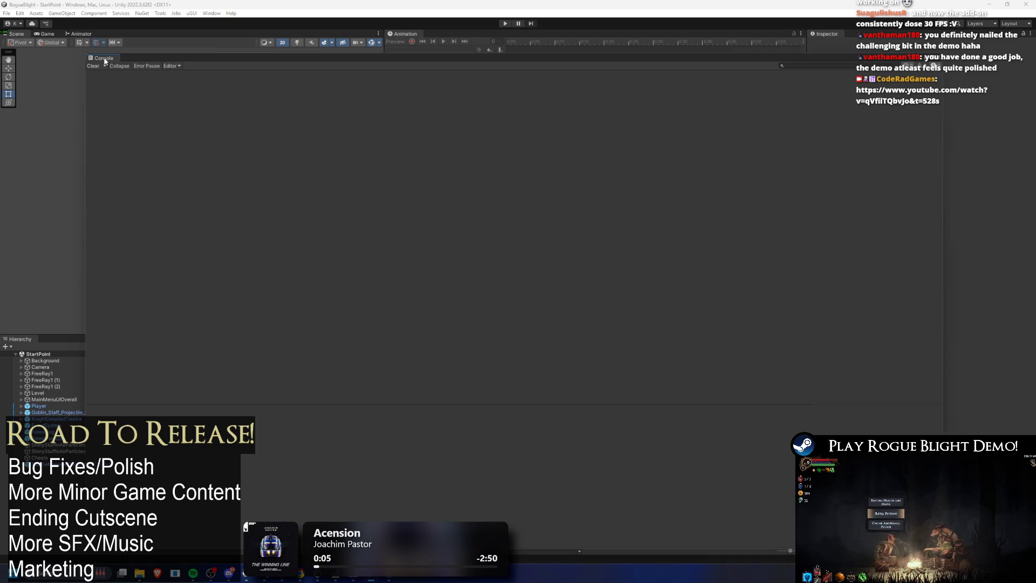
click(357, 101)
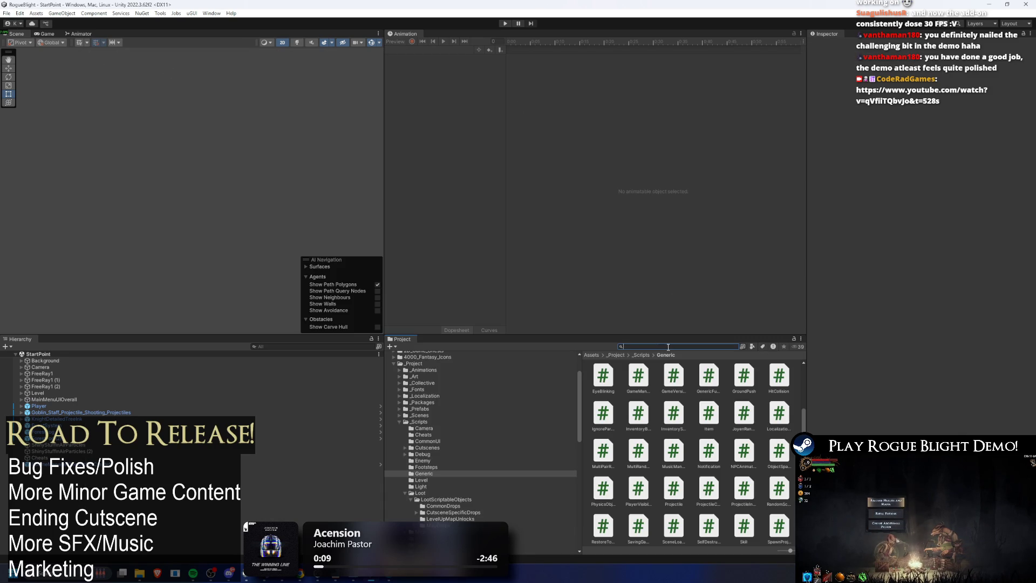
text(language chec)
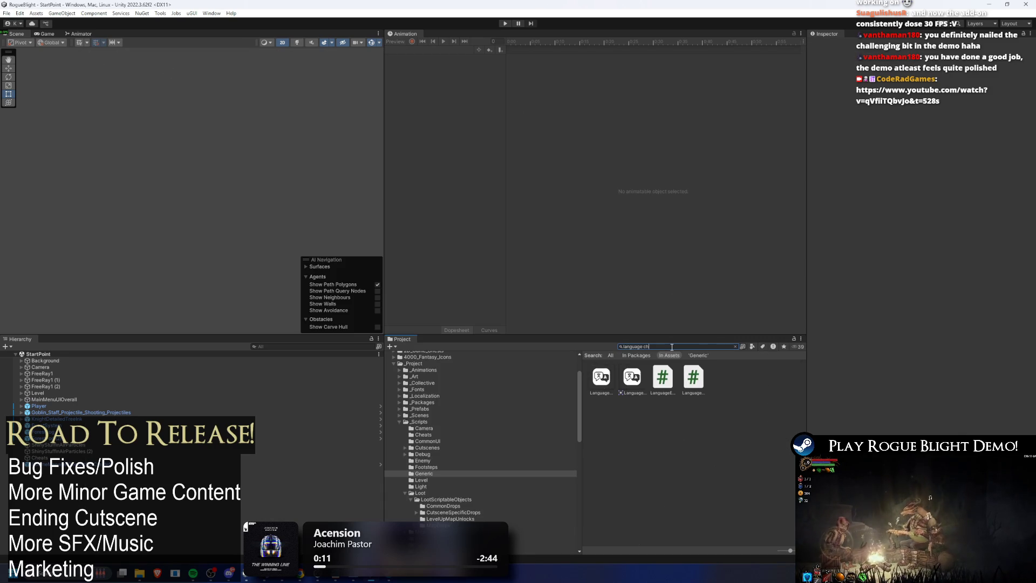
text(secene lan)
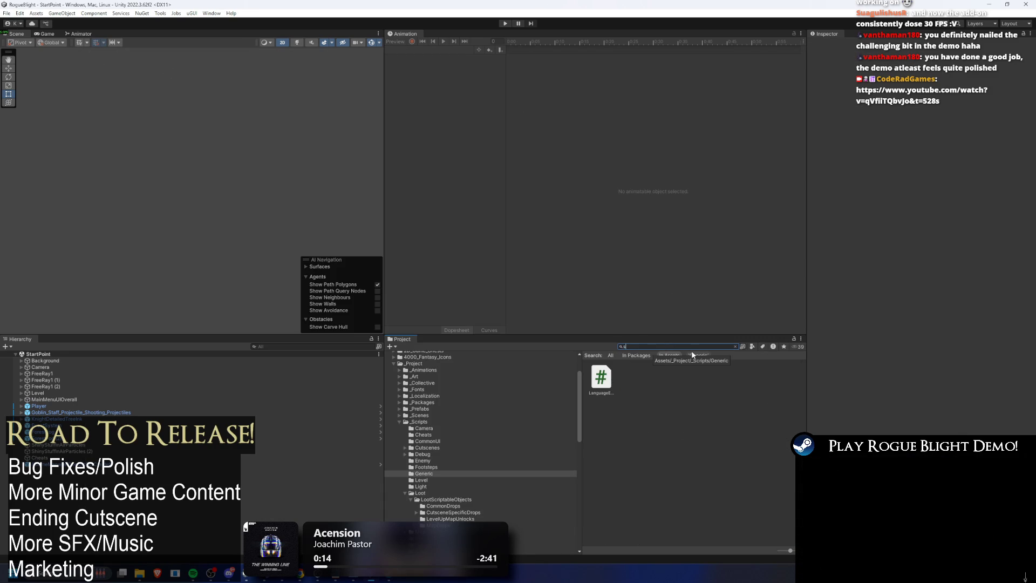
key(ctrl+a)
text(lang)
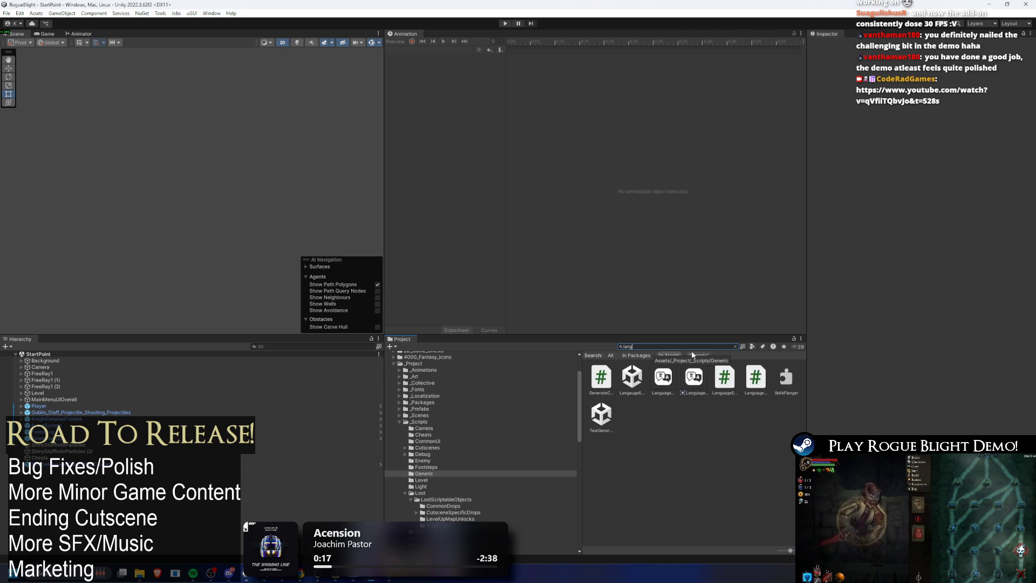
text( sce)
double_click(601, 378)
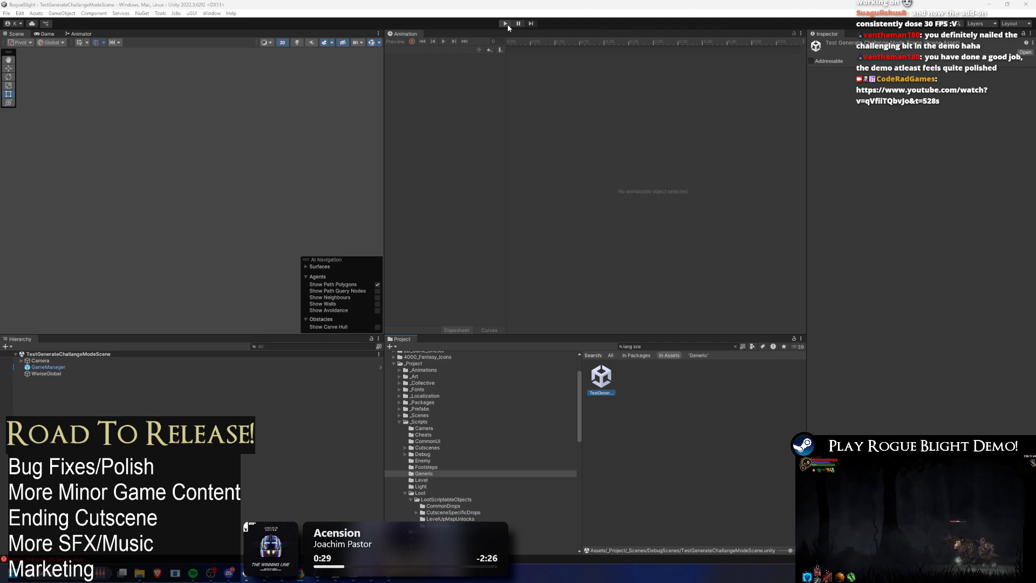
- Open the LangaugeErrorChecker scene from a 'sce' search, run it in play mode, and open the Console
click(663, 348)
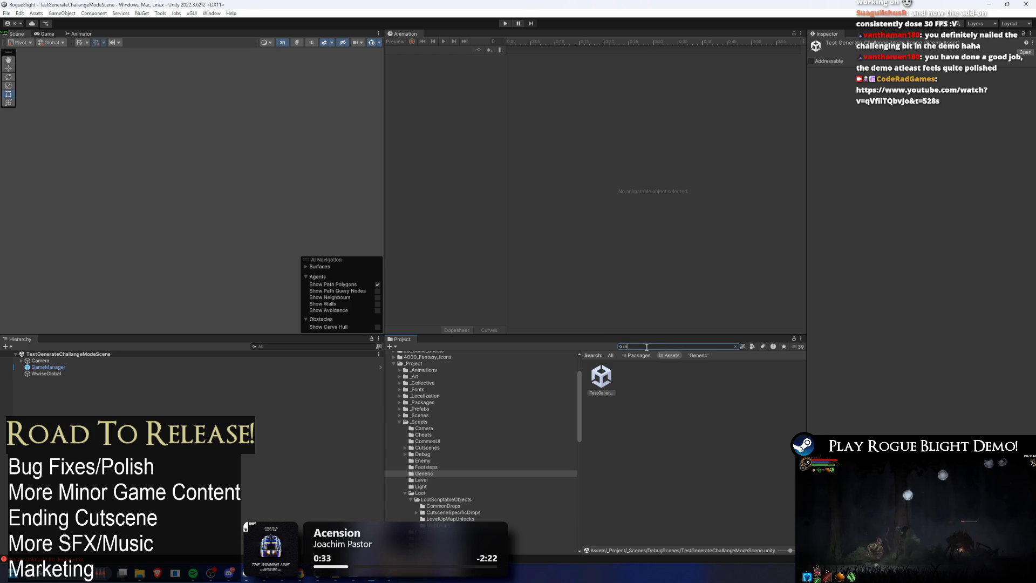
text(ng sce)
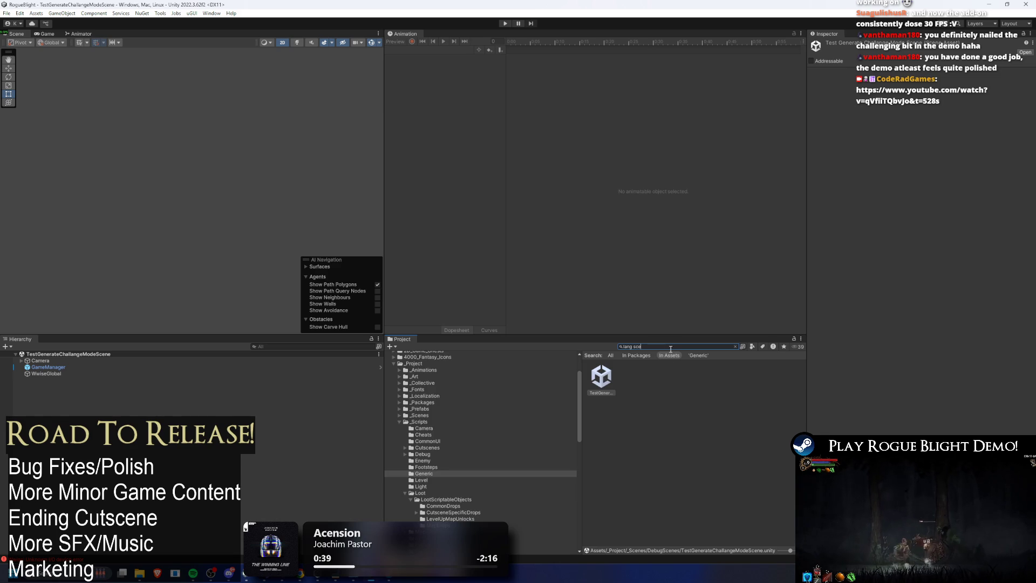
click(601, 375)
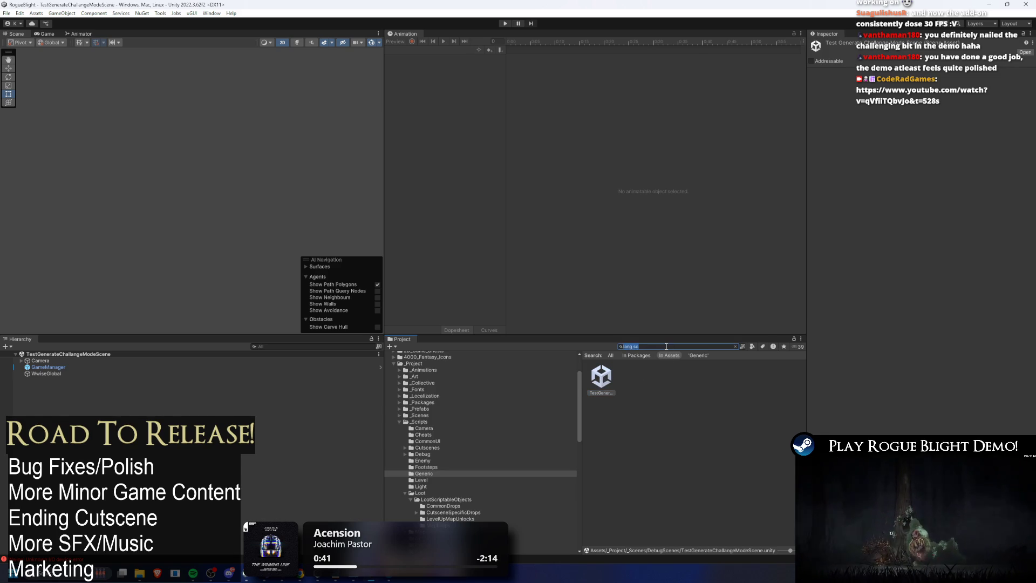
double_click(664, 377)
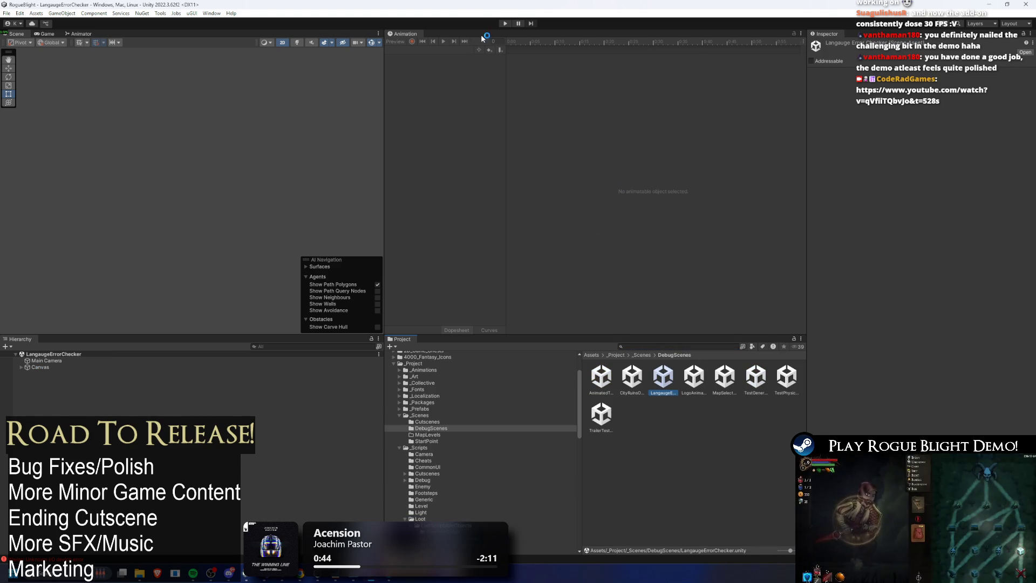
click(505, 24)
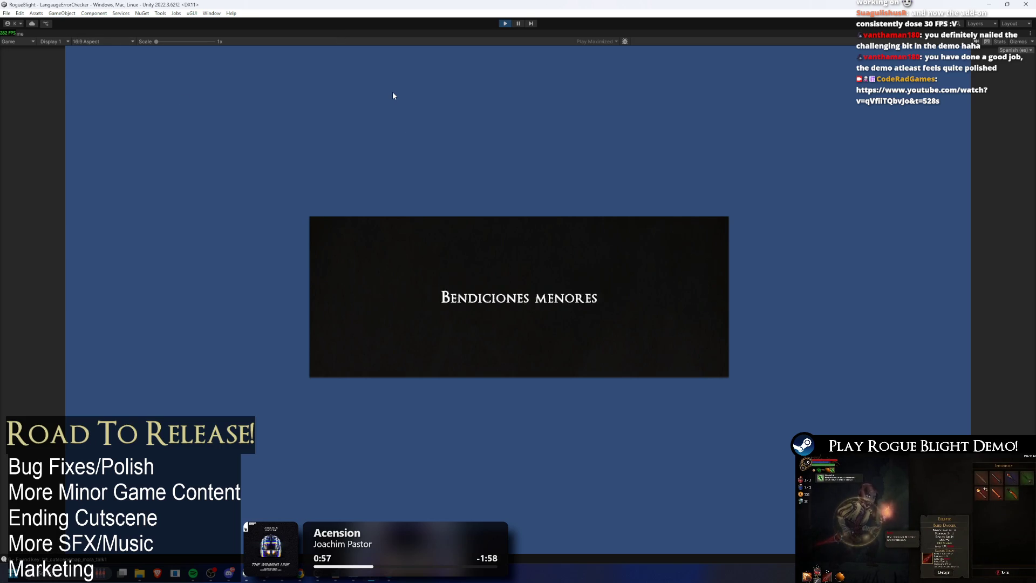
key(ctrl+shift+c)
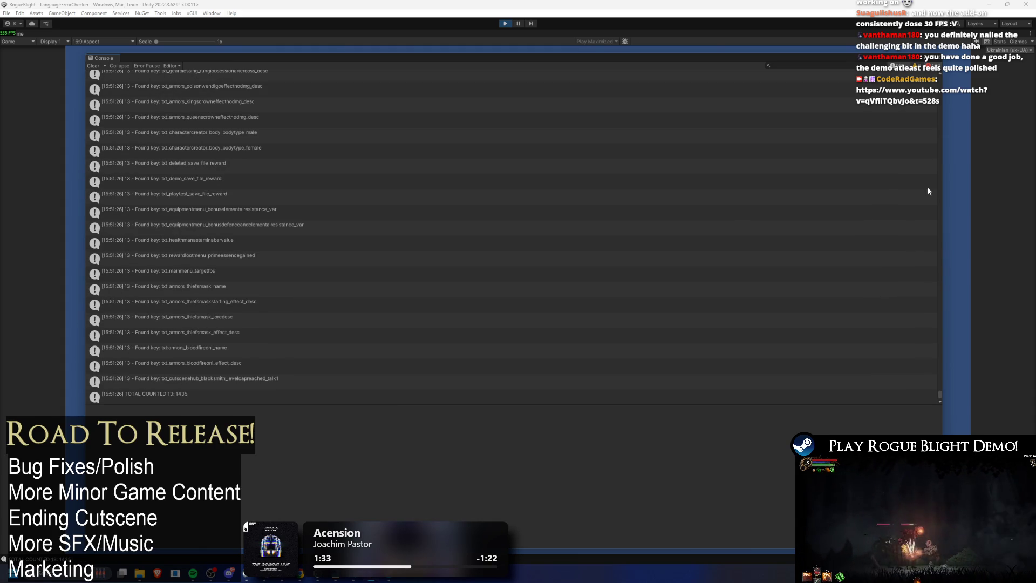
- Scroll the Found key logs and read the TMP_FontAsset m_AtlasTextures UnassignedReferenceException
mouse_move(940, 401)
mouse_down()
mouse_move(966, 81)
mouse_move(970, 188)
mouse_move(987, 90)
mouse_move(987, 142)
mouse_up()
scroll(610, 180, down, 10)
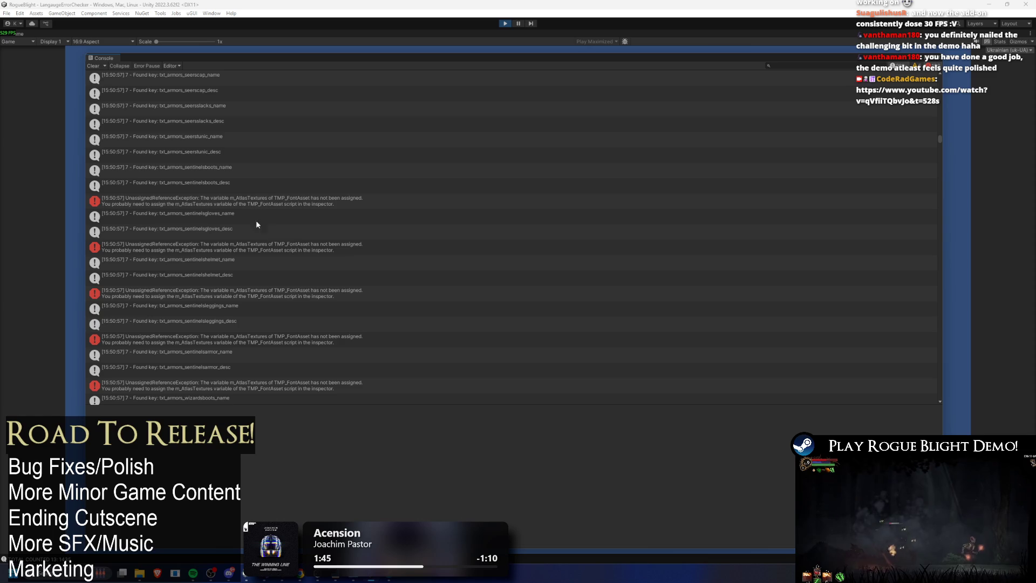
click(283, 202)
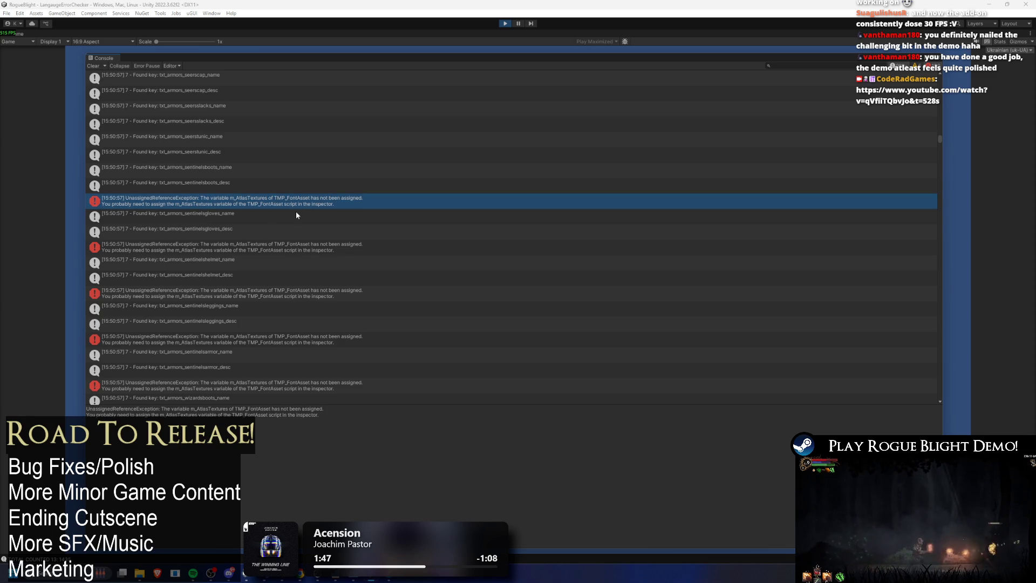
scroll(351, 231, down, 5)
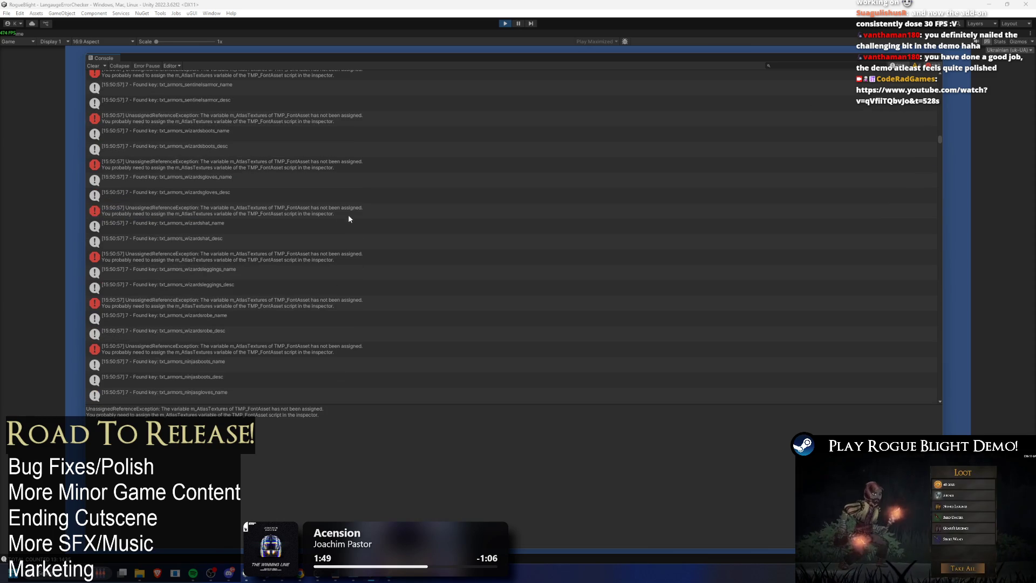
scroll(351, 213, down, 6)
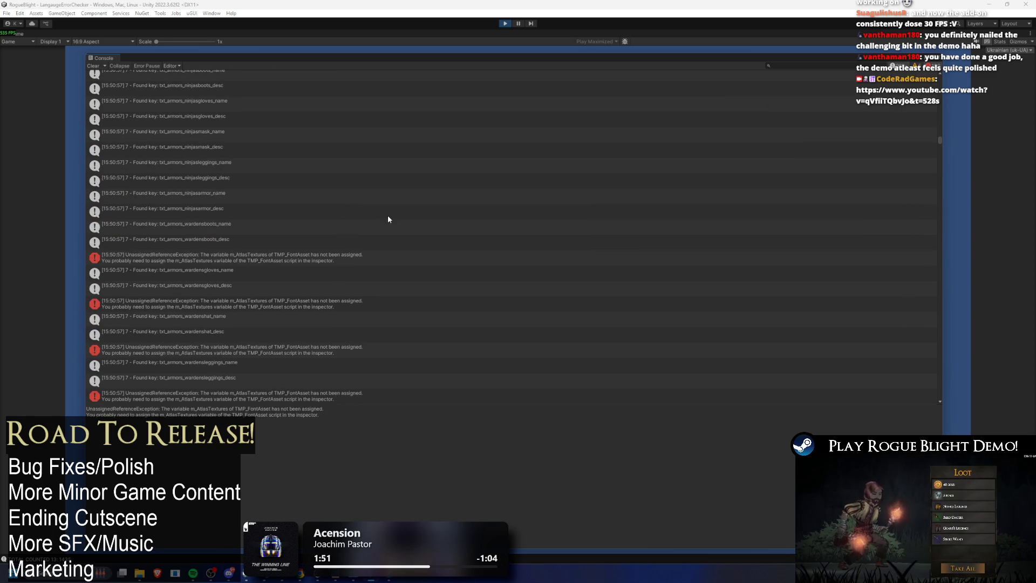
scroll(389, 218, down, 10)
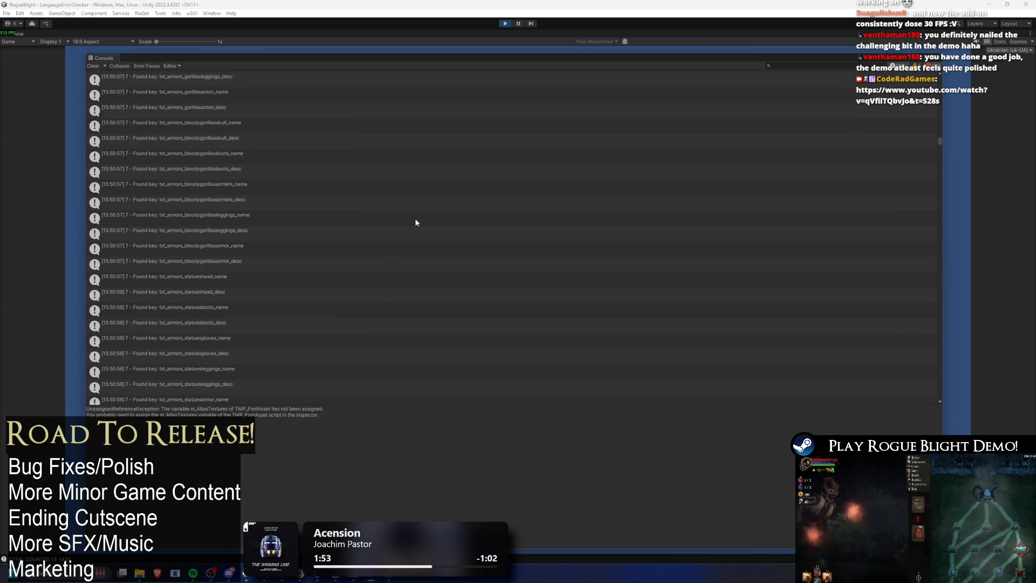
drag(940, 141, 944, 156)
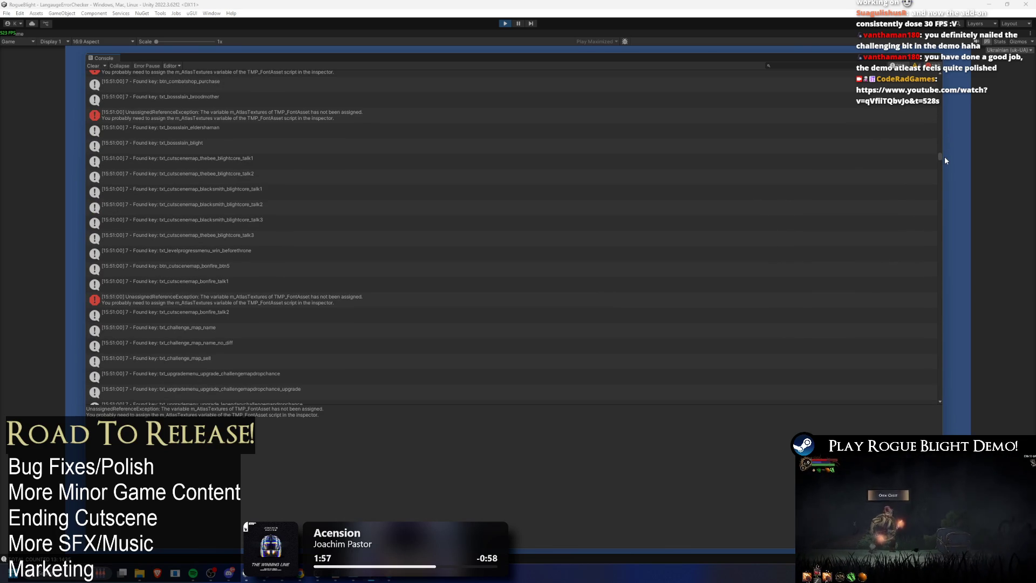
mouse_move(946, 157)
mouse_down()
mouse_move(953, 164)
mouse_move(937, 162)
mouse_up()
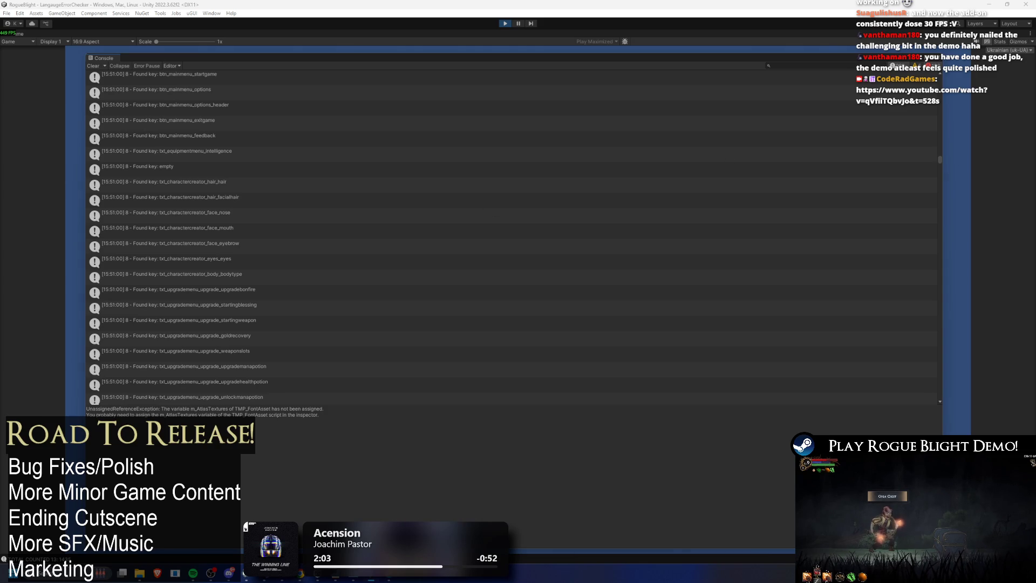
- Inspect the face_eyebrow entry and the UnassignedReferenceException details in the play-mode Console
click(452, 522)
click(990, 8)
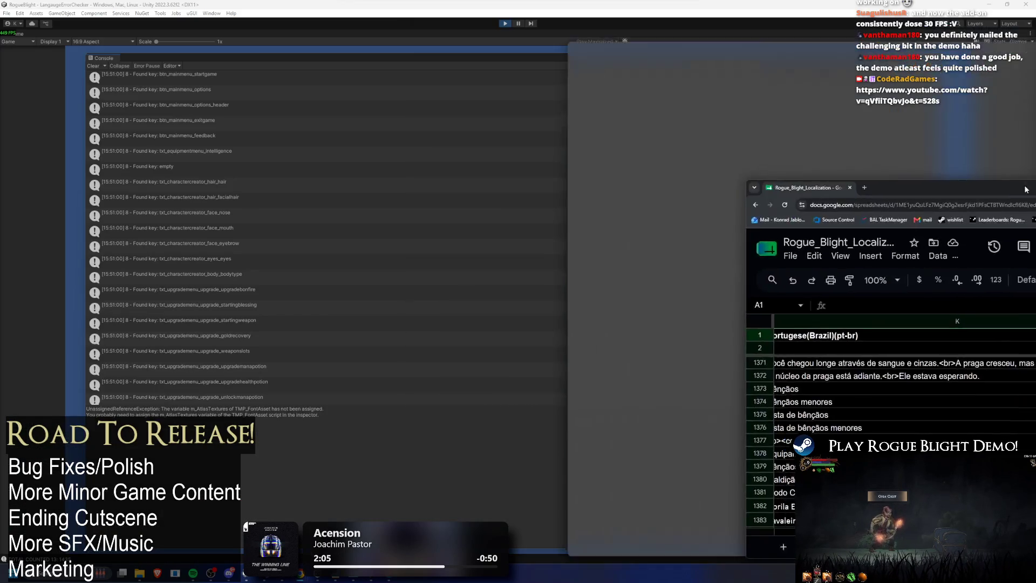
click(259, 246)
scroll(259, 258, down, 10)
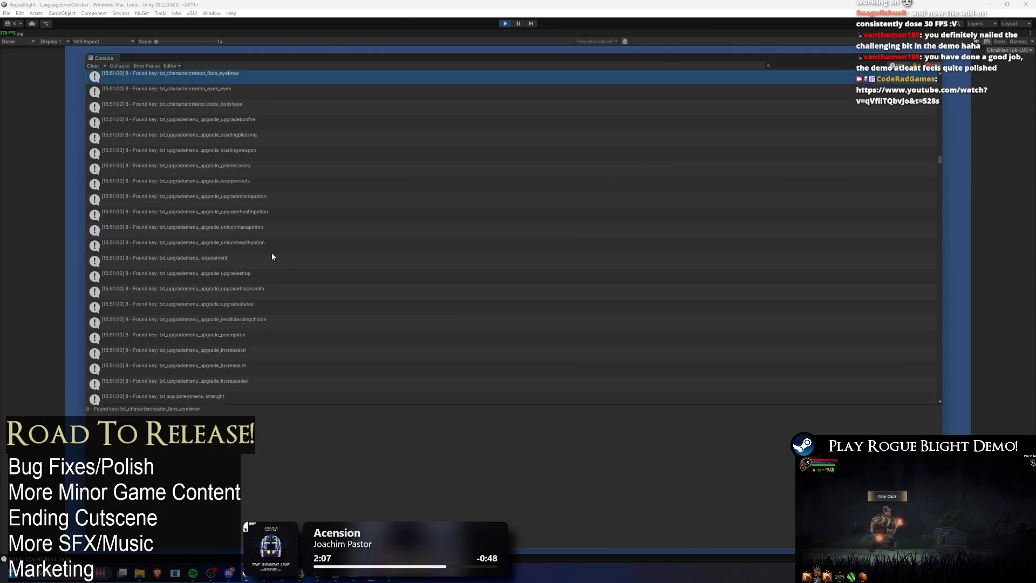
scroll(420, 223, down, 5)
drag(937, 162, 947, 187)
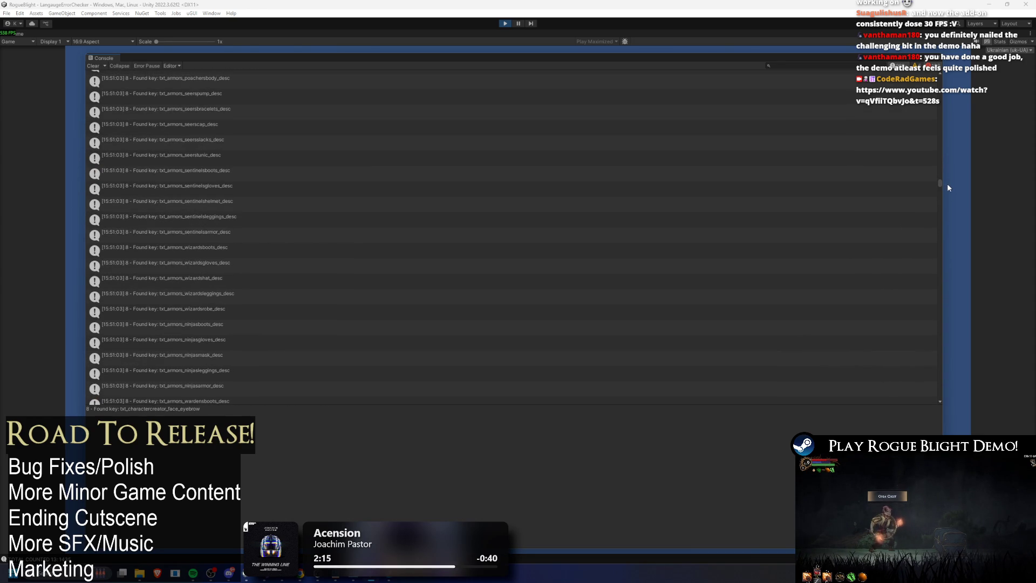
mouse_move(952, 187)
mouse_down()
mouse_move(951, 167)
mouse_move(952, 188)
mouse_up()
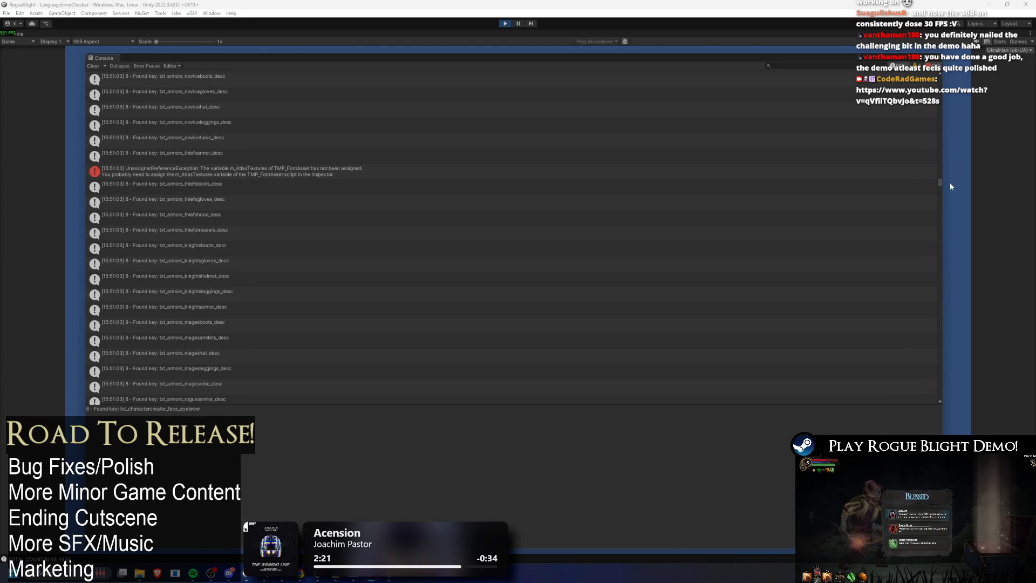
click(370, 172)
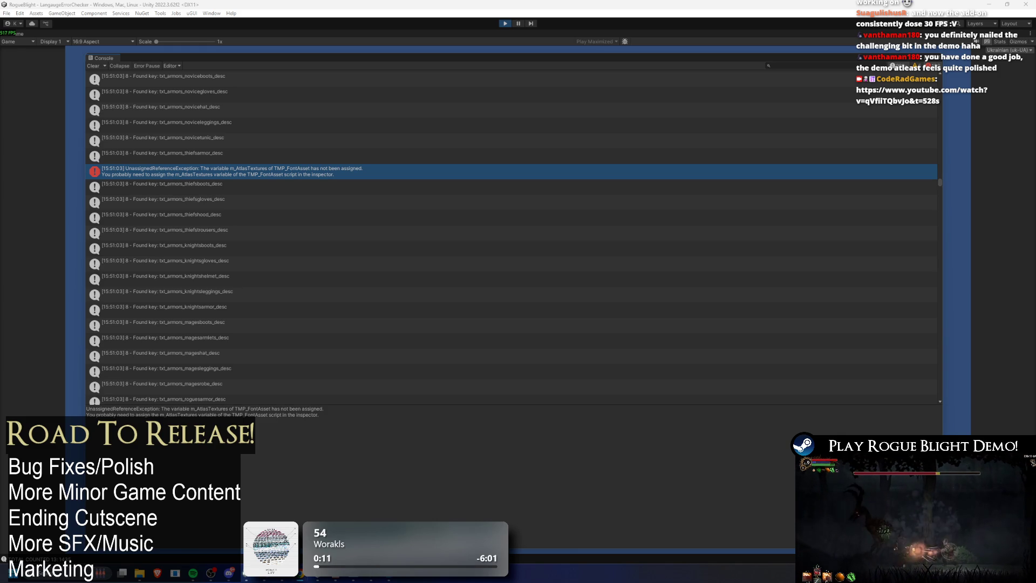
- Select the full error message, then bring the localization spreadsheet forward and maximize it
drag(312, 417, 736, 318)
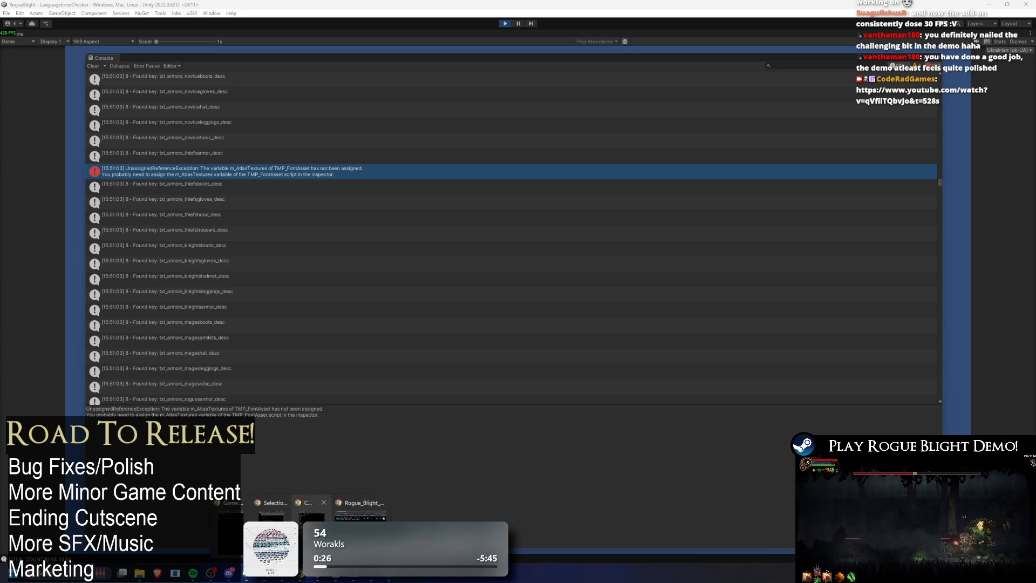
click(211, 574)
drag(810, 204, 342, 3)
- Copy the banned characters in B3:B8 of the GoogleSpreadSheet sheet, then return to Unity
click(270, 552)
mouse_move(122, 181)
mouse_down()
mouse_move(122, 246)
mouse_move(118, 178)
mouse_up()
key(ctrl+c)
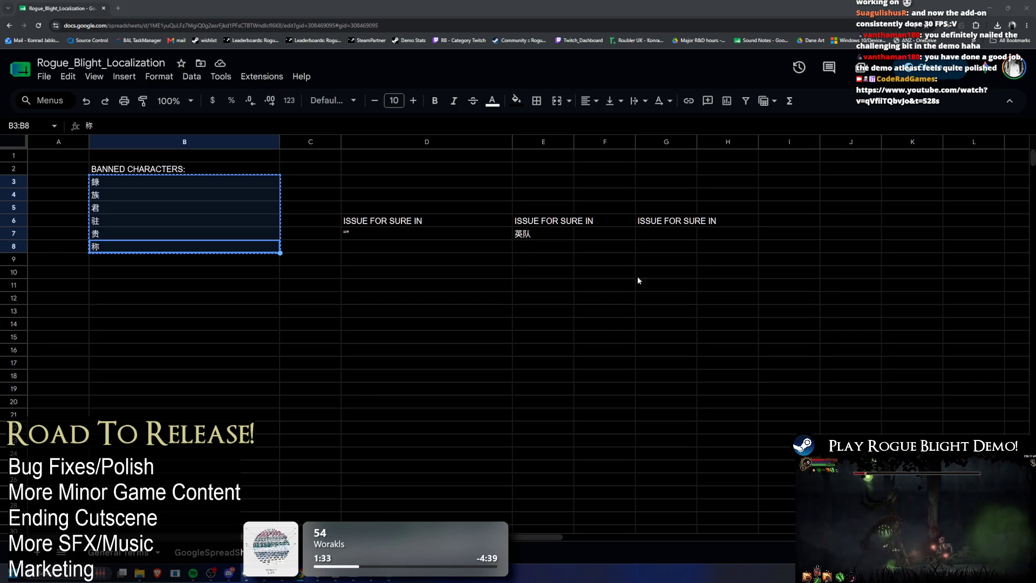
click(992, 9)
click(993, 10)
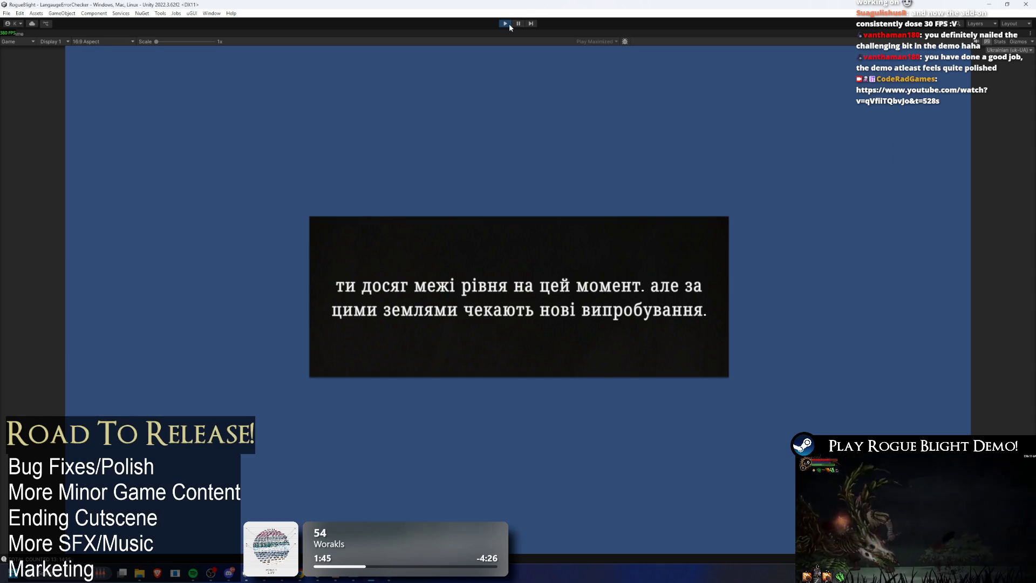
- Stop play mode to return to the LangaugeErrorChecker scene editor layout
click(509, 24)
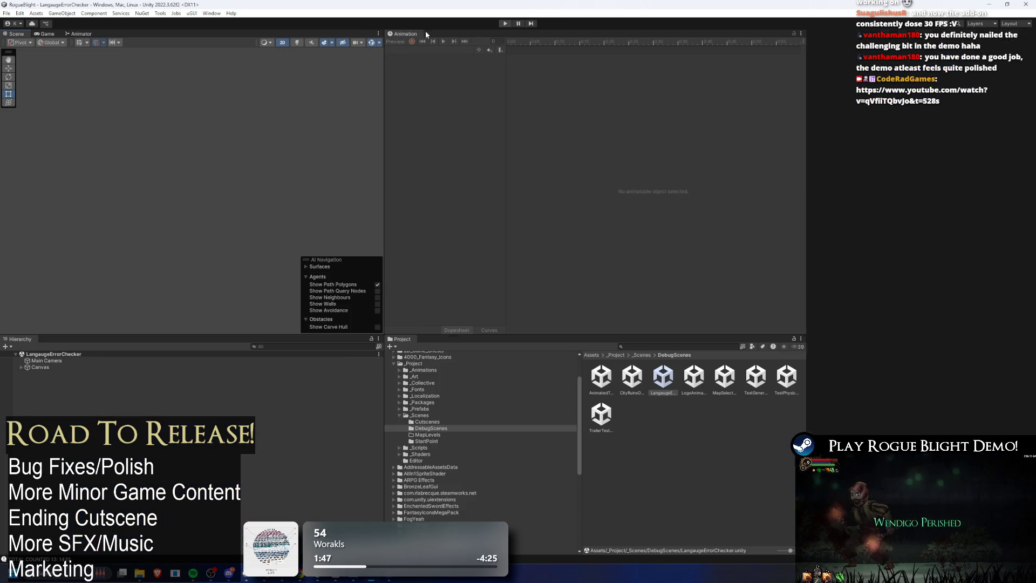
click(211, 13)
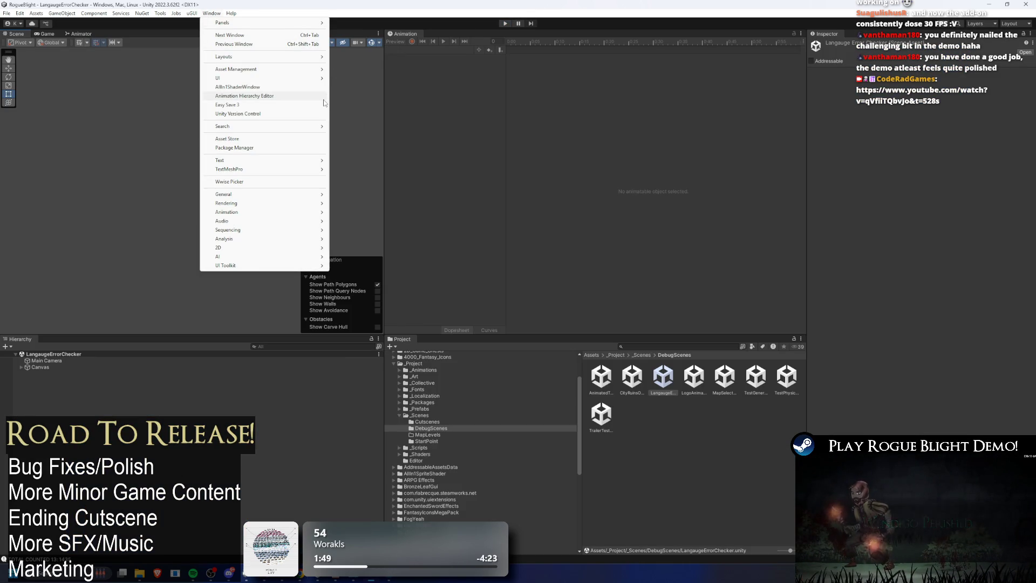
- Open the Package Manager and browse the Unity Registry, My Assets and Built-in package lists
click(296, 148)
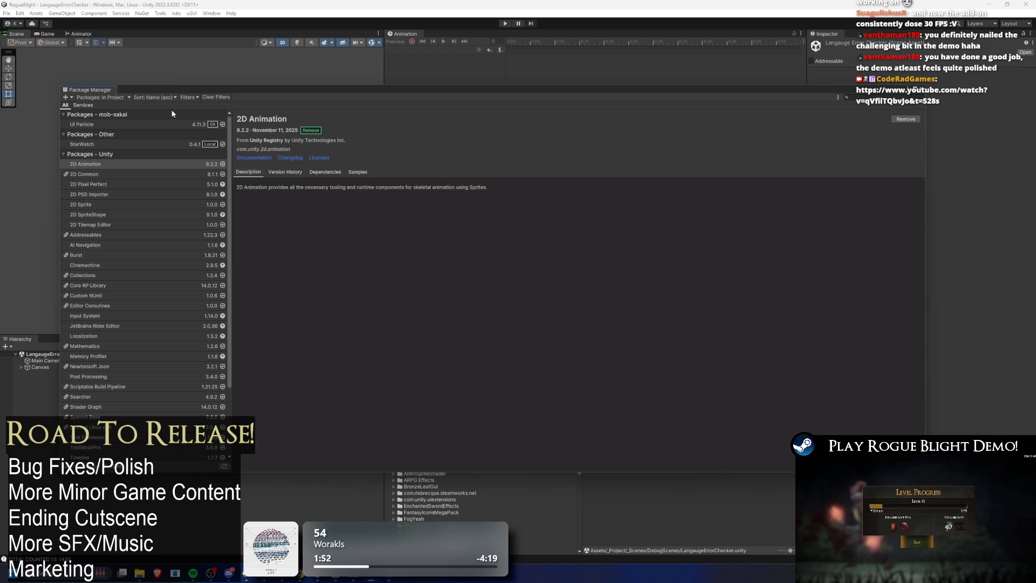
key(End)
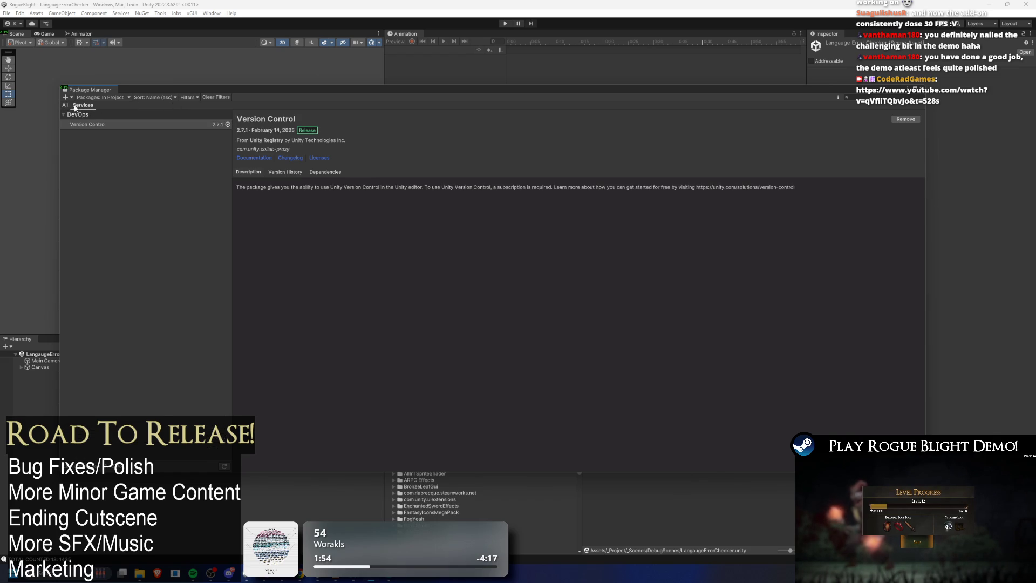
click(158, 130)
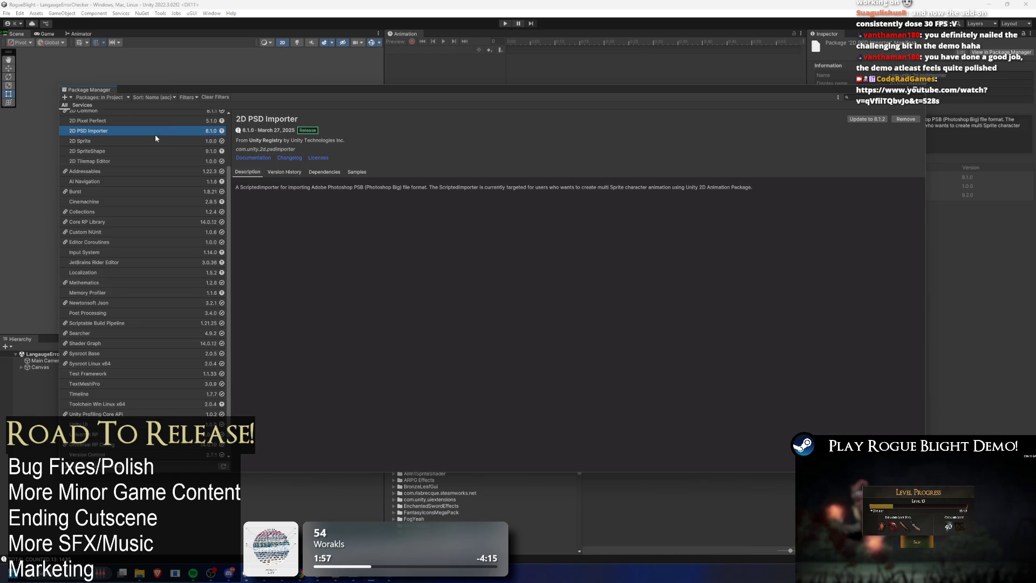
click(108, 97)
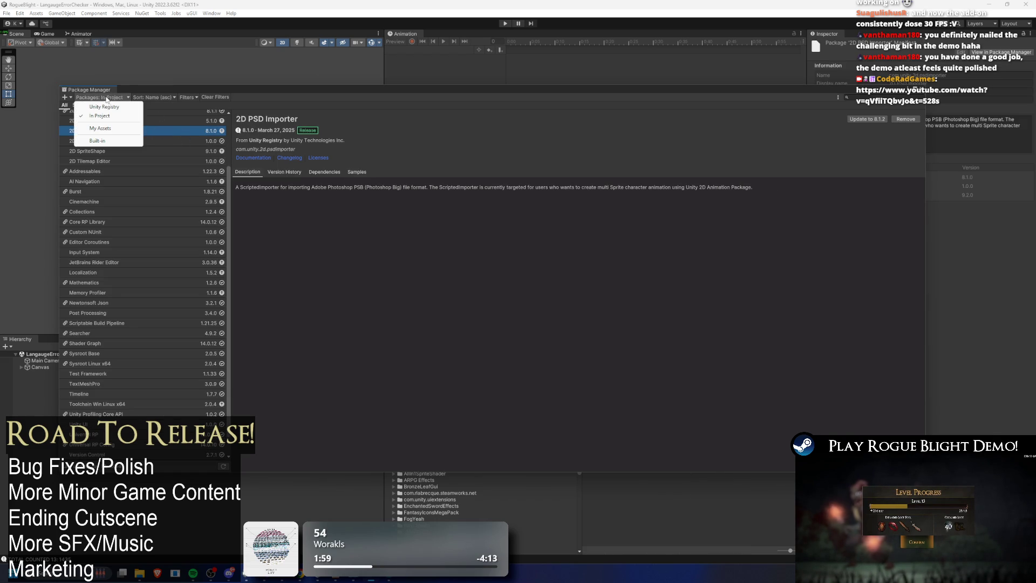
click(105, 108)
click(103, 98)
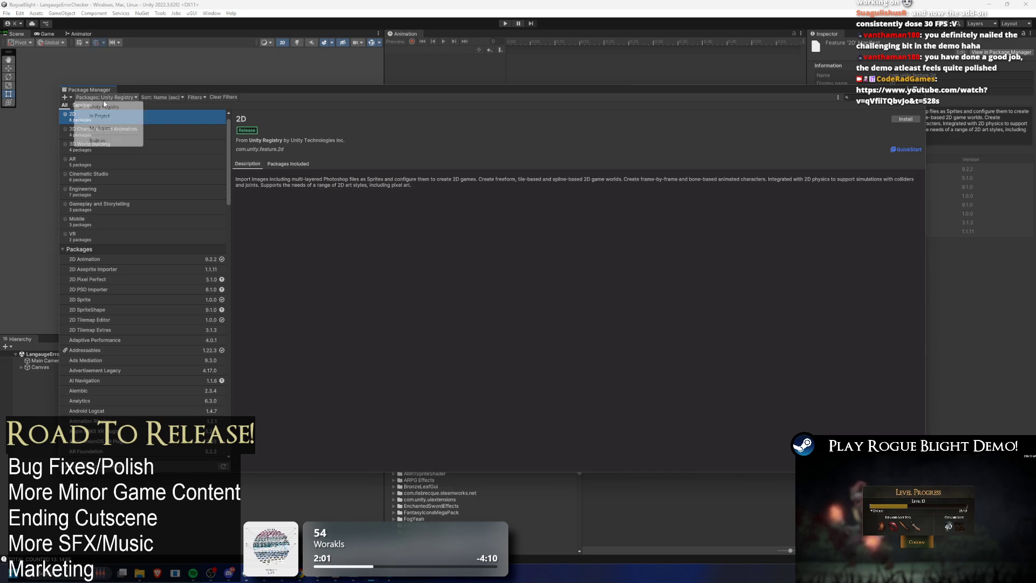
click(108, 129)
click(103, 97)
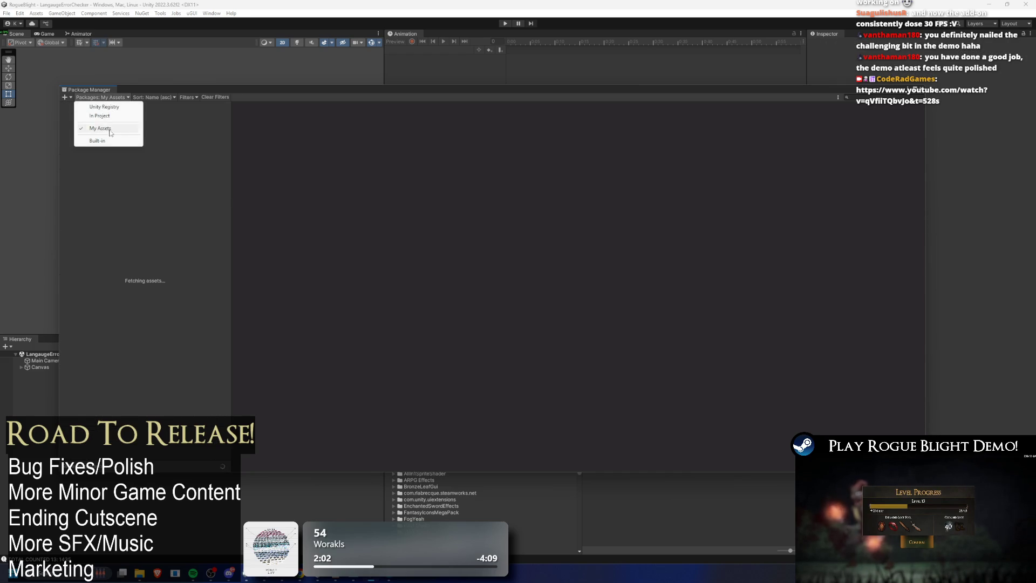
click(111, 140)
click(113, 100)
click(114, 177)
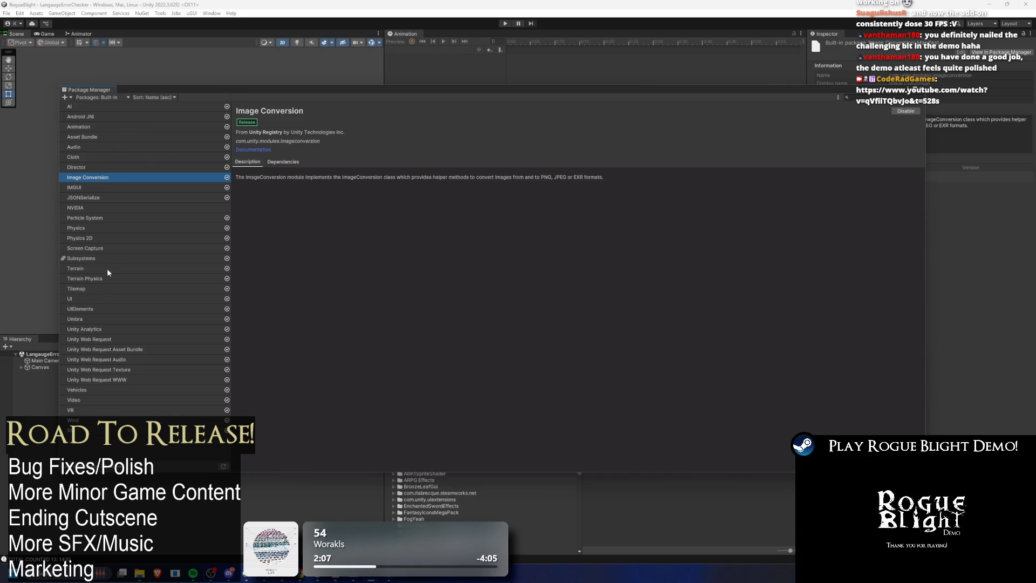
- Return to the Unity Registry list and select the TextMeshPro package
click(82, 99)
click(105, 119)
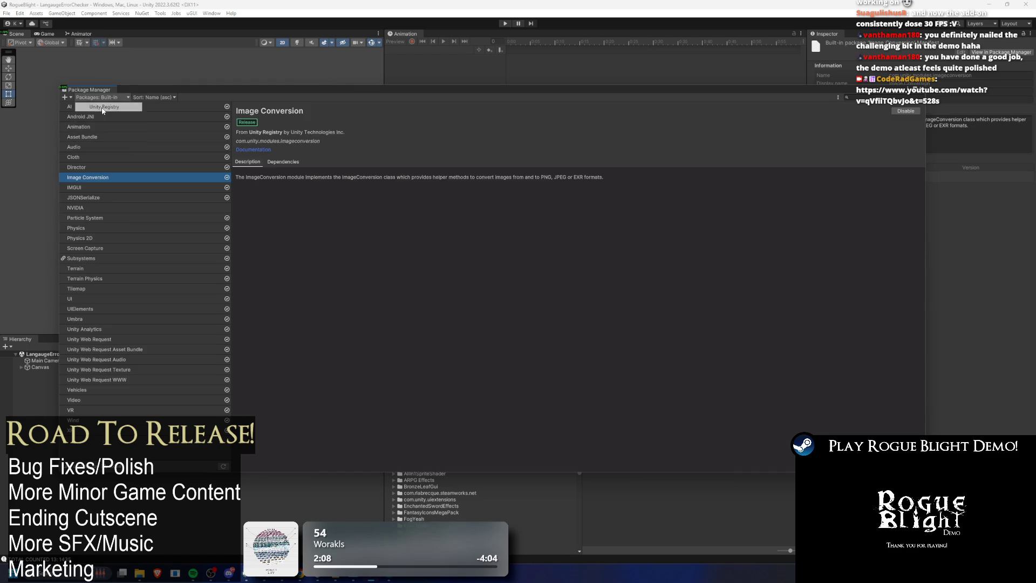
scroll(147, 178, down, 8)
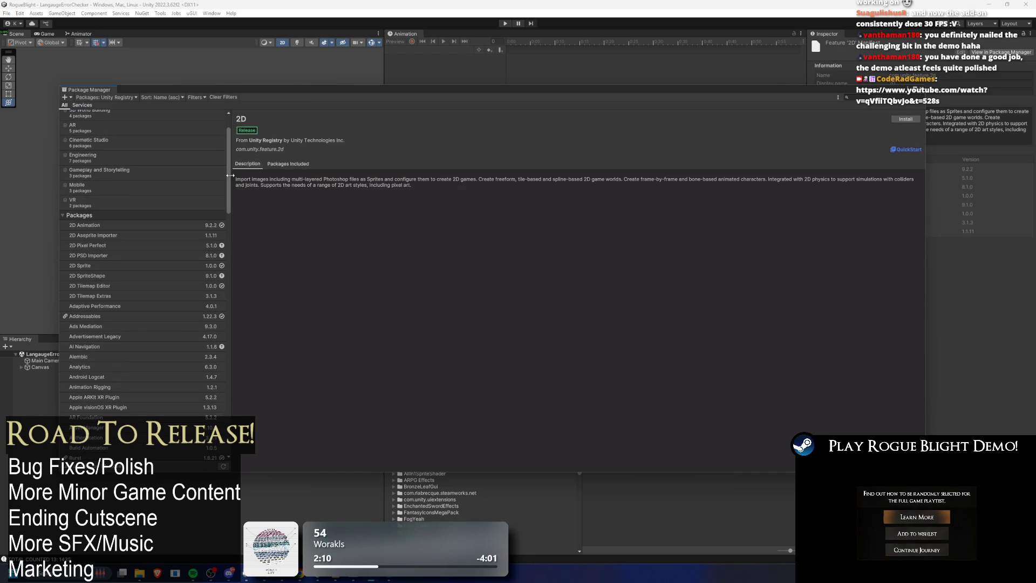
scroll(233, 226, down, 10)
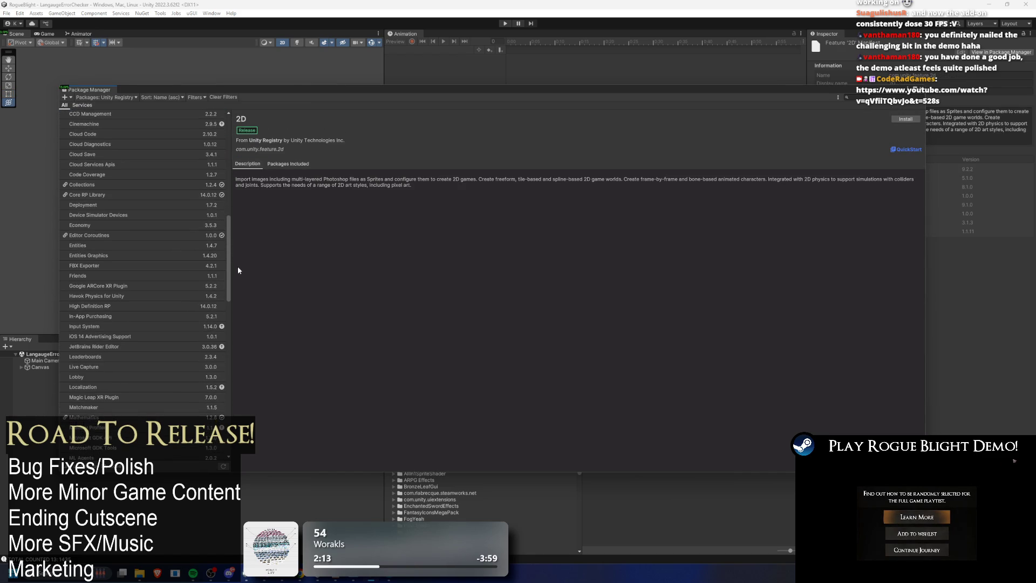
scroll(239, 336, down, 10)
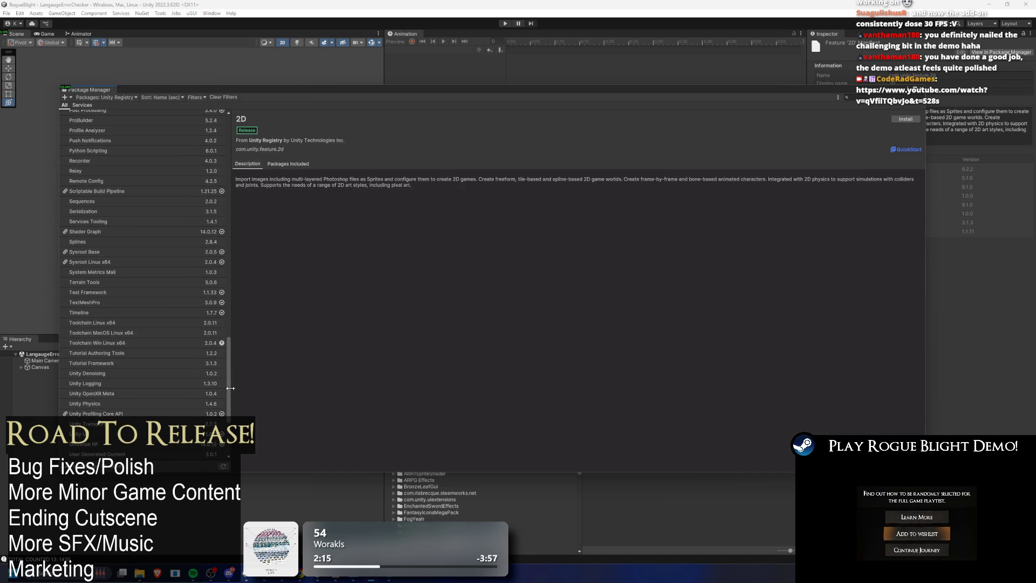
click(99, 301)
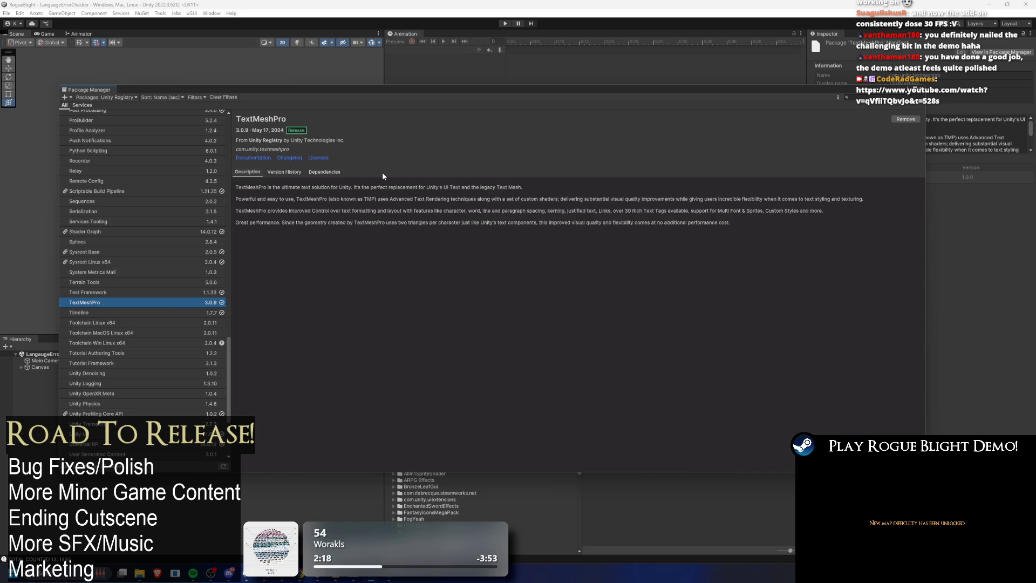
- Read TextMeshPro's version history and 3.0.9 release notes, then close the Package Manager
click(278, 171)
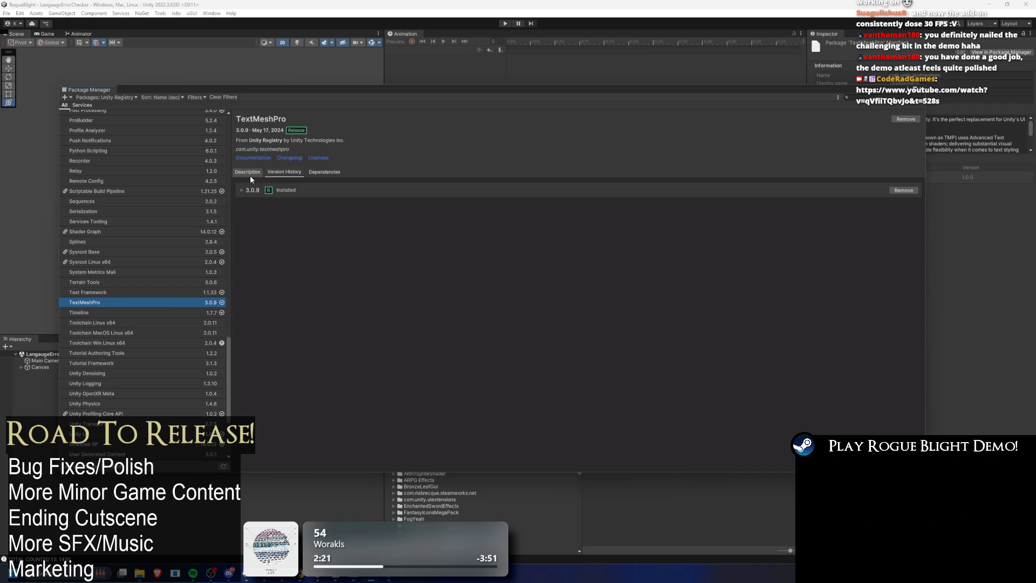
click(242, 190)
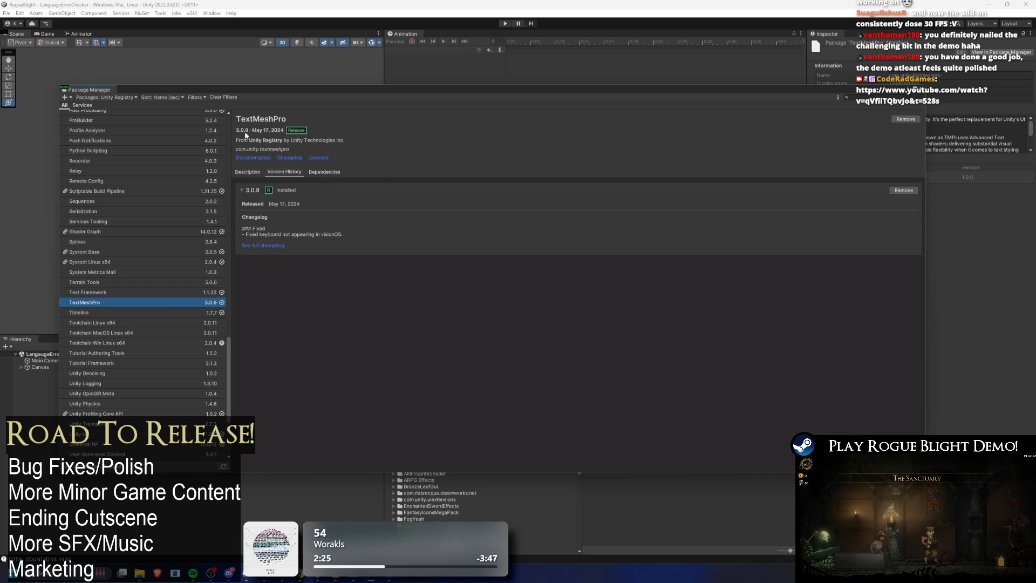
double_click(241, 118)
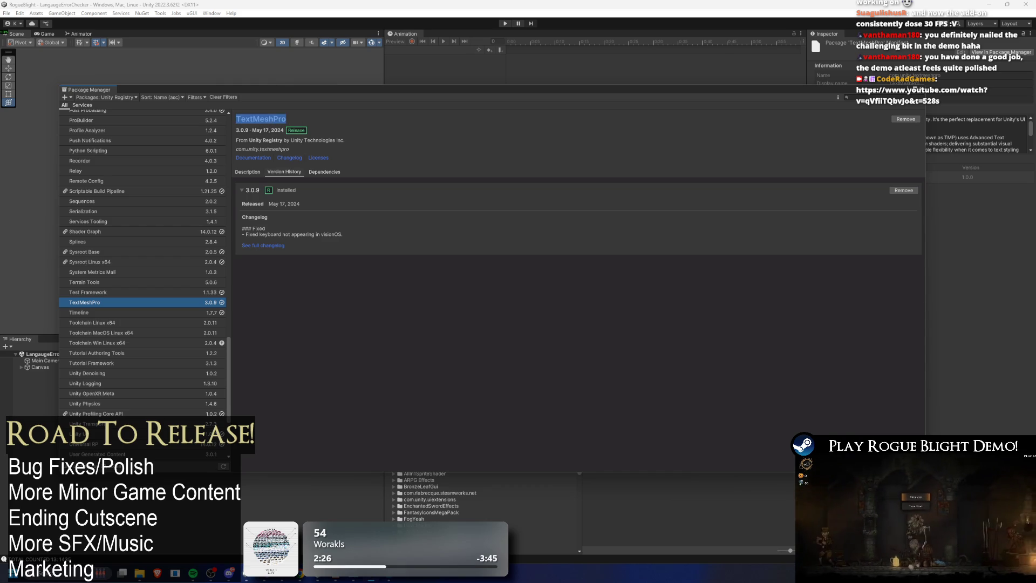
key(alt+Tab)
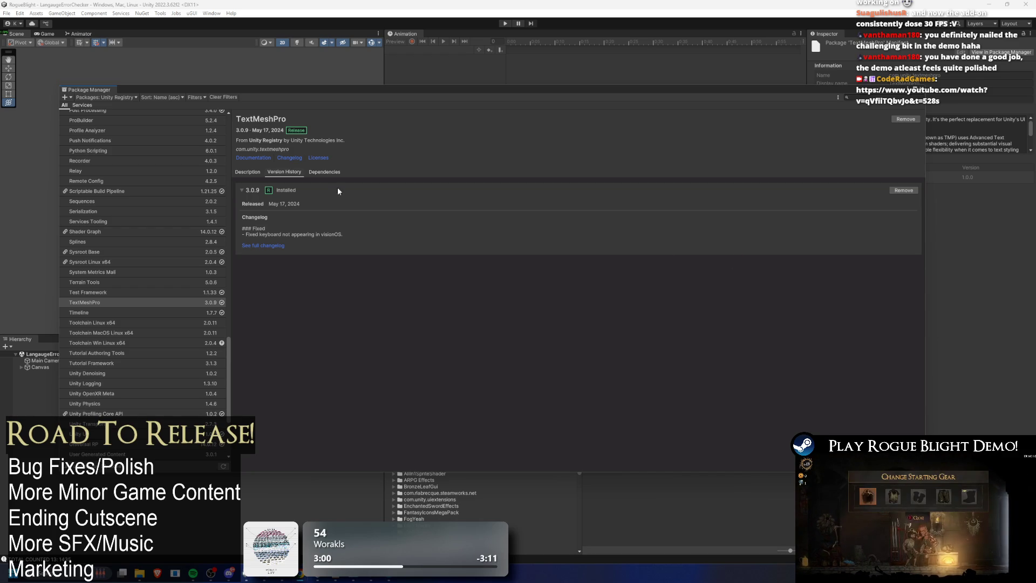
middle_click(107, 93)
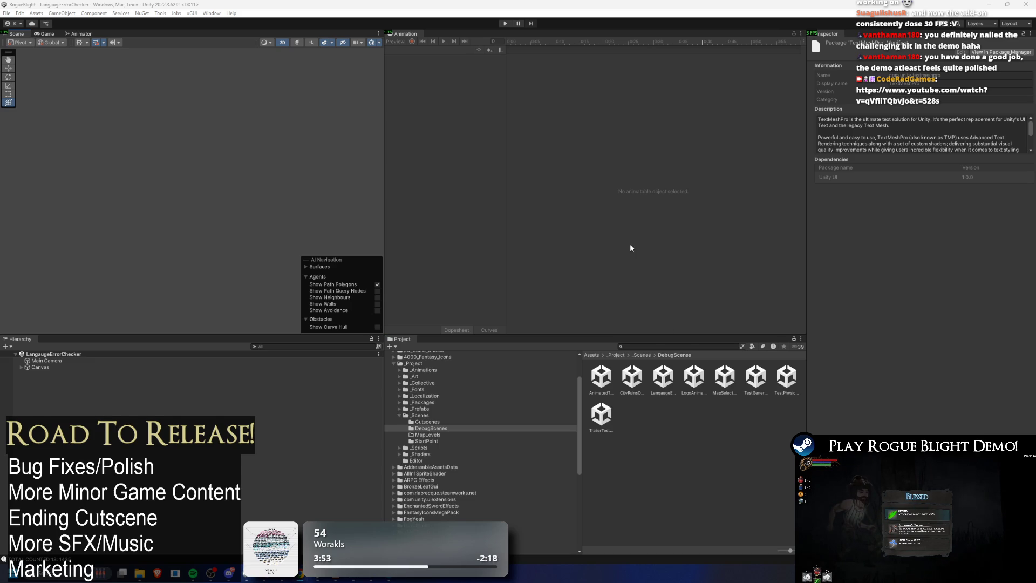
- Look through the Window menu's list of editor windows
click(211, 13)
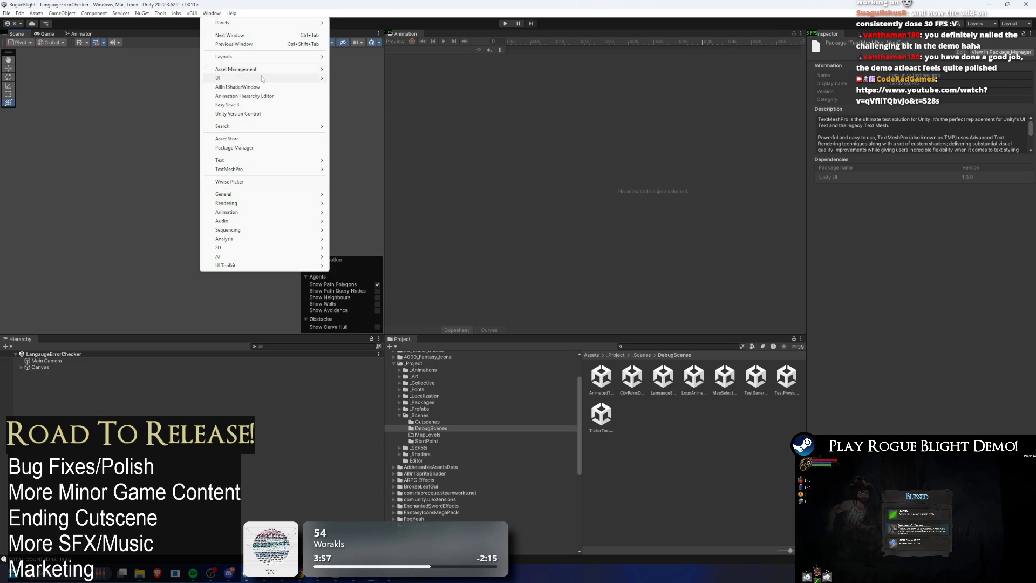
mouse_move(179, 17)
mouse_move(213, 14)
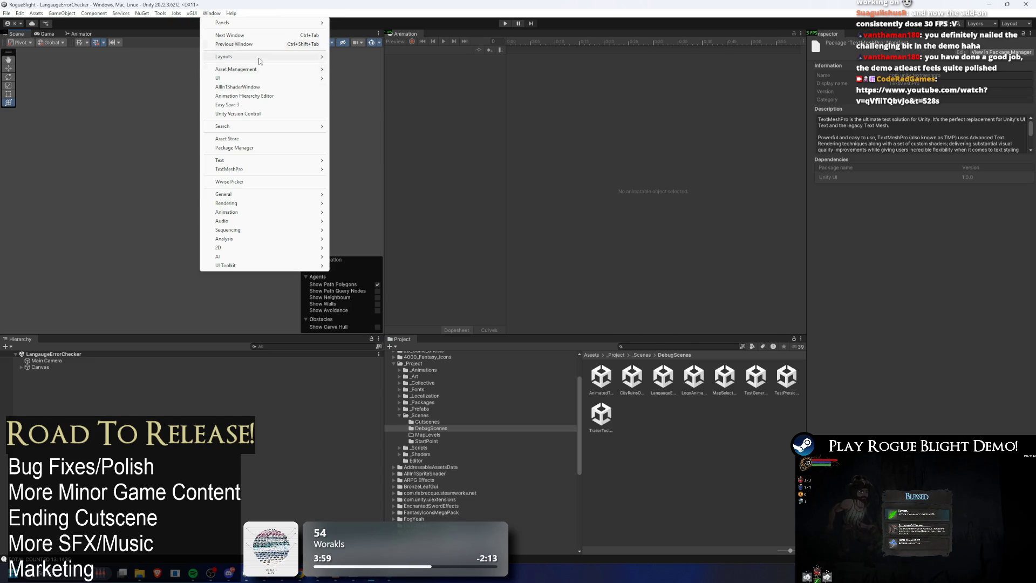
mouse_move(274, 171)
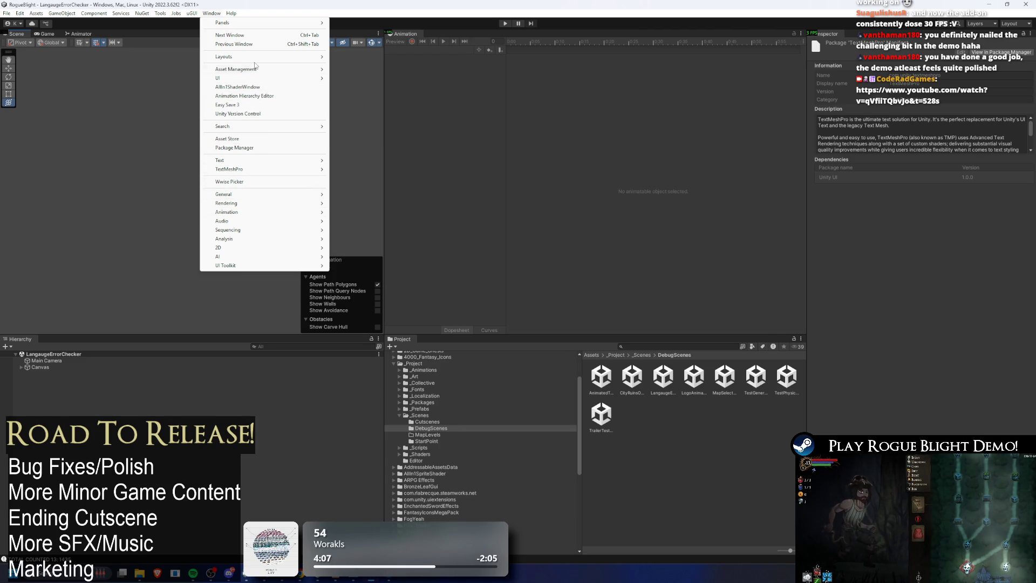
mouse_move(211, 69)
click(195, 14)
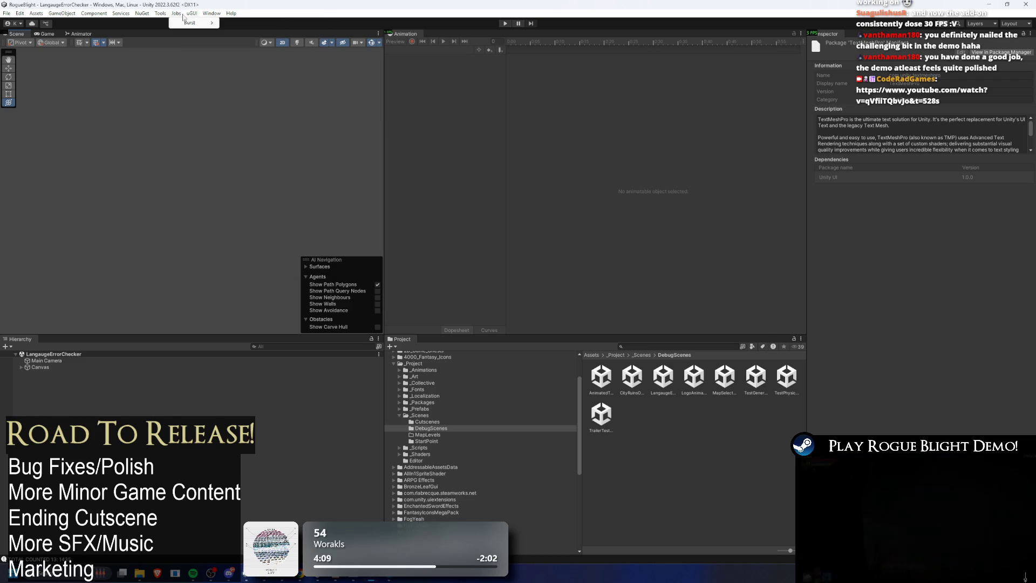
click(196, 15)
- Reopen the Package Manager and view TextMeshPro's description and version history
mouse_move(211, 13)
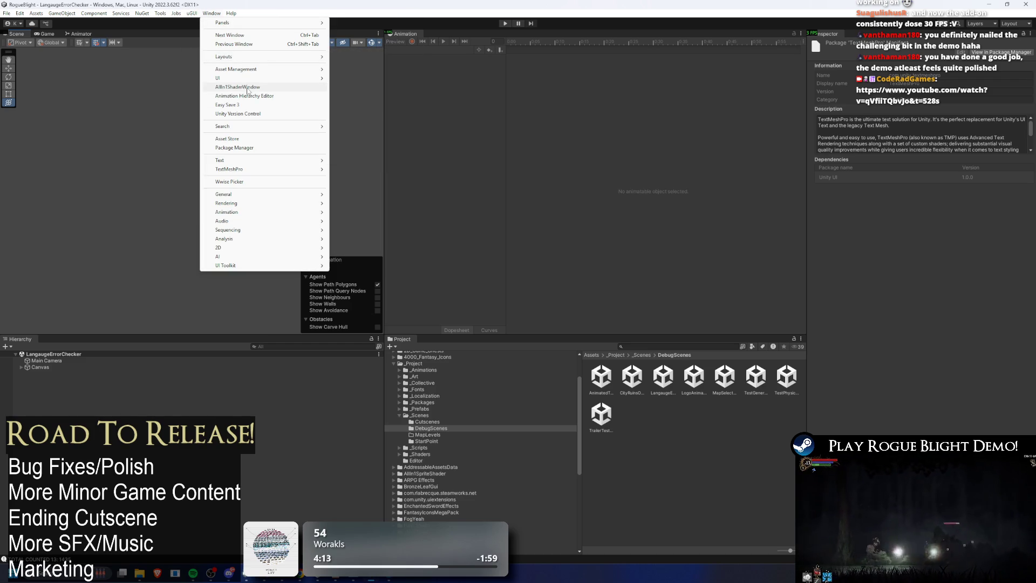
mouse_move(280, 214)
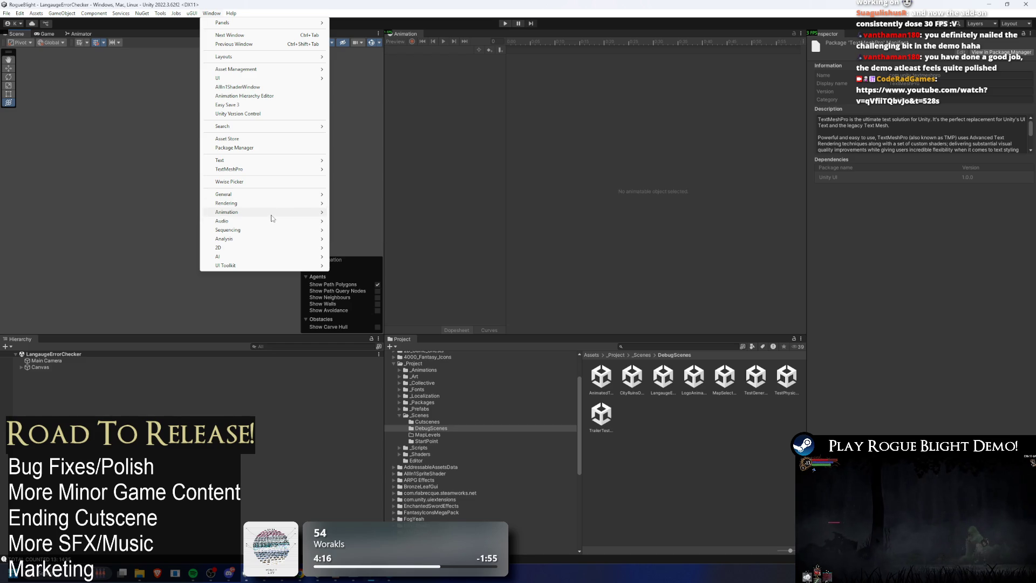
click(273, 149)
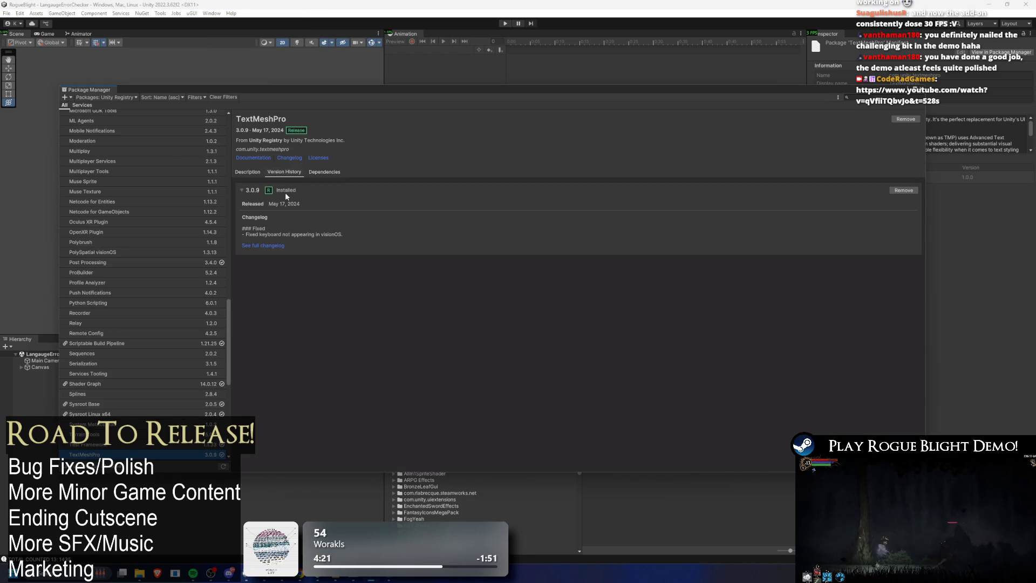
click(258, 173)
click(273, 171)
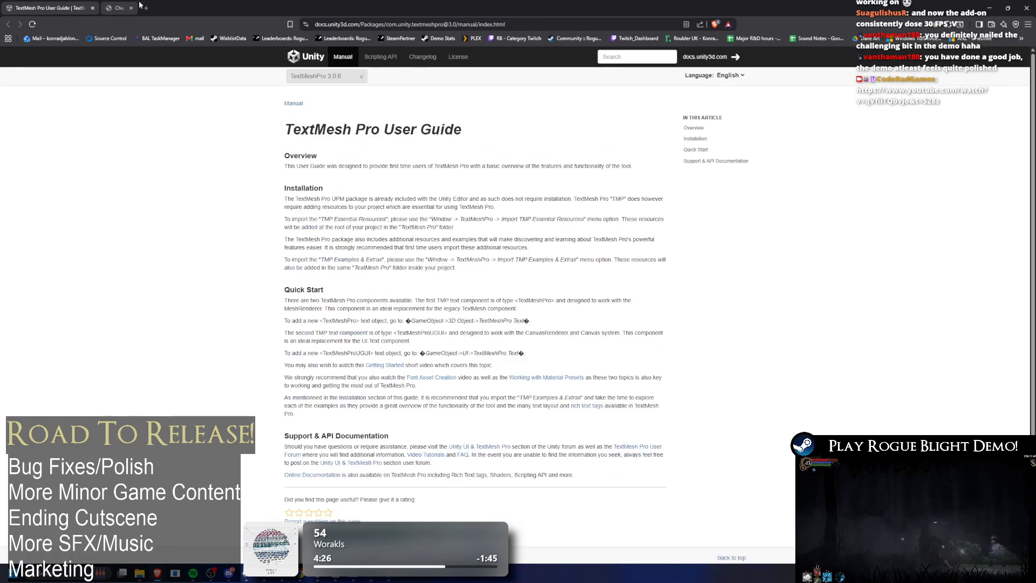
- Open the full TextMeshPro changelog in a maximized browser window
click(92, 7)
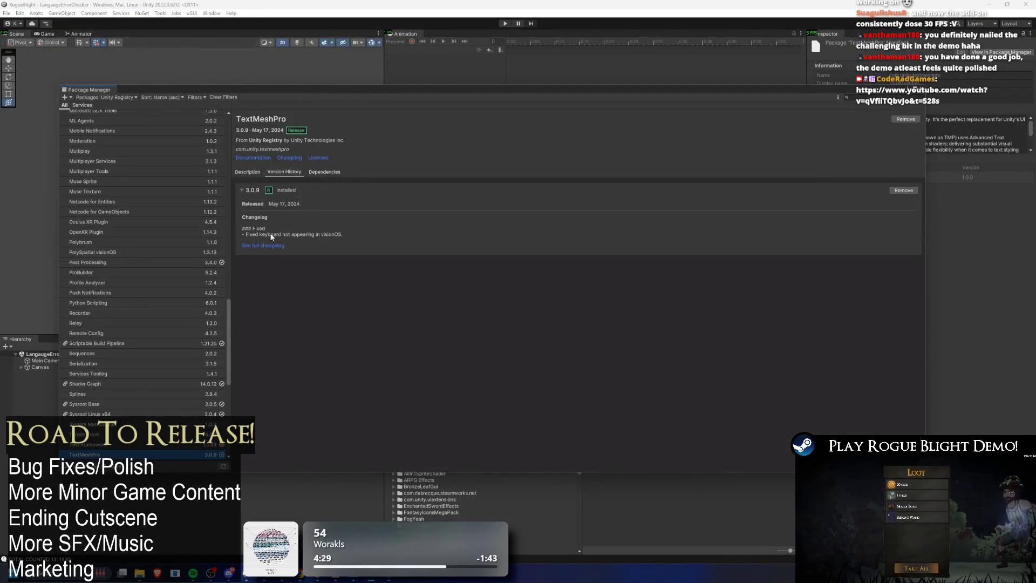
click(273, 247)
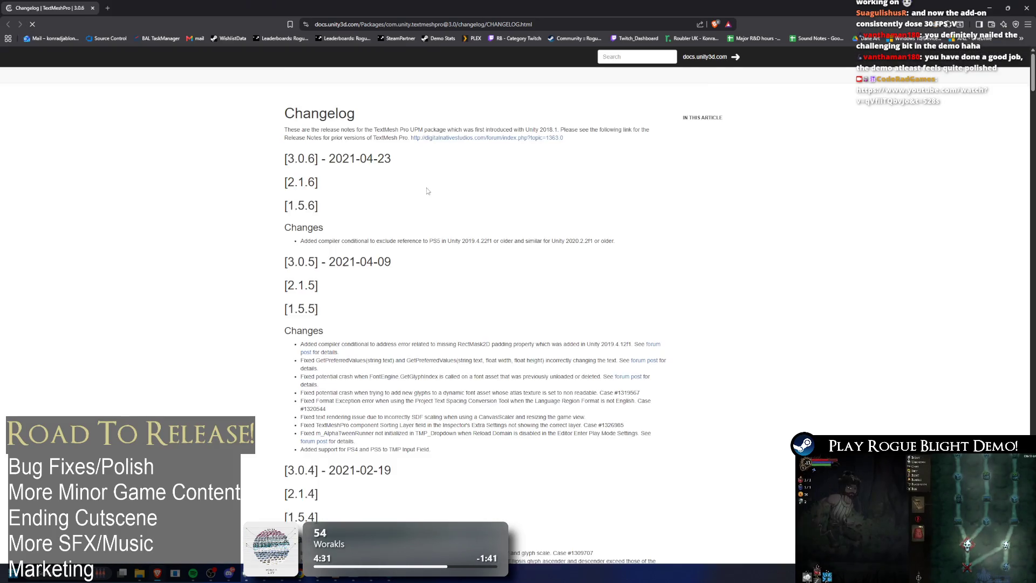
mouse_move(448, 8)
mouse_down()
mouse_move(675, 232)
mouse_move(574, 223)
mouse_up()
double_click(575, 223)
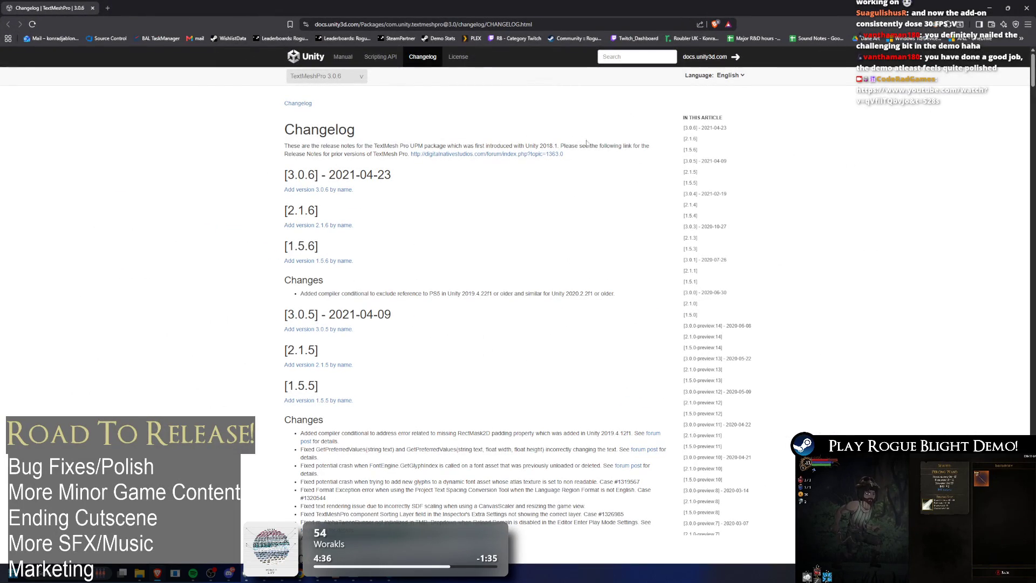
scroll(709, 160, down, 6)
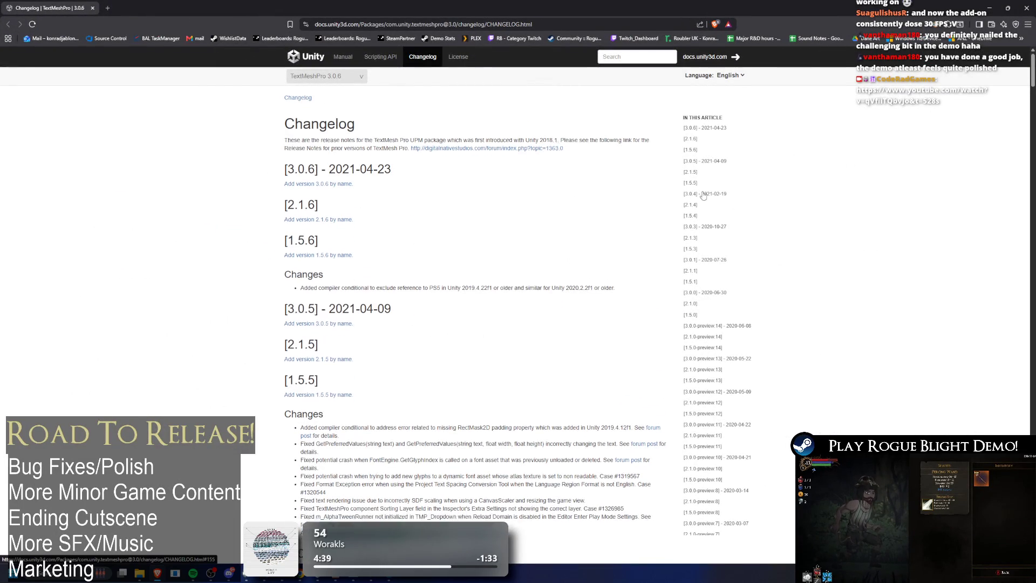
scroll(486, 245, up, 7)
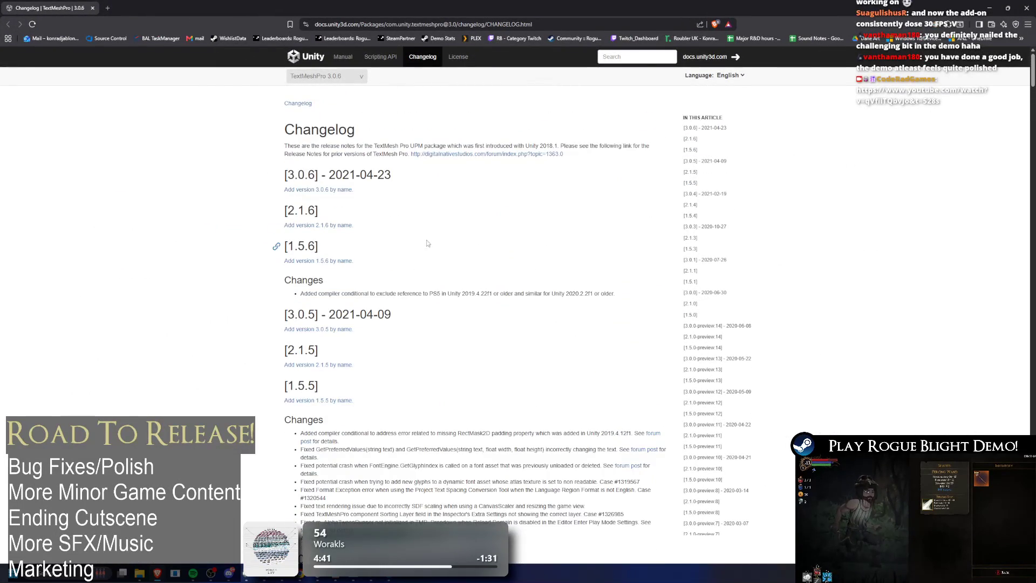
- Switch the changelog to TextMeshPro 4.0 and search the docs for 'text mesh pro 2022'
click(342, 80)
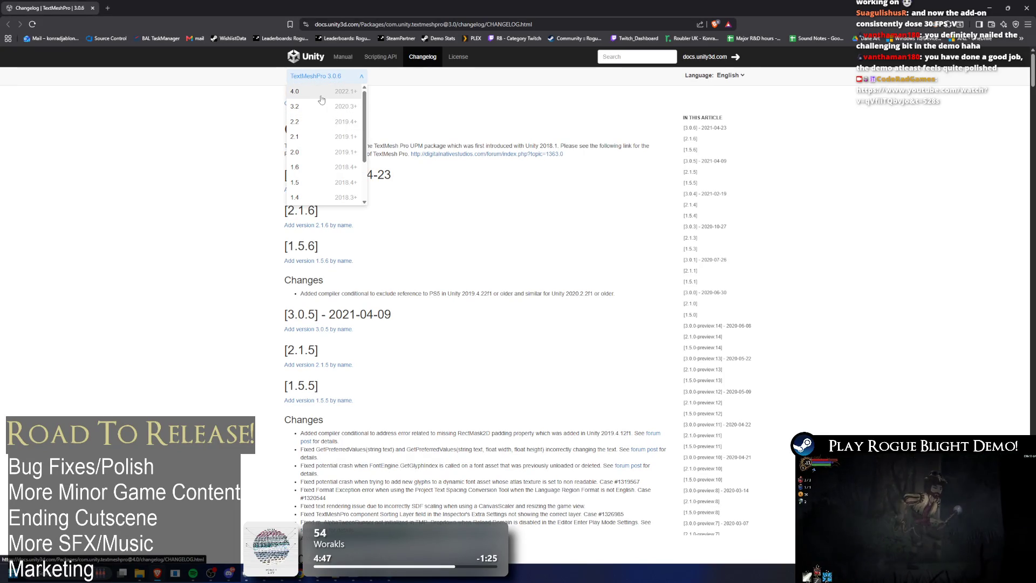
click(320, 80)
click(319, 79)
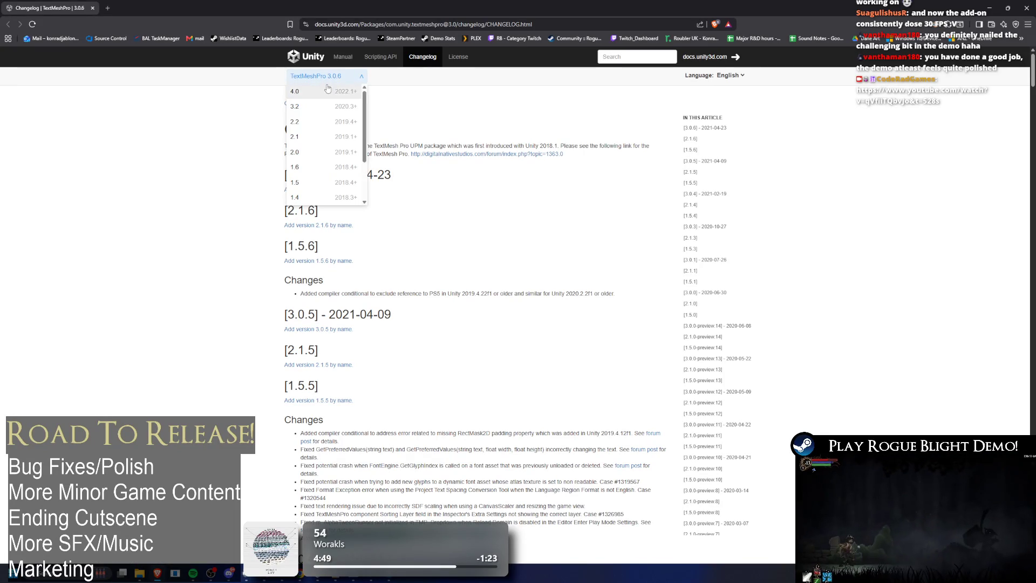
scroll(338, 139, down, 2)
scroll(339, 125, up, 3)
click(341, 90)
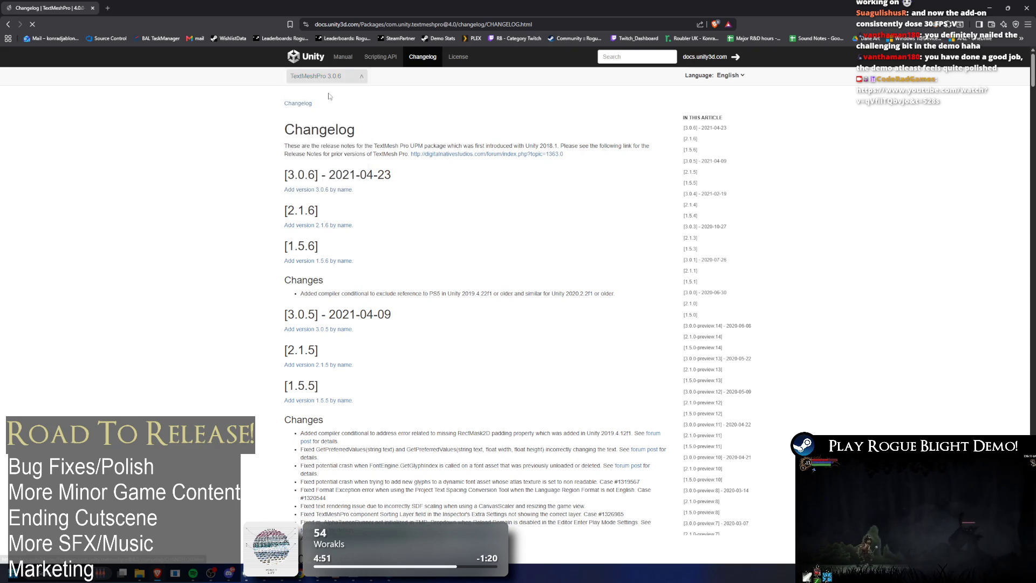
click(360, 81)
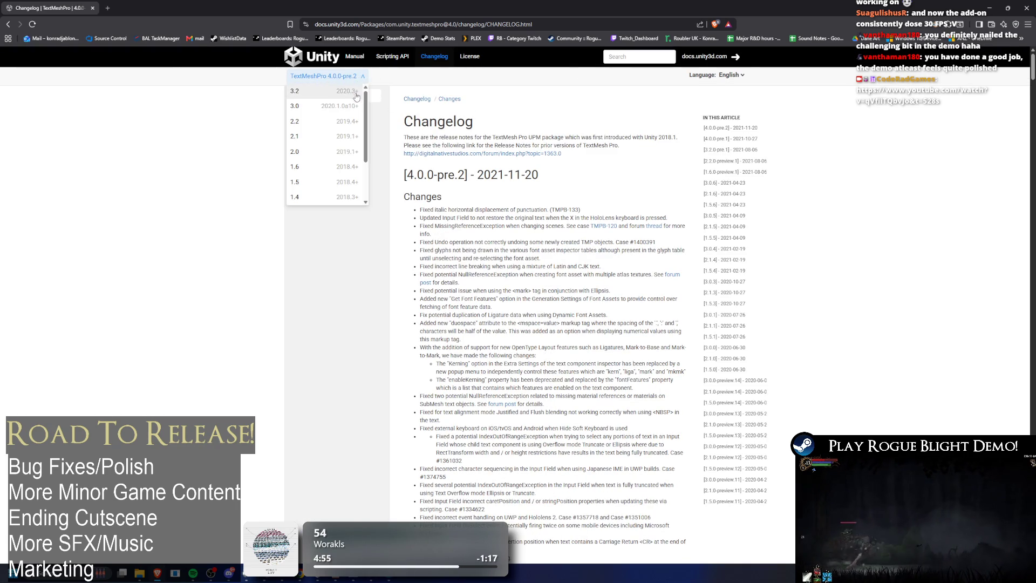
scroll(266, 180, down, 3)
click(307, 178)
scroll(307, 178, up, 3)
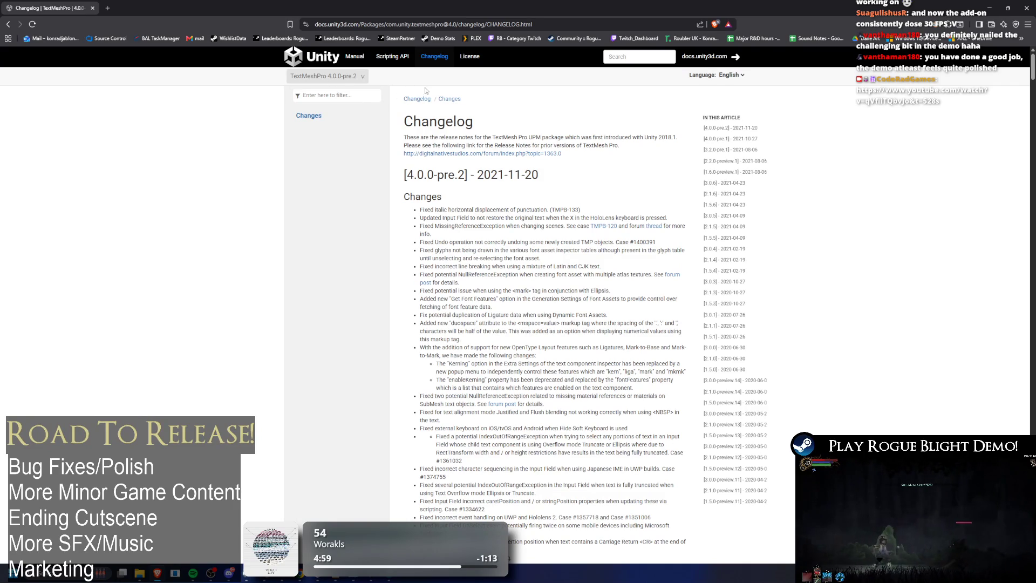
text(text)
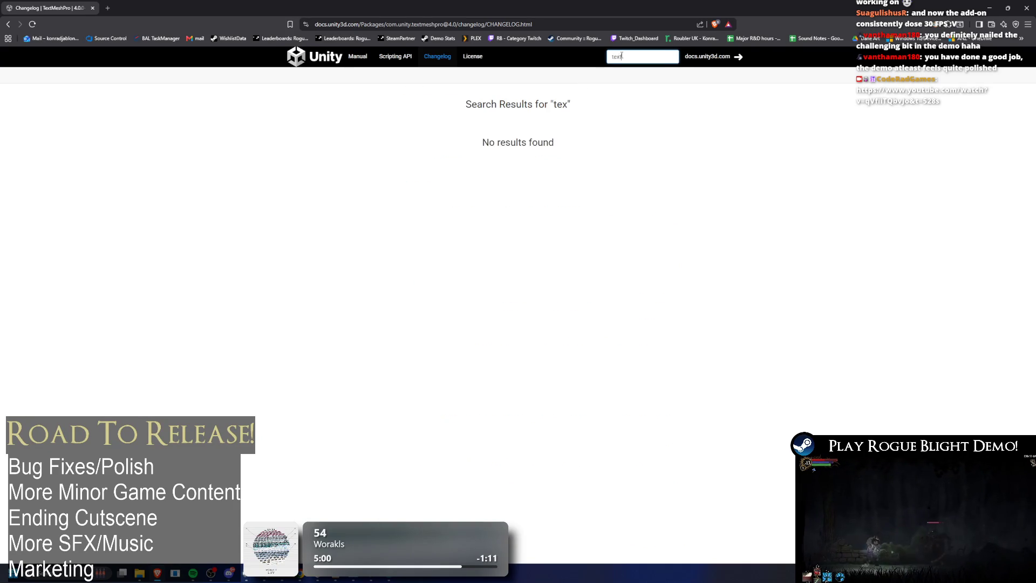
text( mesh pro )
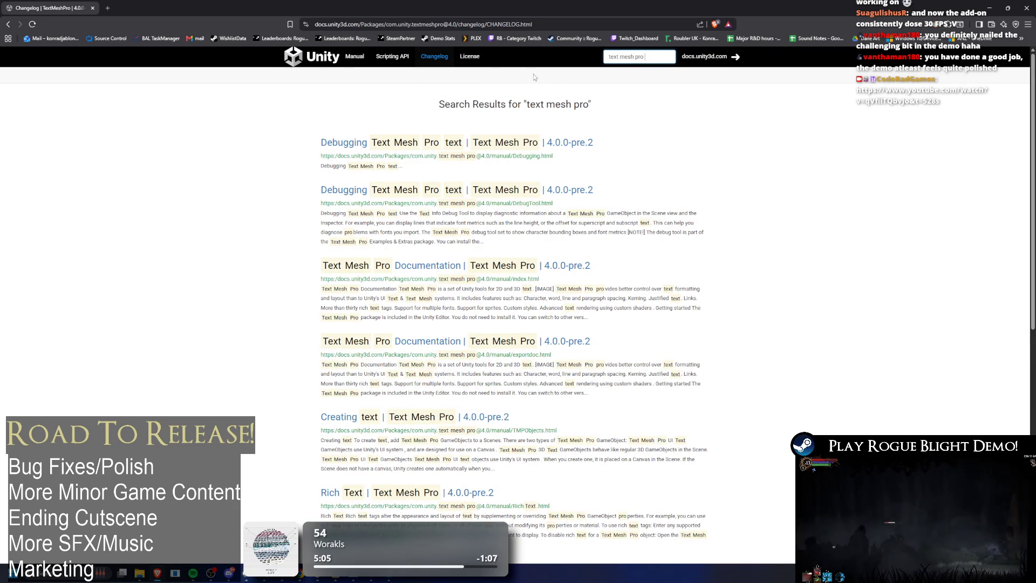
text(2022)
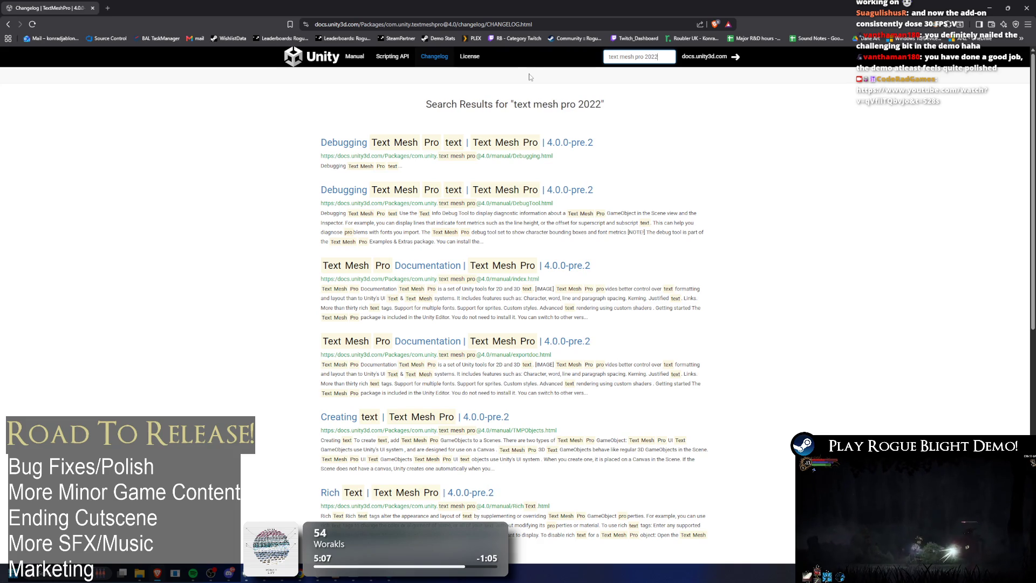
- Scroll through the 'text mesh pro 2022' search results, then return to the Unity editor
scroll(702, 201, down, 3)
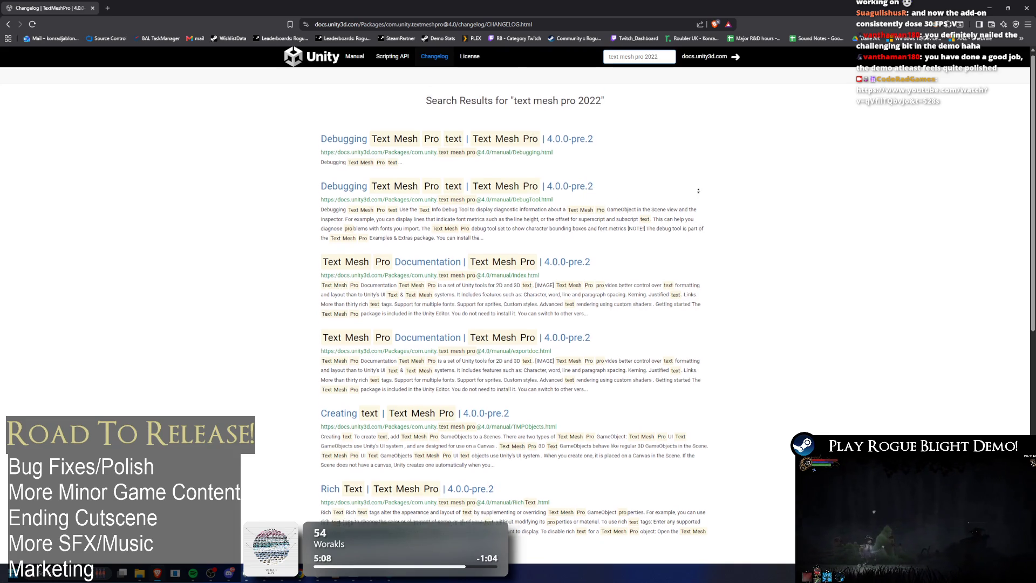
scroll(702, 201, down, 5)
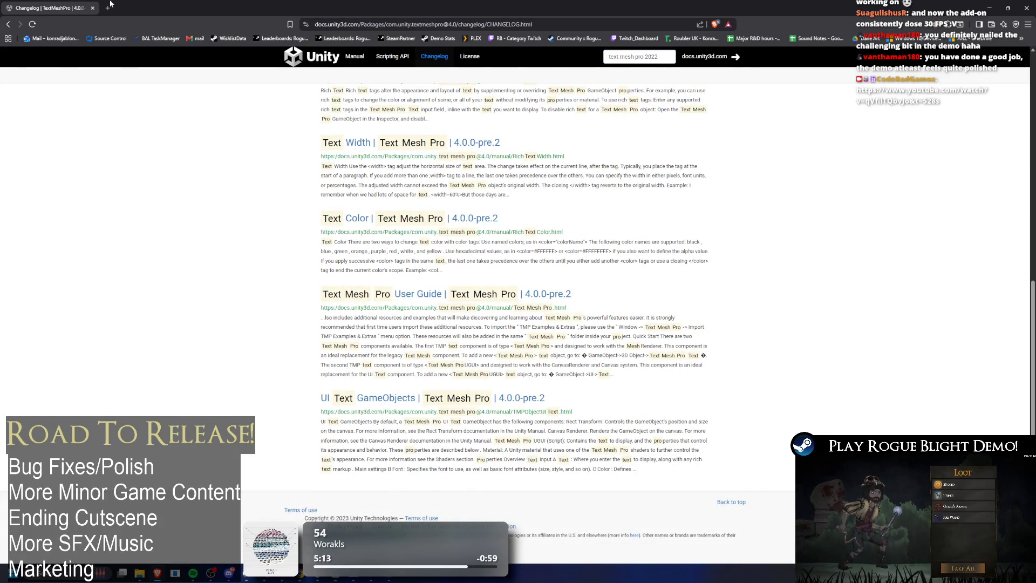
key(alt+Tab)
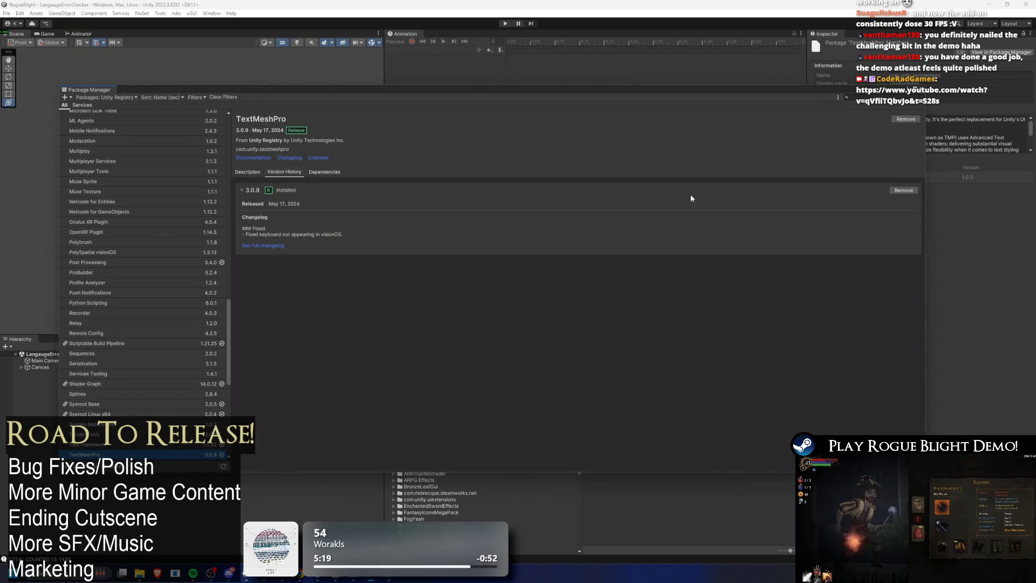
- Close the Package Manager and find the Noto Sans TC font asset in the Project
click(101, 92)
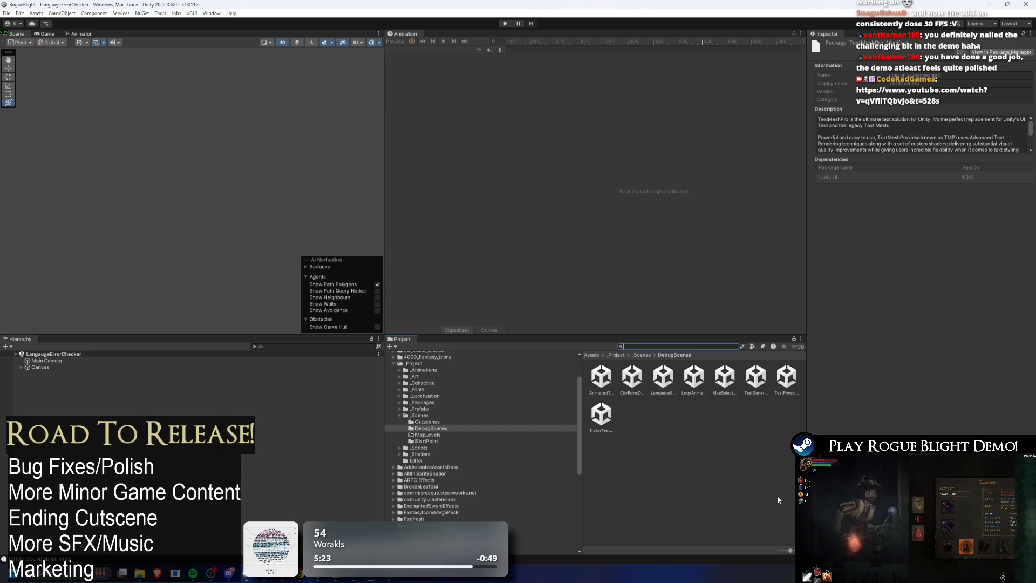
text(chinese)
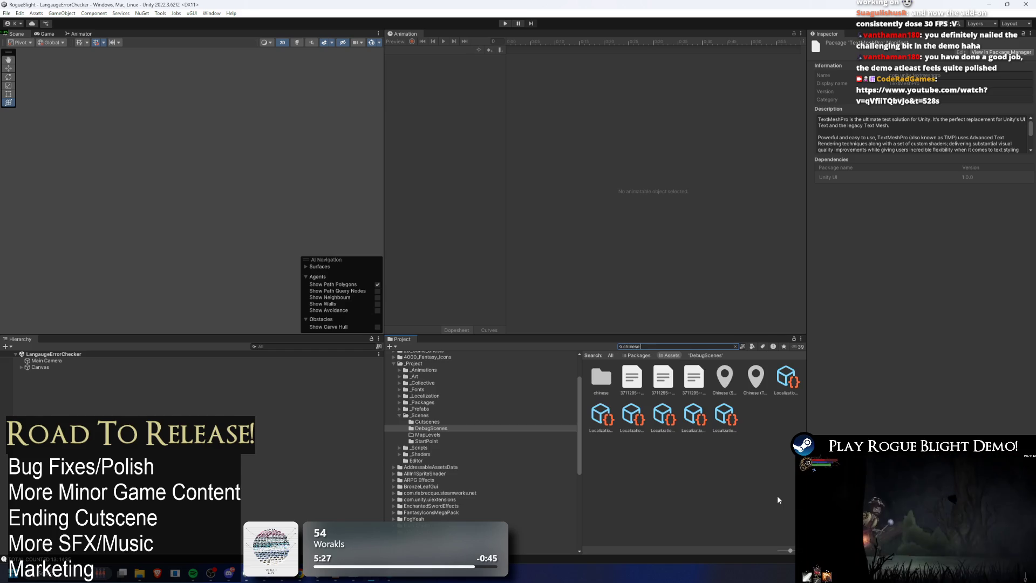
key(ctrl+a)
key(BackSpace)
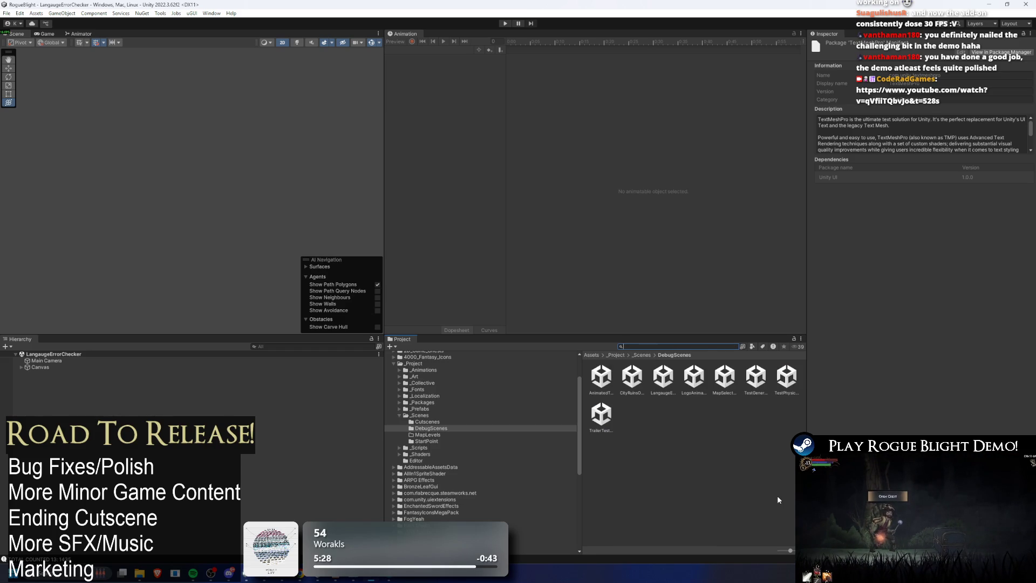
text(hungarian)
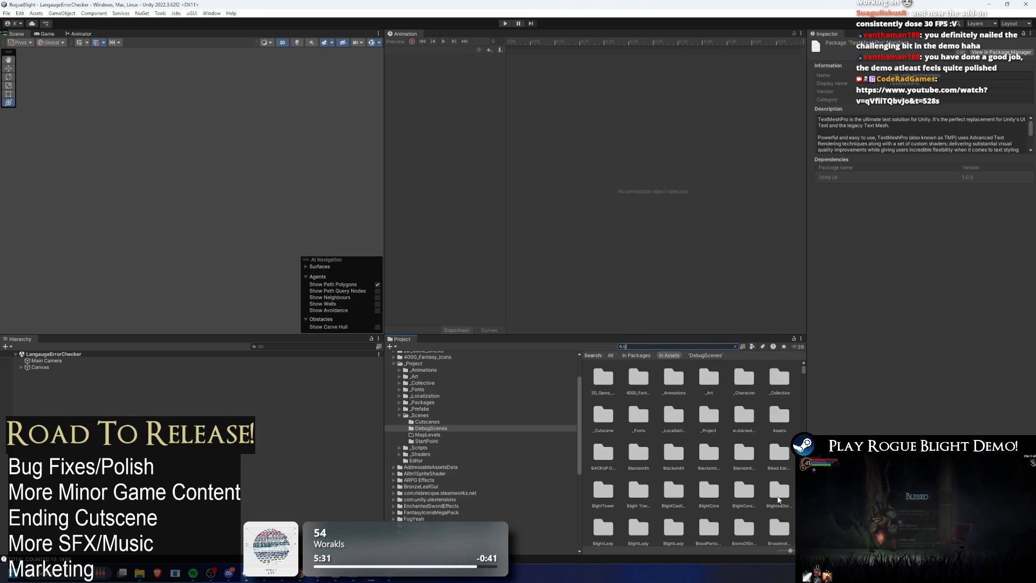
key(ctrl+a)
key(BackSpace)
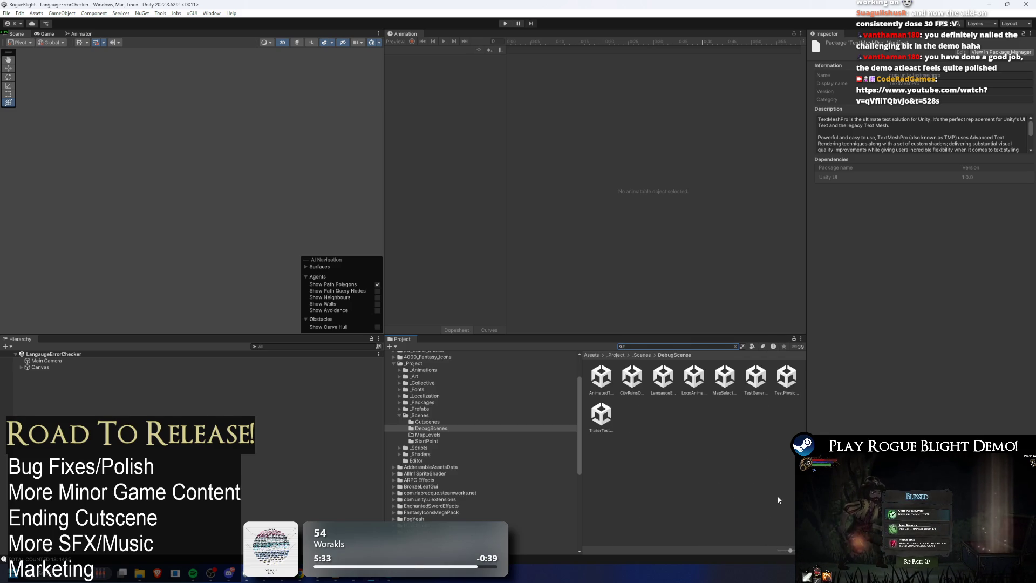
text(tc no)
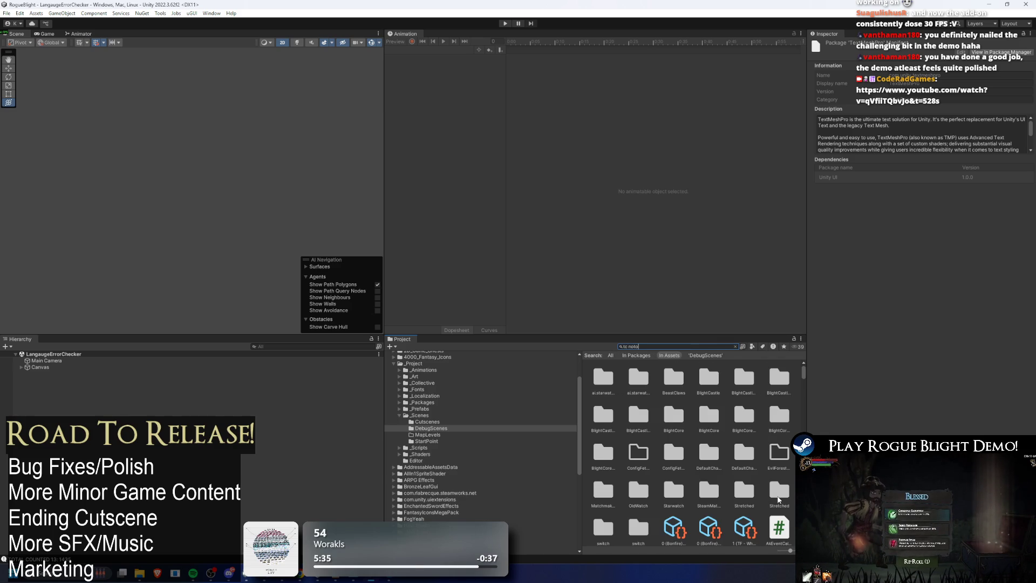
text(to)
click(639, 378)
key(ctrl+a)
key(BackSpace)
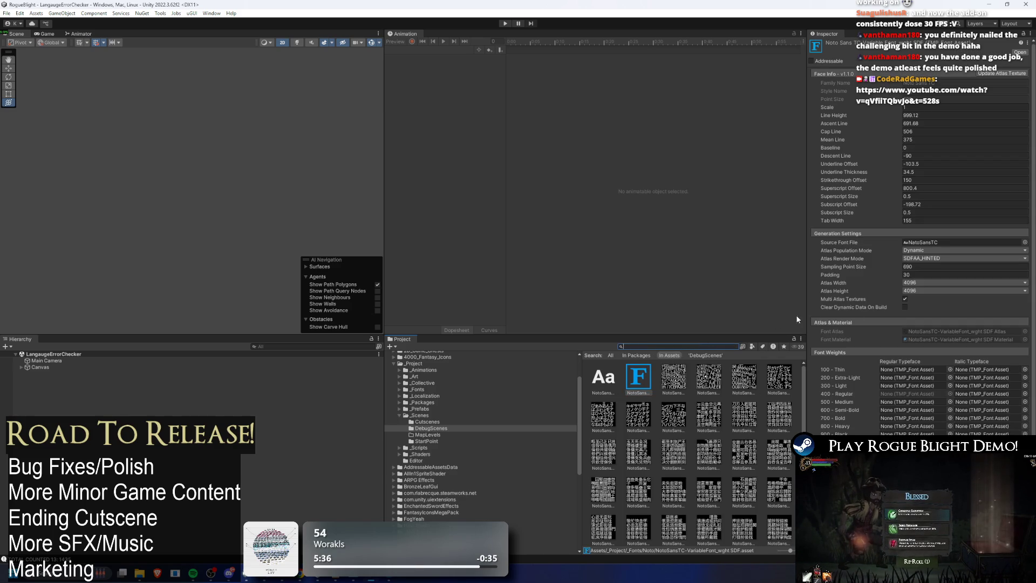
- Set and apply Atlas Height 8192 on the Noto Sans TC and SC font assets
click(944, 290)
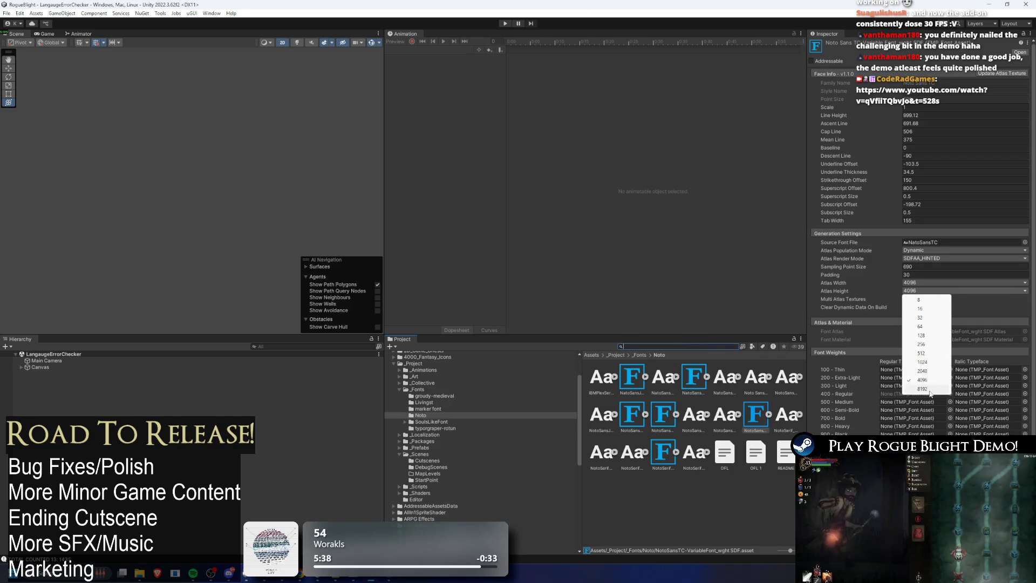
click(922, 389)
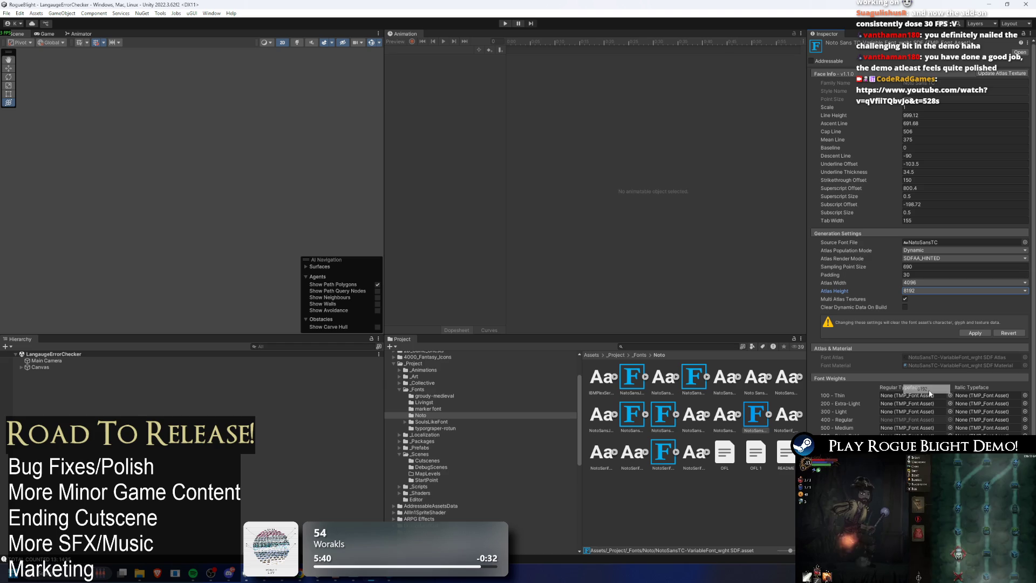
click(978, 333)
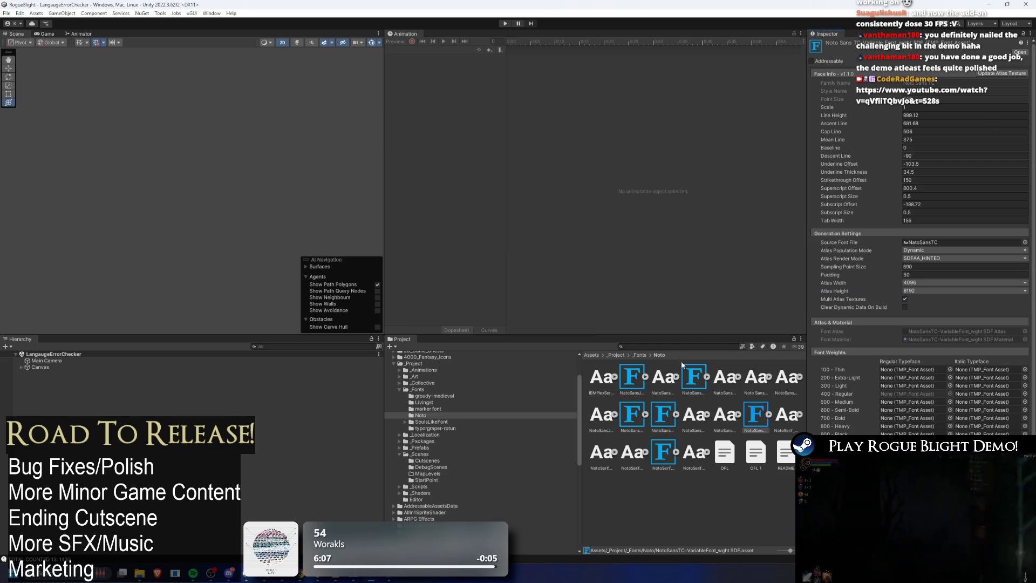
click(700, 376)
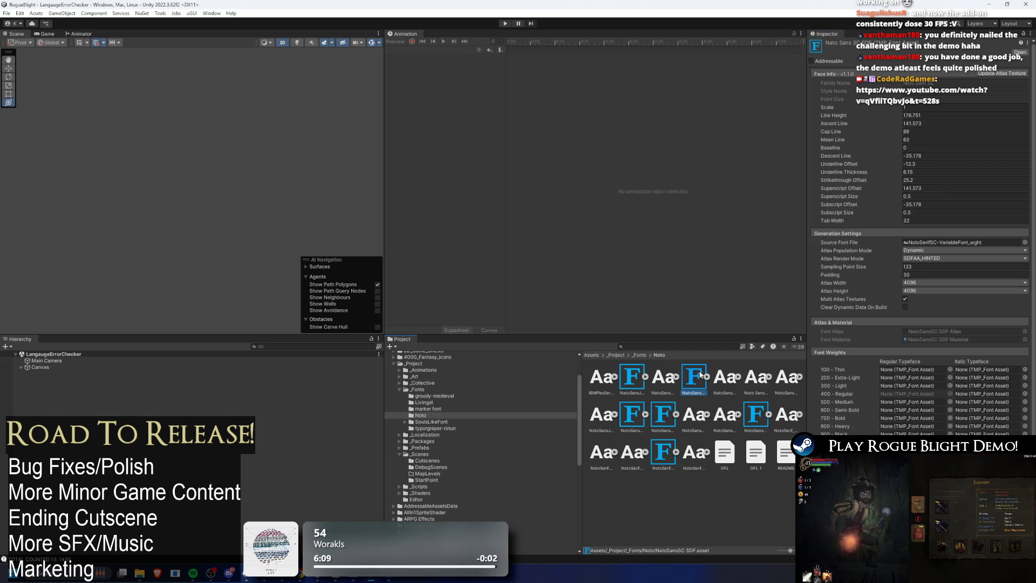
click(927, 290)
click(934, 390)
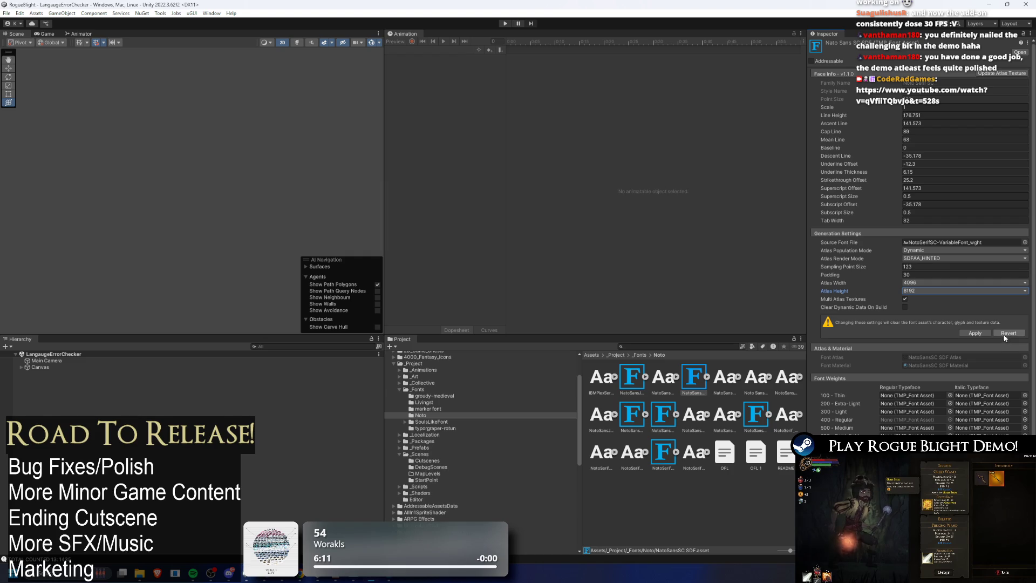
click(976, 333)
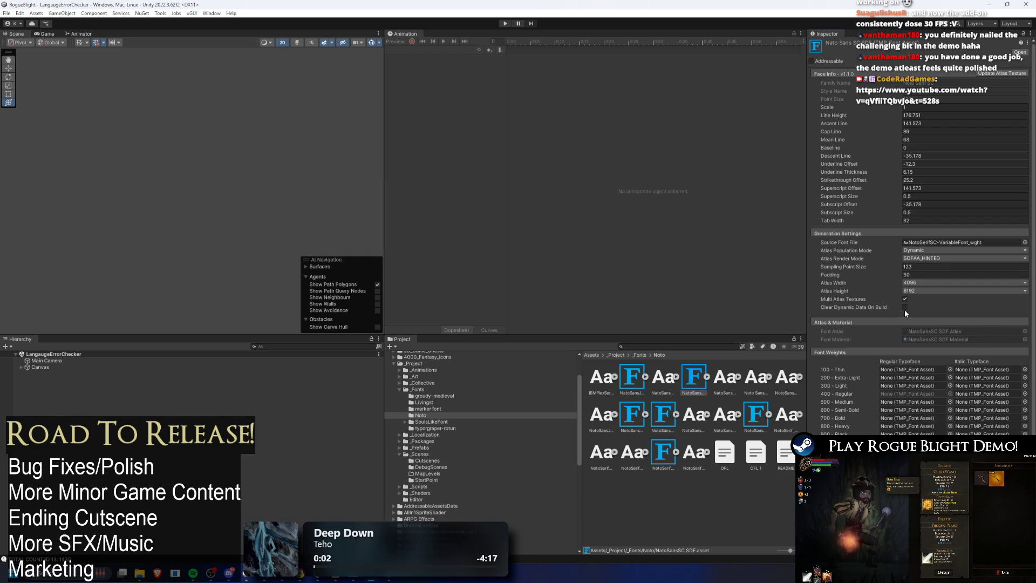
click(504, 24)
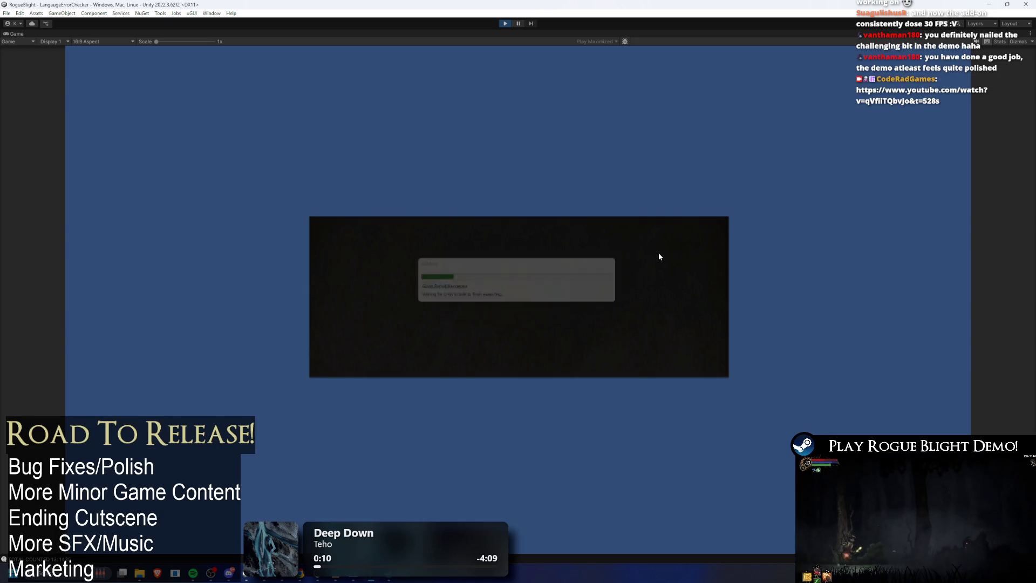
key(ctrl+shift+c)
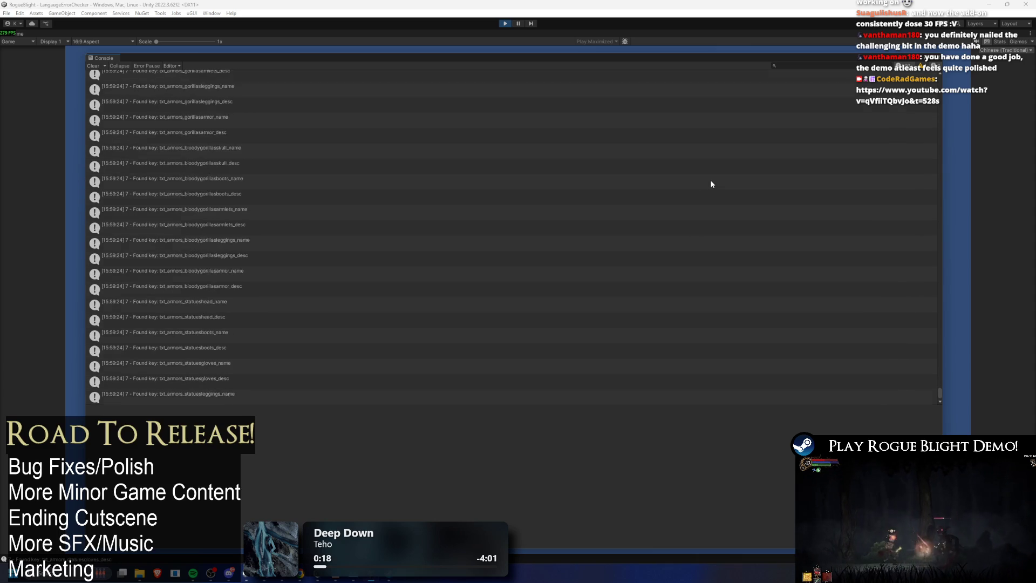
mouse_move(702, 54)
mouse_down()
mouse_move(712, 357)
mouse_move(723, 231)
mouse_move(756, 304)
mouse_up()
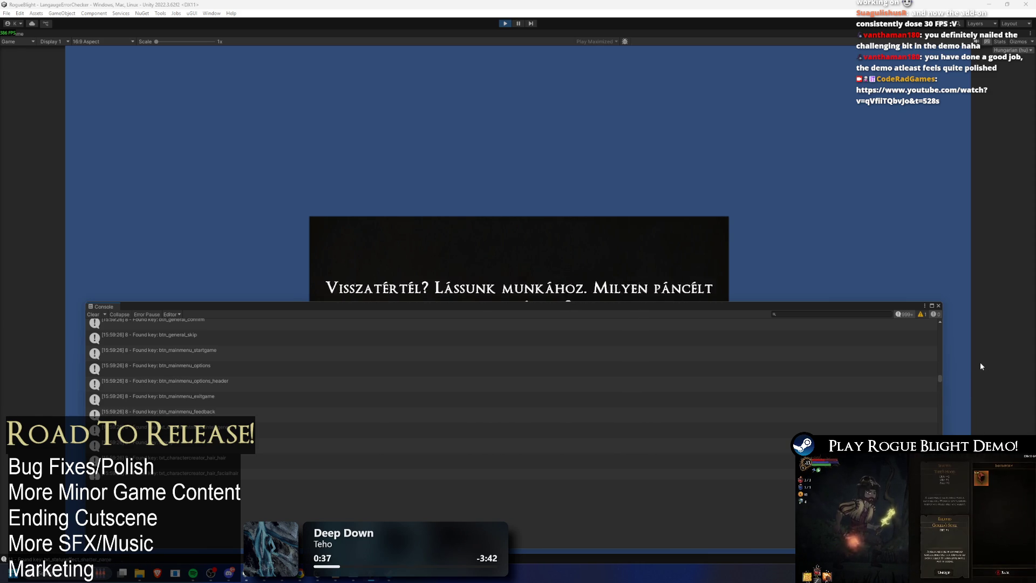
click(939, 306)
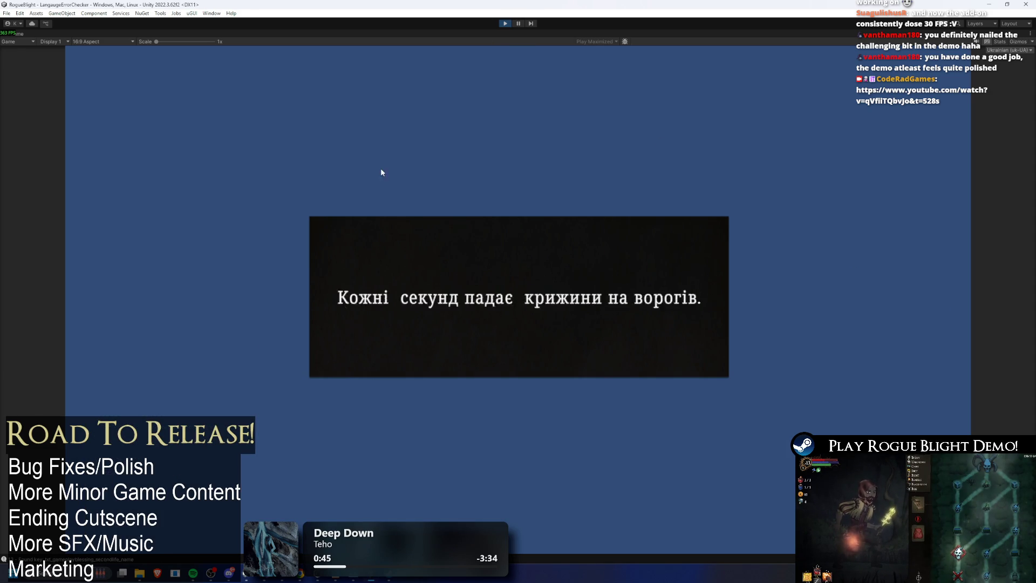
click(505, 24)
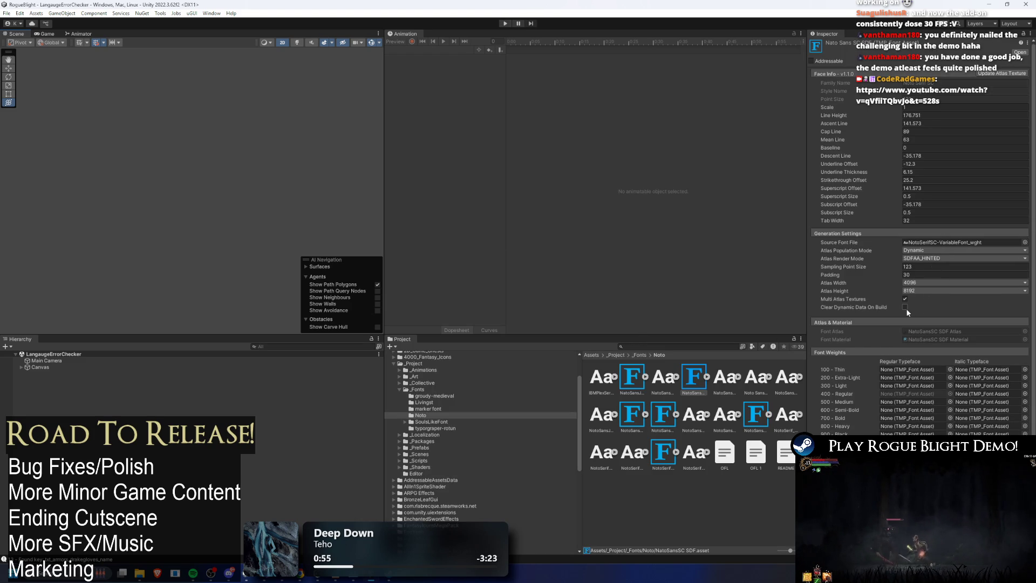
- Enable and apply Clear Dynamic Data On Build for Noto Sans SC, then enable it for TC
click(906, 309)
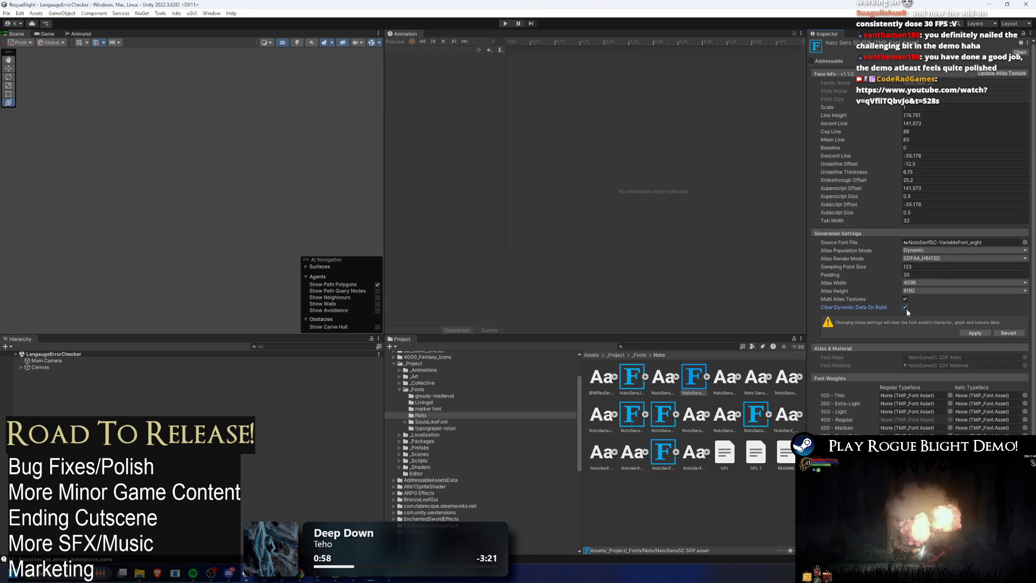
click(976, 334)
click(756, 414)
click(905, 307)
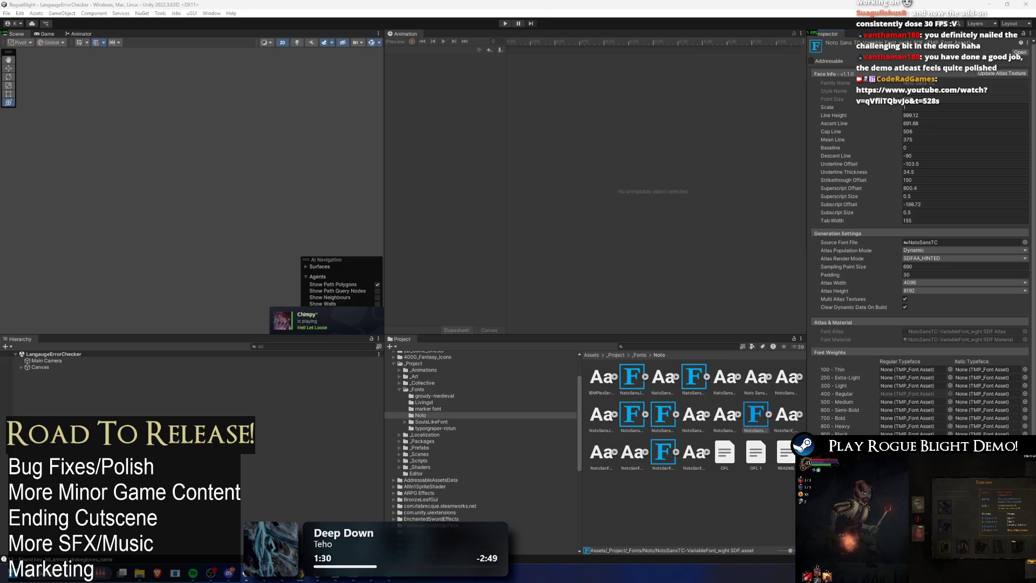
- Copy the 4379 sampling point size from Noto Sans JP into Noto Sans SC SDF and apply
click(632, 376)
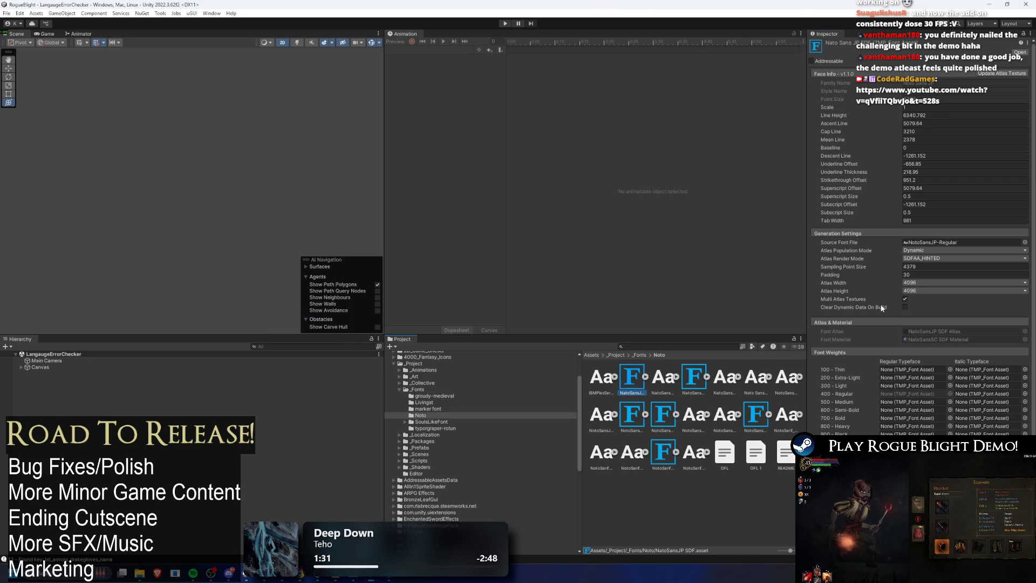
drag(858, 266, 876, 283)
click(695, 376)
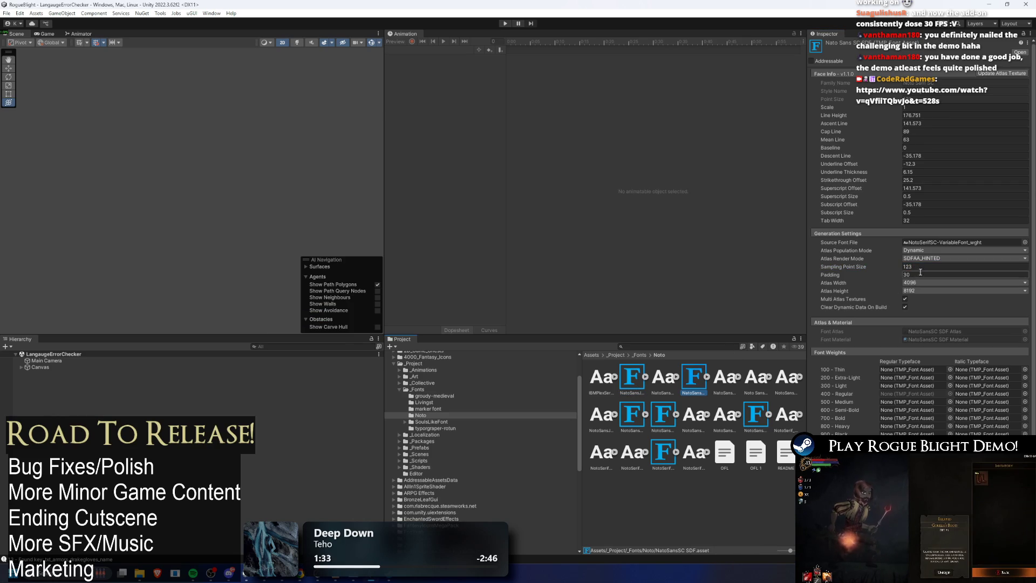
key(ctrl+v)
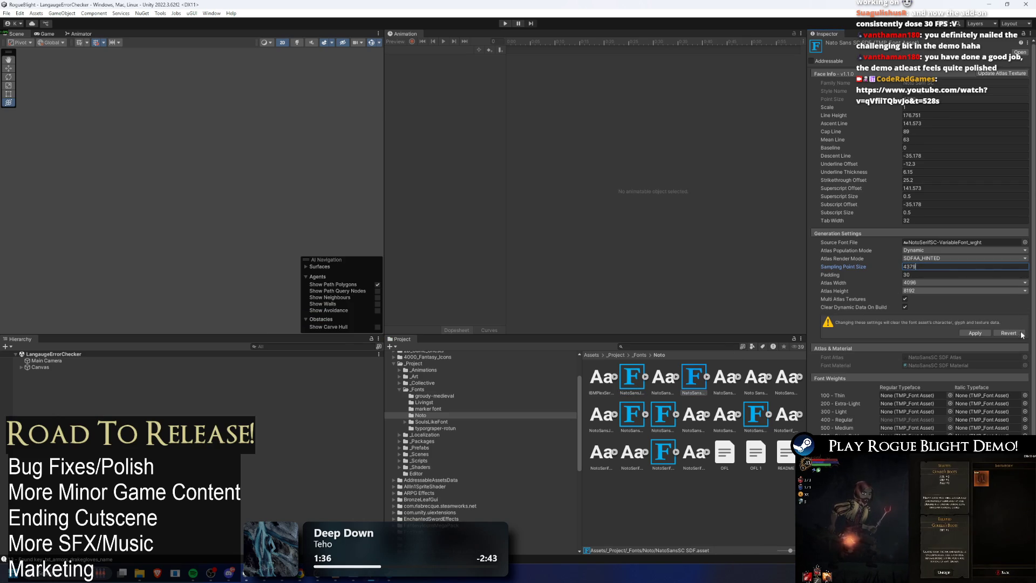
click(984, 335)
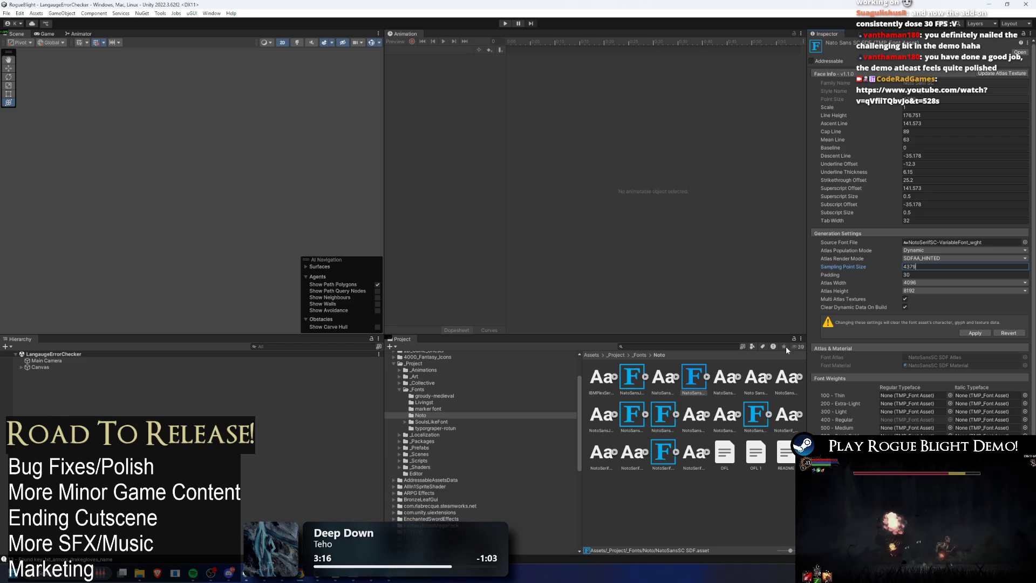
- Apply NotoSansSC SDF's 4096 by 8192 atlas settings, then switch to the Reddit browser window
click(972, 334)
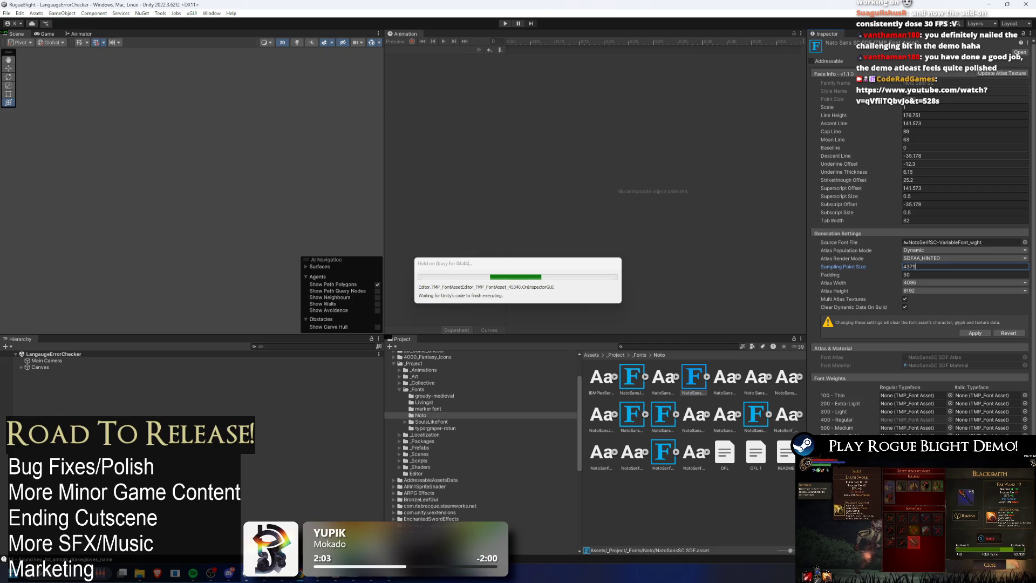
key(alt+Tab)
- Maximize the browser and upvote the Reddit comment praising the rig
double_click(265, 37)
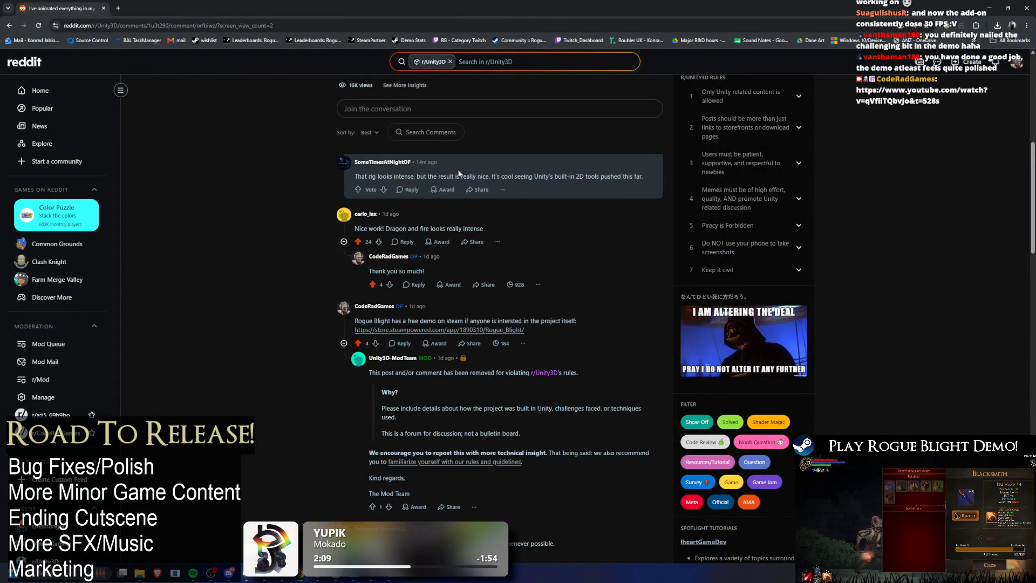
click(411, 190)
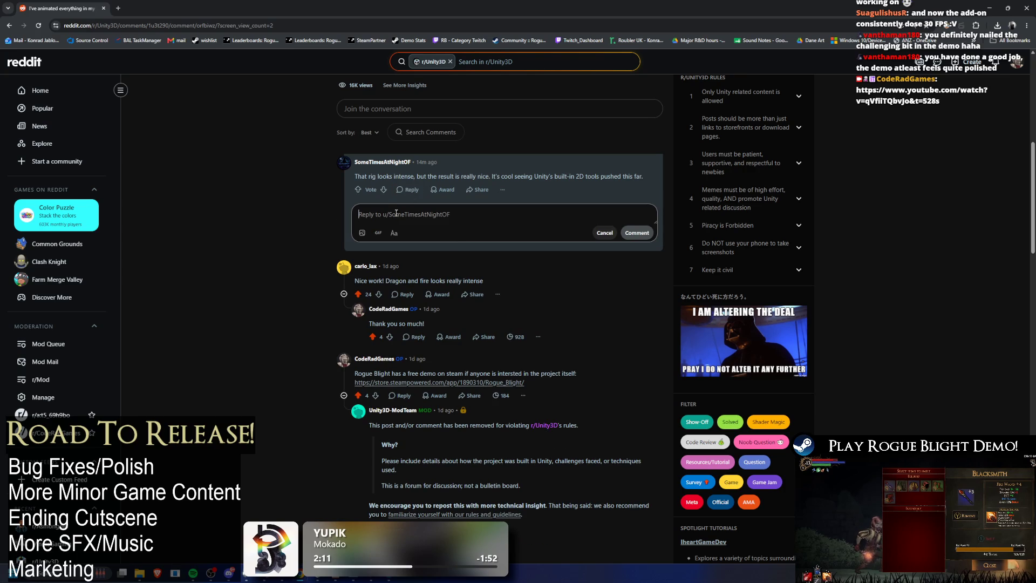
click(358, 189)
- Post the reply 'haha thank you, if you've only seen the spider boss rig...' and return to Unity
click(400, 216)
text(gh)
key(BackSpace)
key(BackSpace)
text(haha thank)
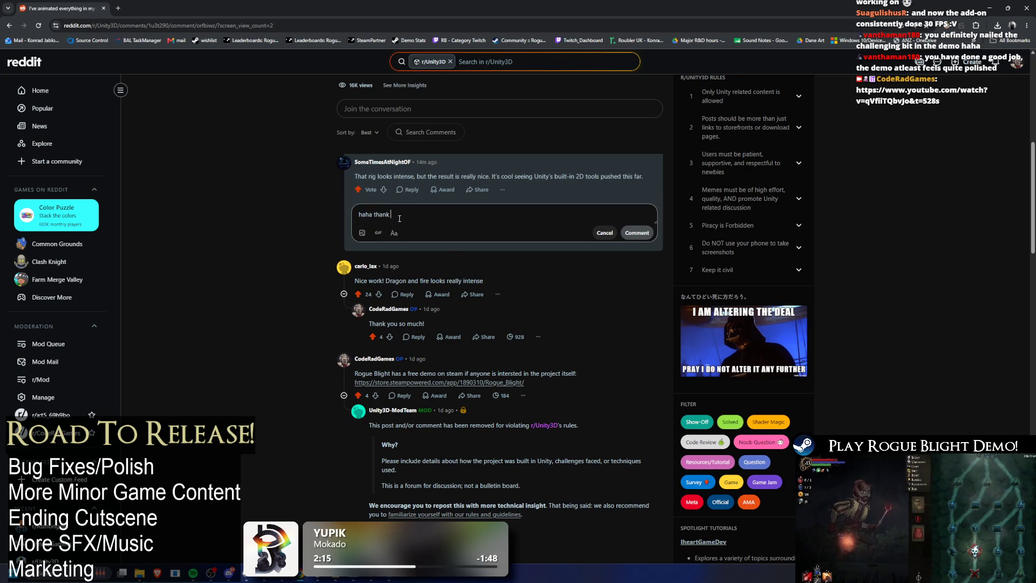
text( you, if)
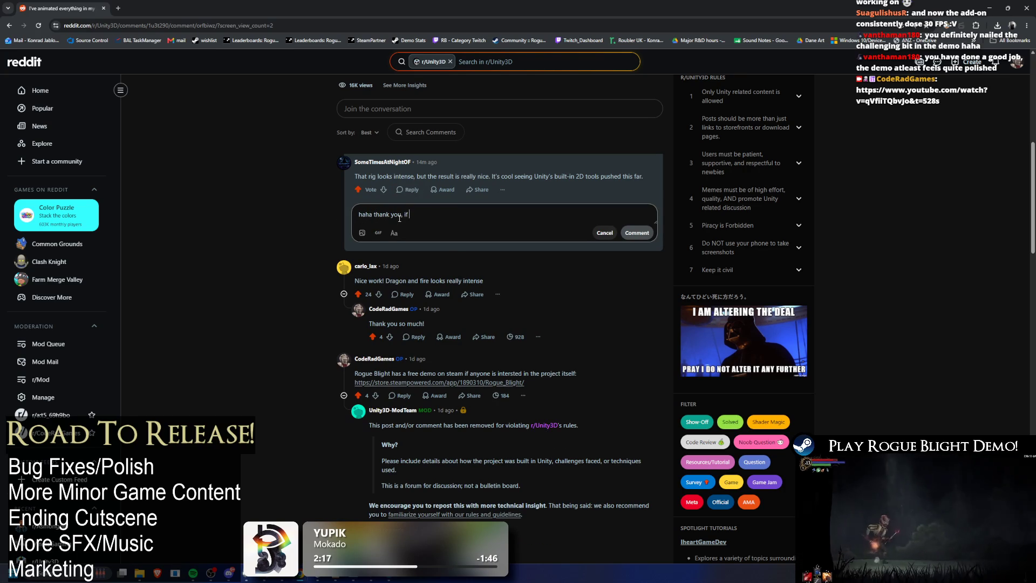
text( you've only seen )
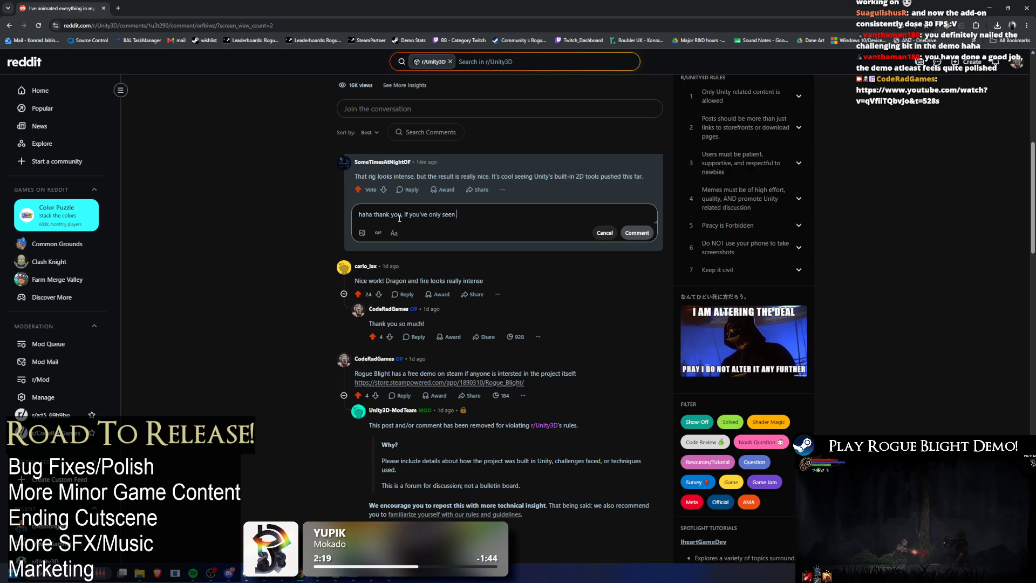
text(the spider boss rig)
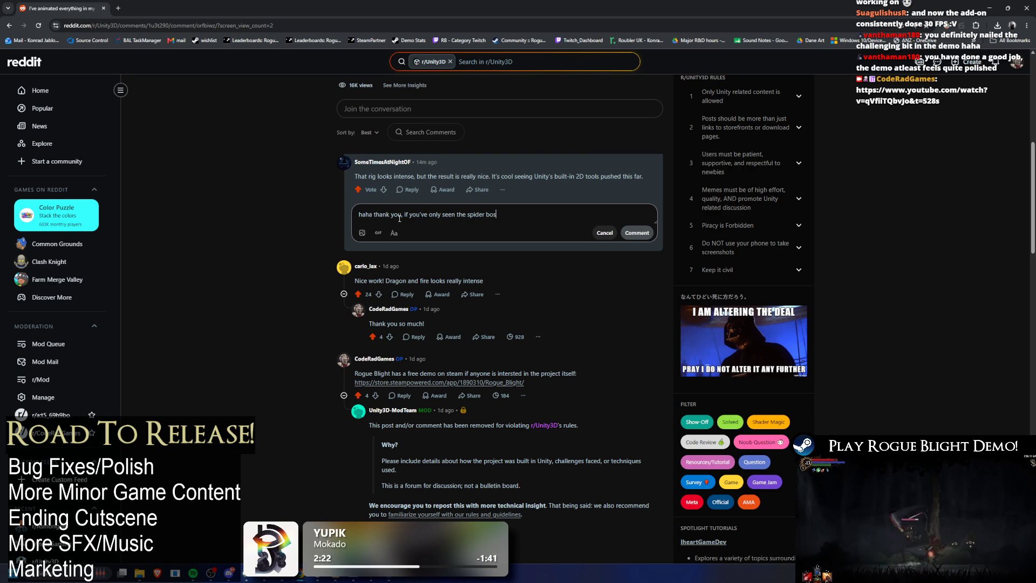
text(.)
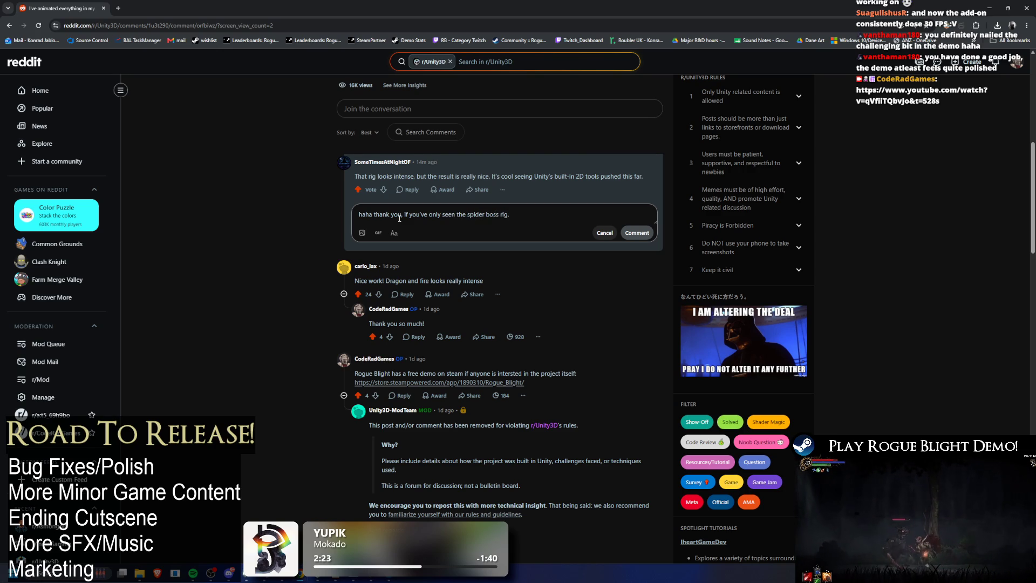
text( My head)
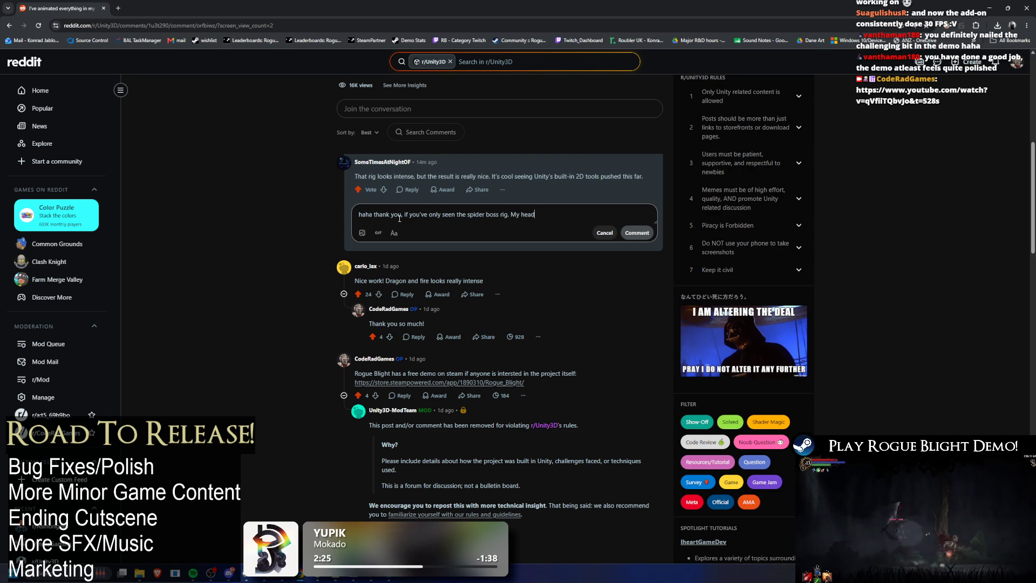
text( hurts thin)
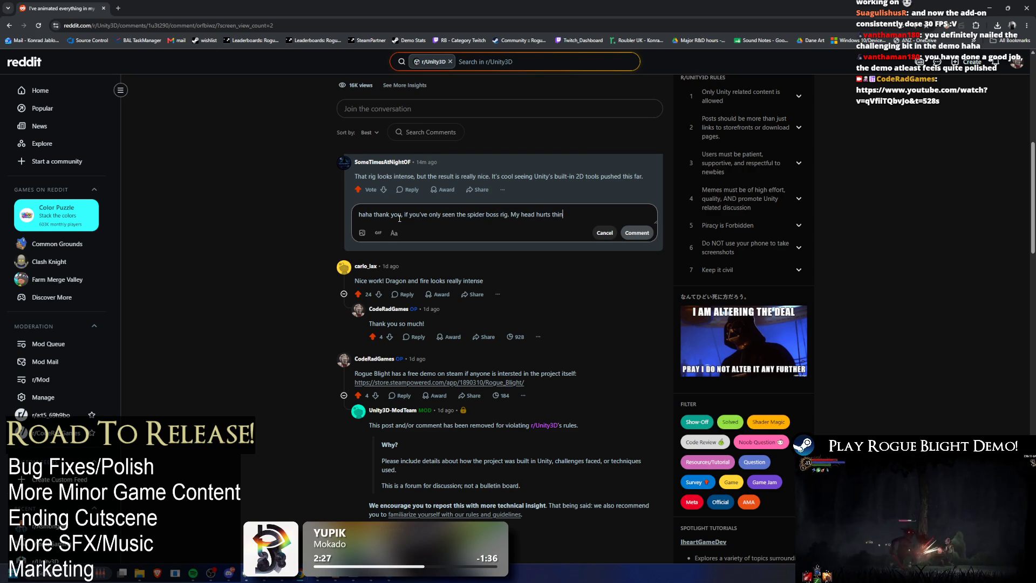
text(king )
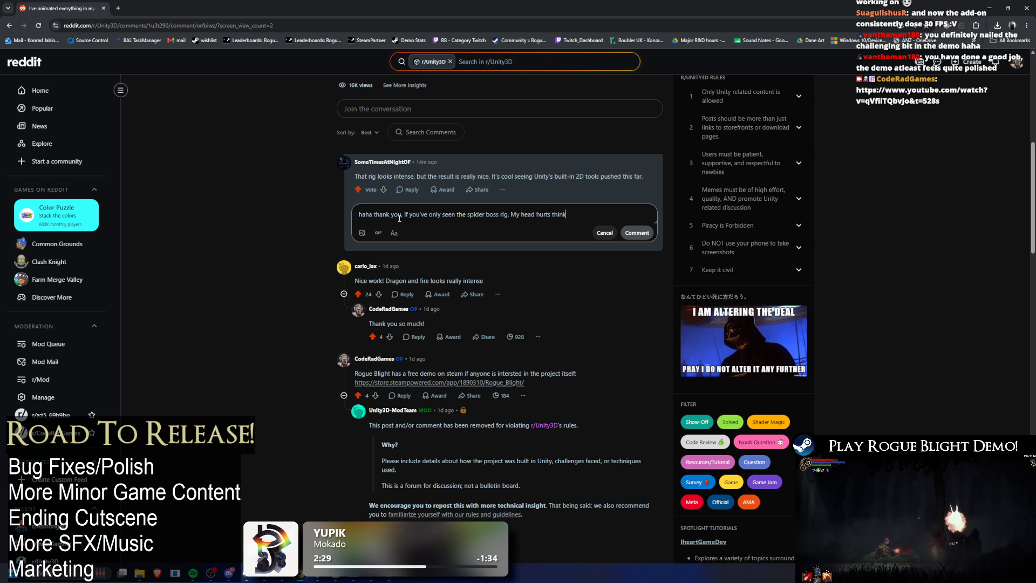
text(about it)
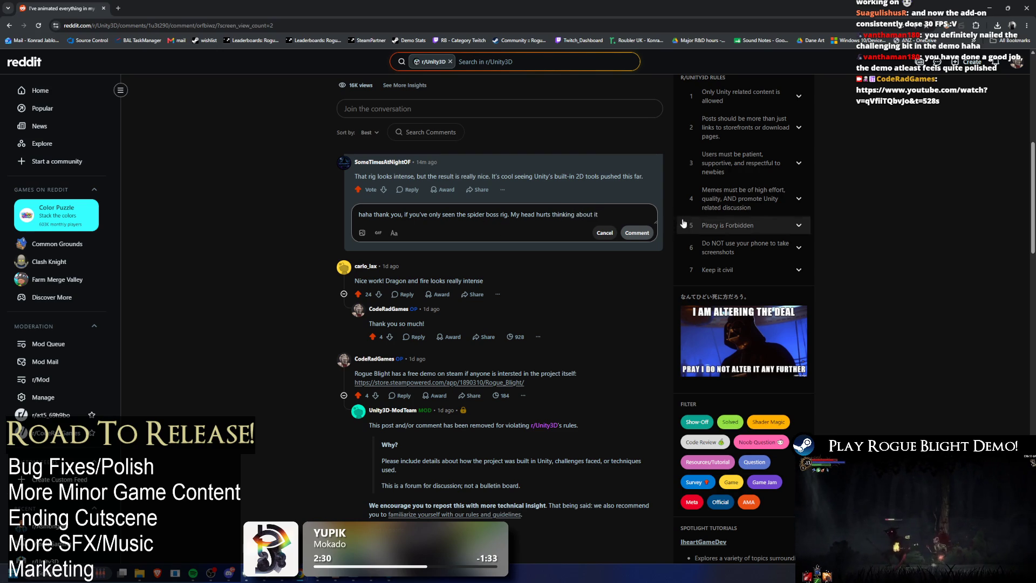
click(637, 232)
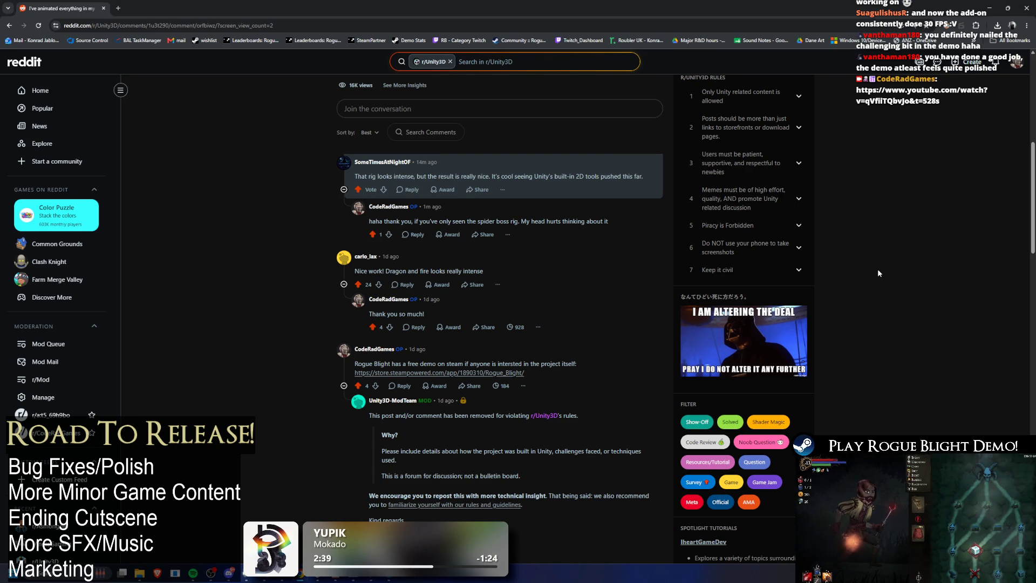
click(1025, 6)
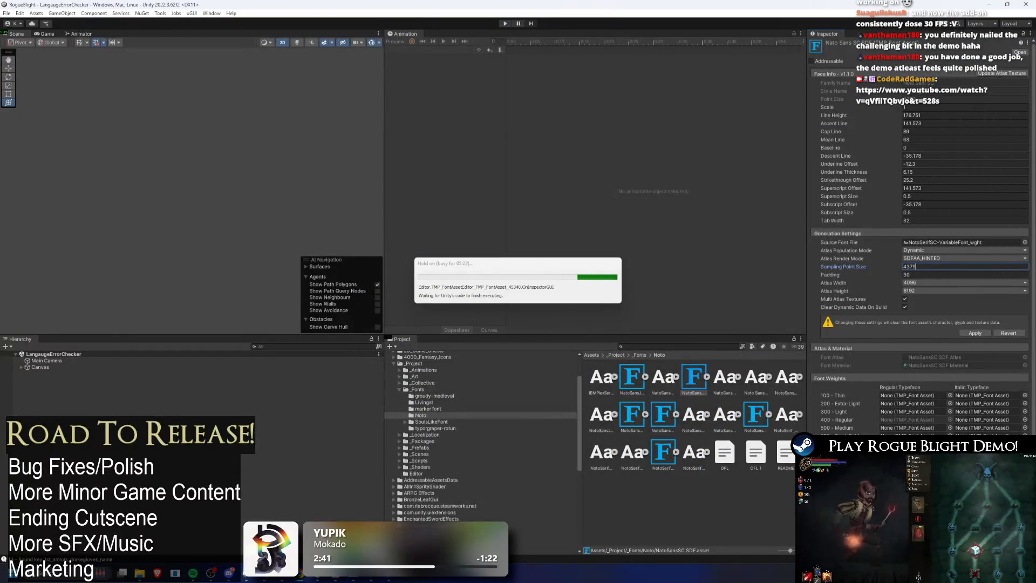
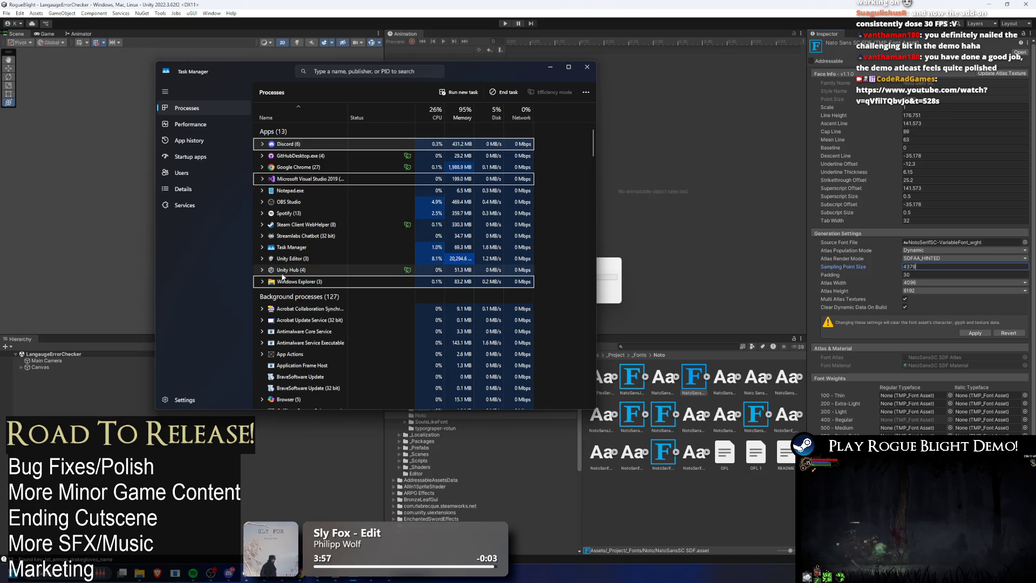
- End the not-responding Unity Editor process and relaunch the RogueBlight project
click(262, 258)
click(320, 293)
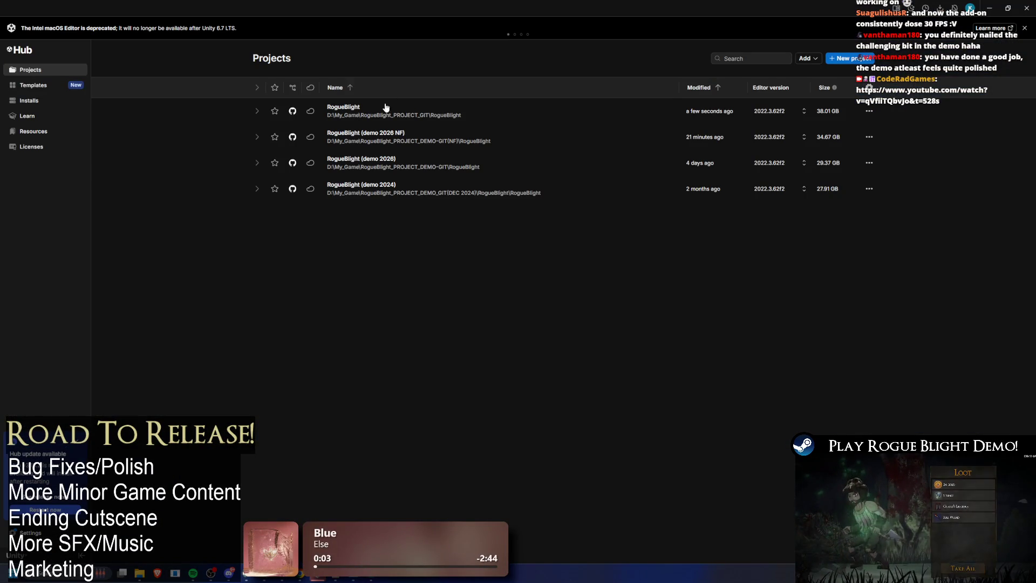
click(386, 107)
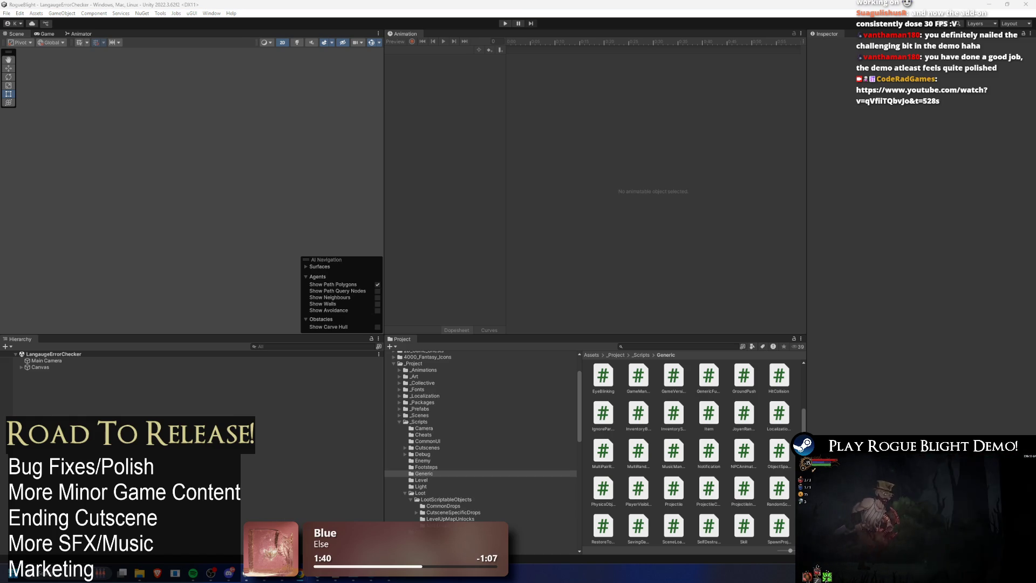
- Search the Project window for 'C noto' and select the NotoSansTC font asset
click(674, 345)
text(C)
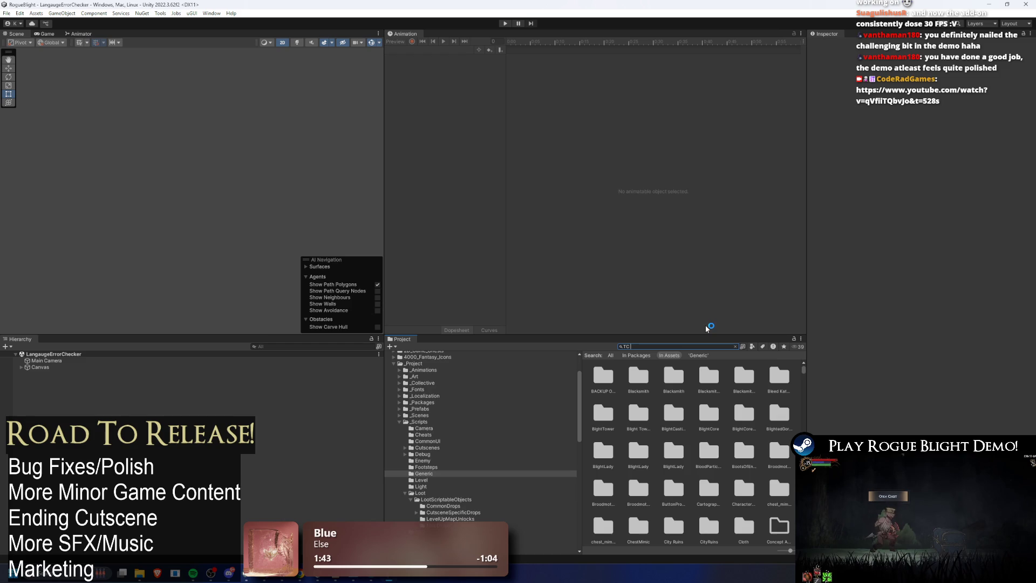
text( noto)
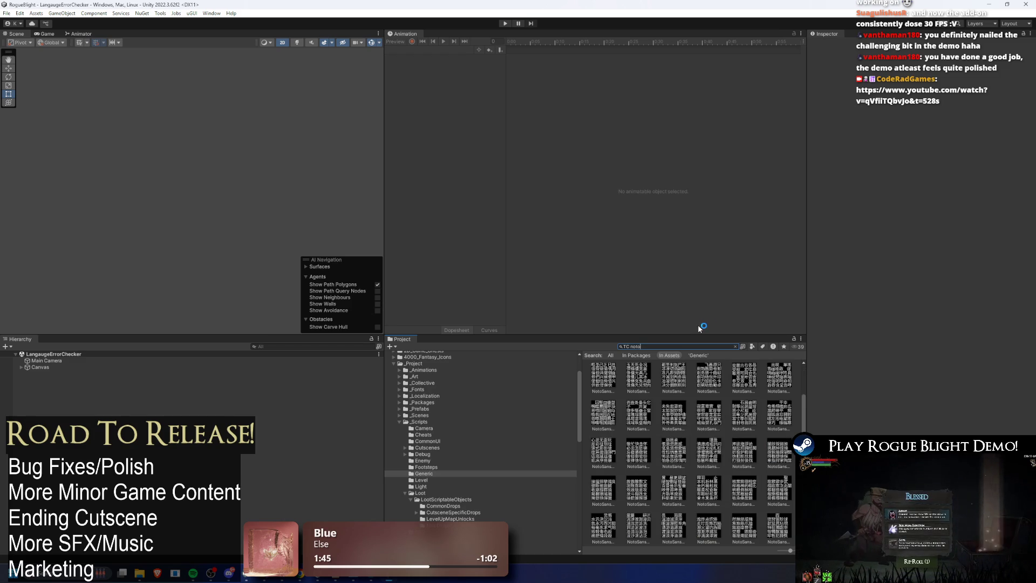
click(647, 373)
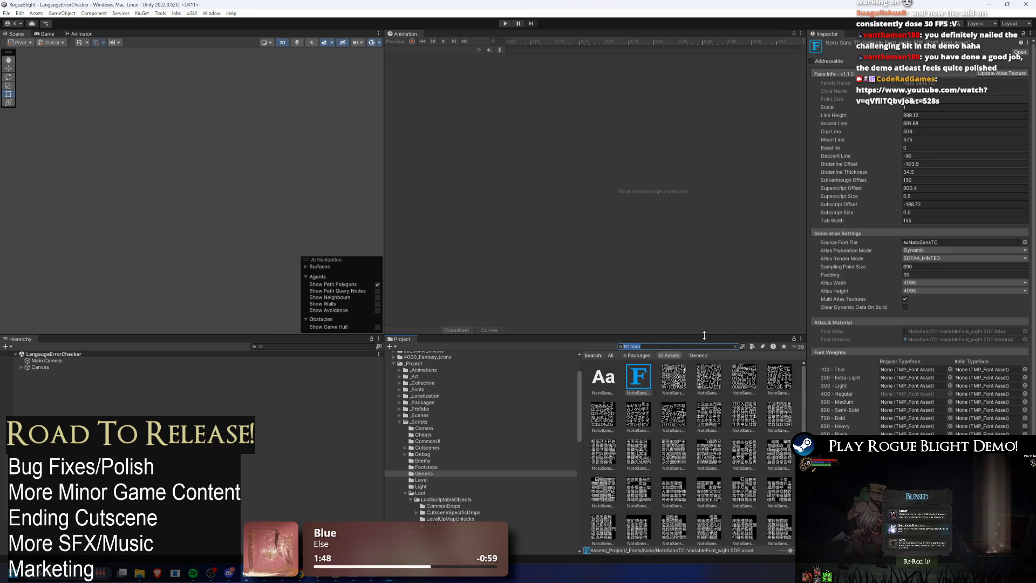
key(BackSpace)
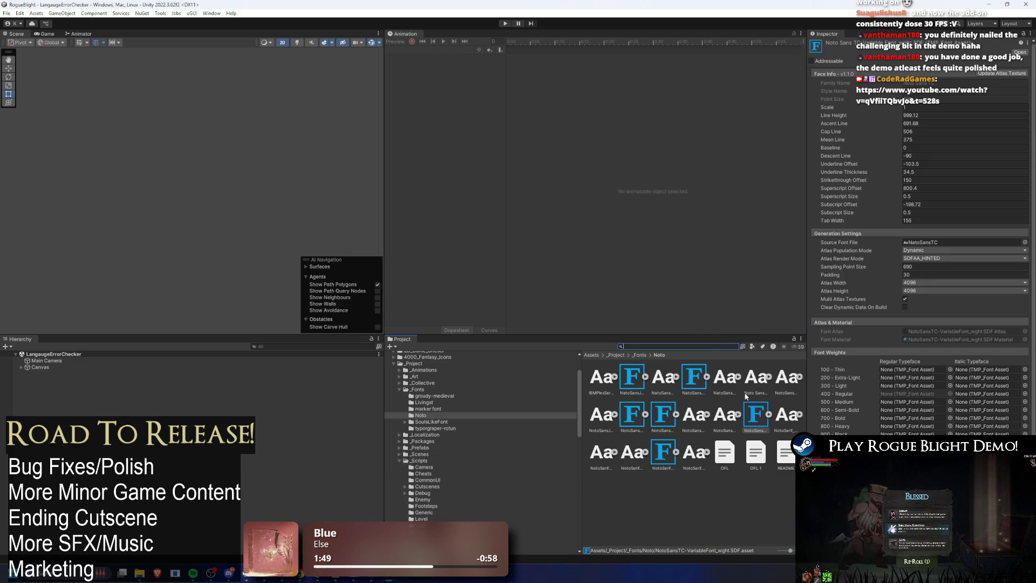
- Compare the NotoSansJP, TC, KR and RU SDF font settings, then enter Play mode
click(649, 380)
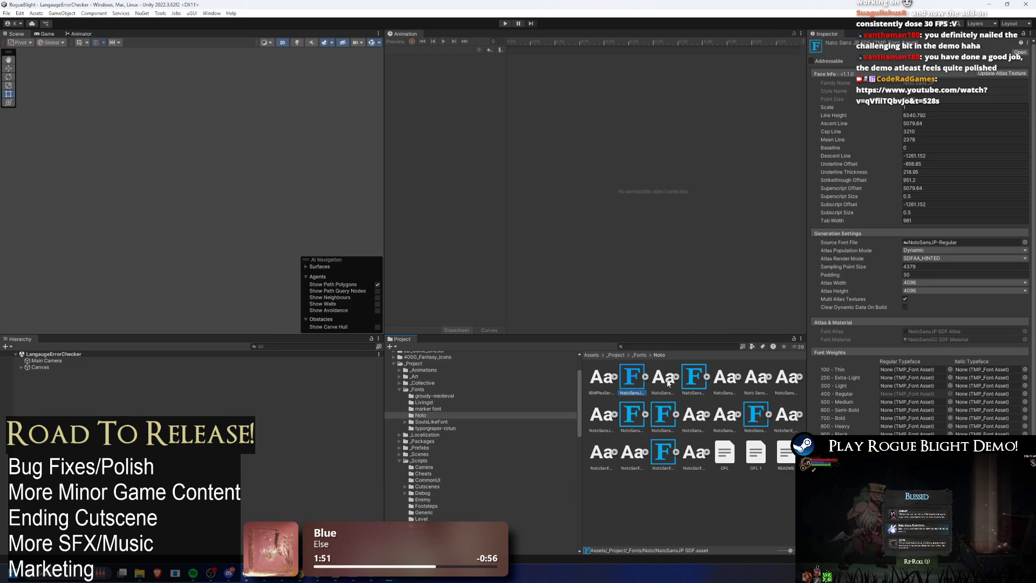
click(761, 405)
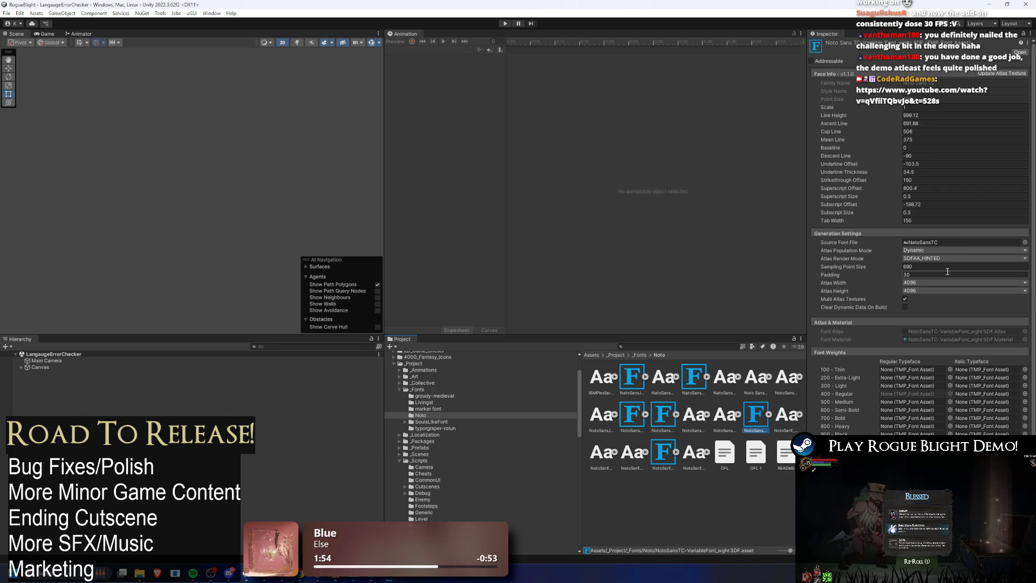
click(637, 384)
key(Down)
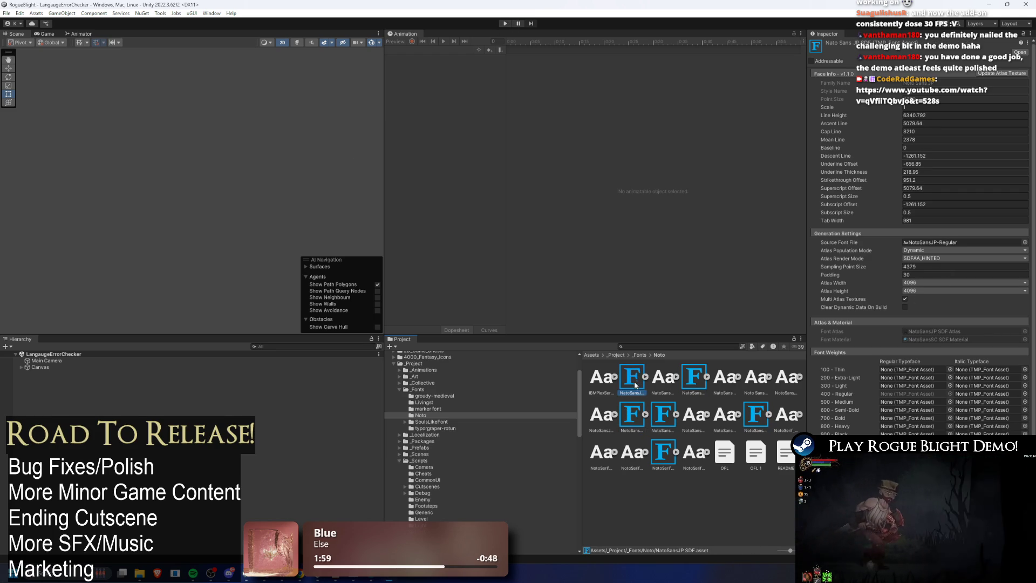
key(Right)
click(747, 407)
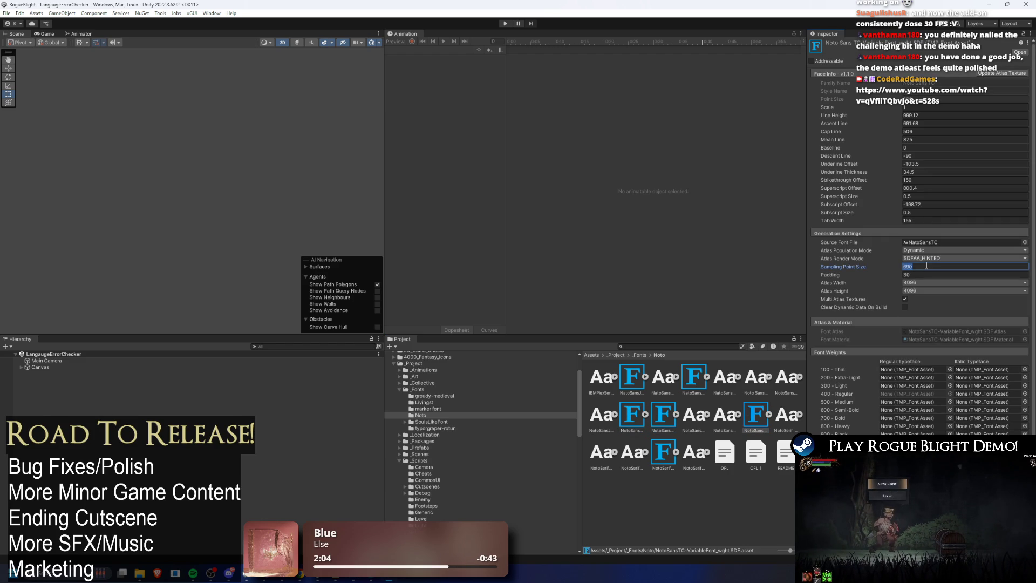
click(506, 23)
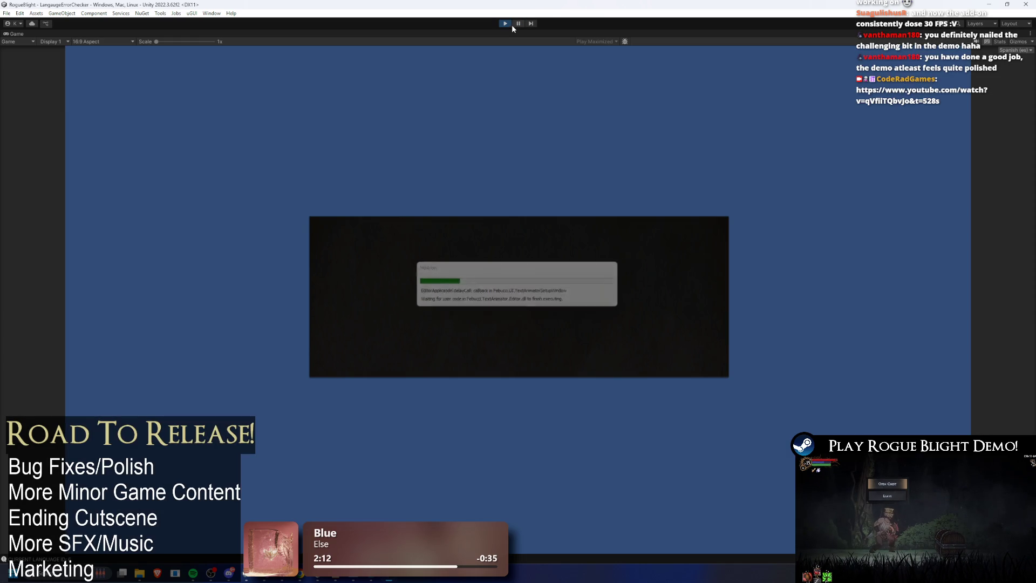
- Stop play, open the StartPoint scene via a 'start point' search, and play it
click(507, 23)
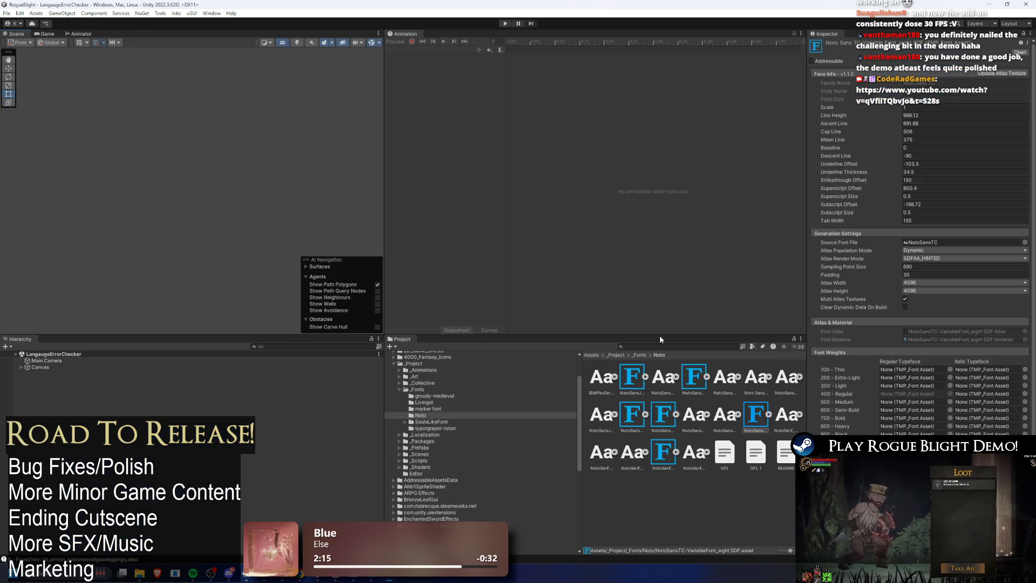
text(start point)
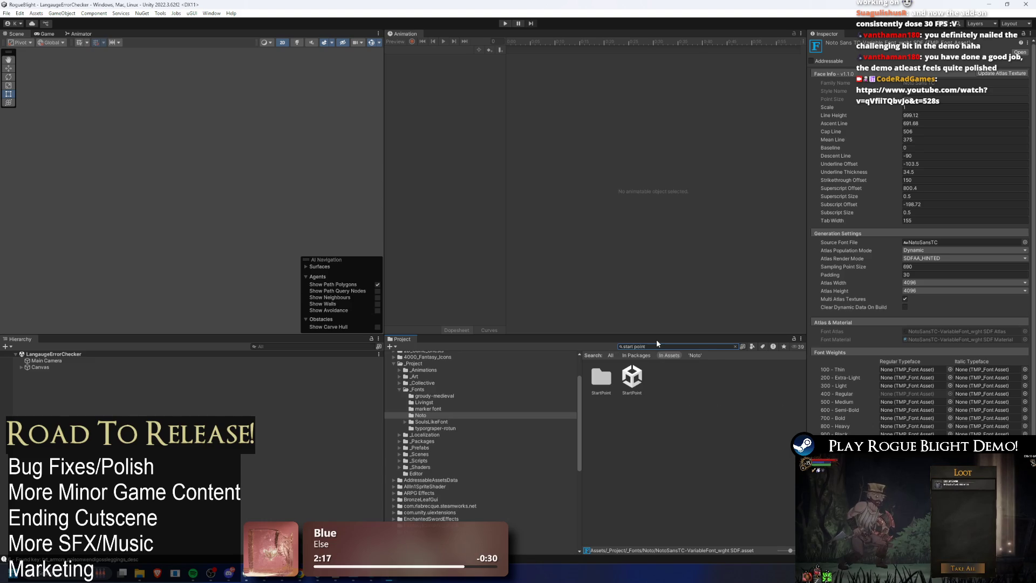
click(624, 389)
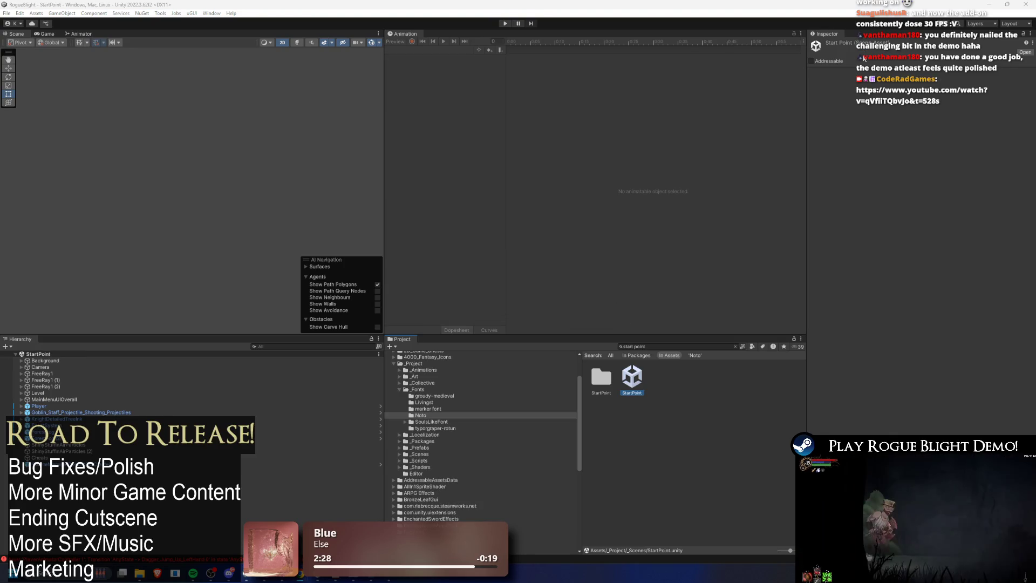
key(ctrl+p)
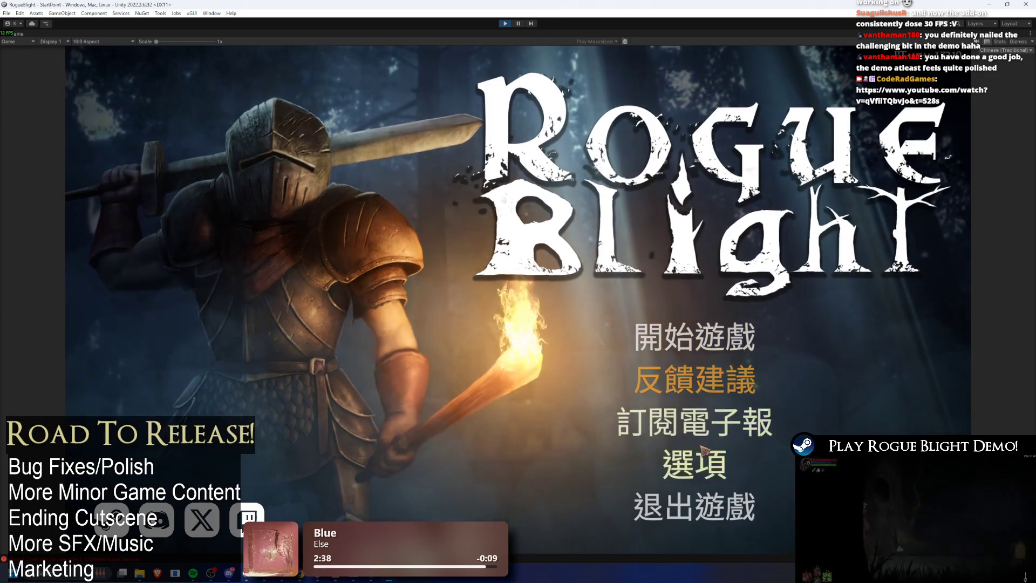
- In the game's 選項 > 語言 menu, pick 繁體中文, then switch to 简体中文
click(696, 464)
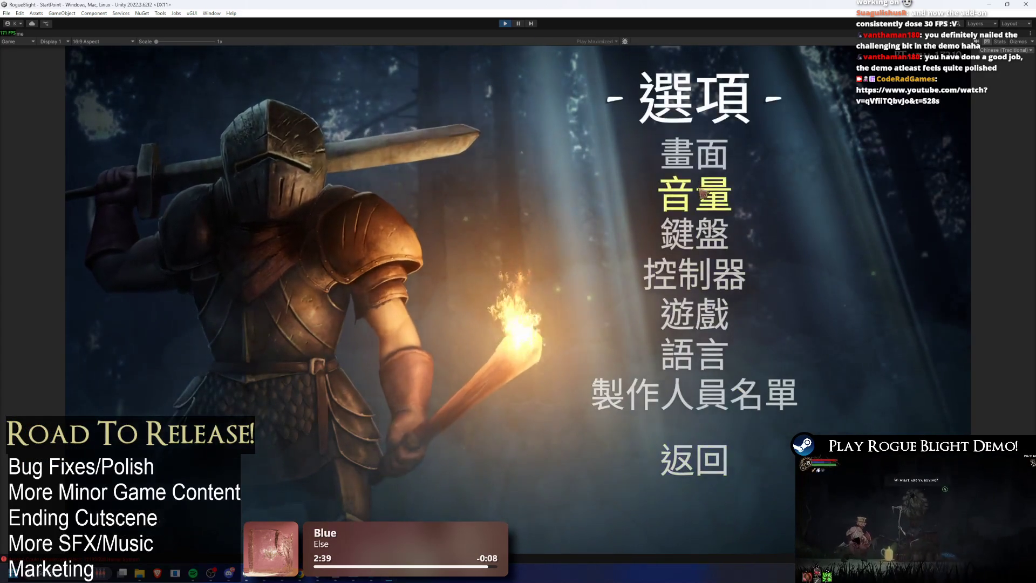
click(706, 352)
click(487, 227)
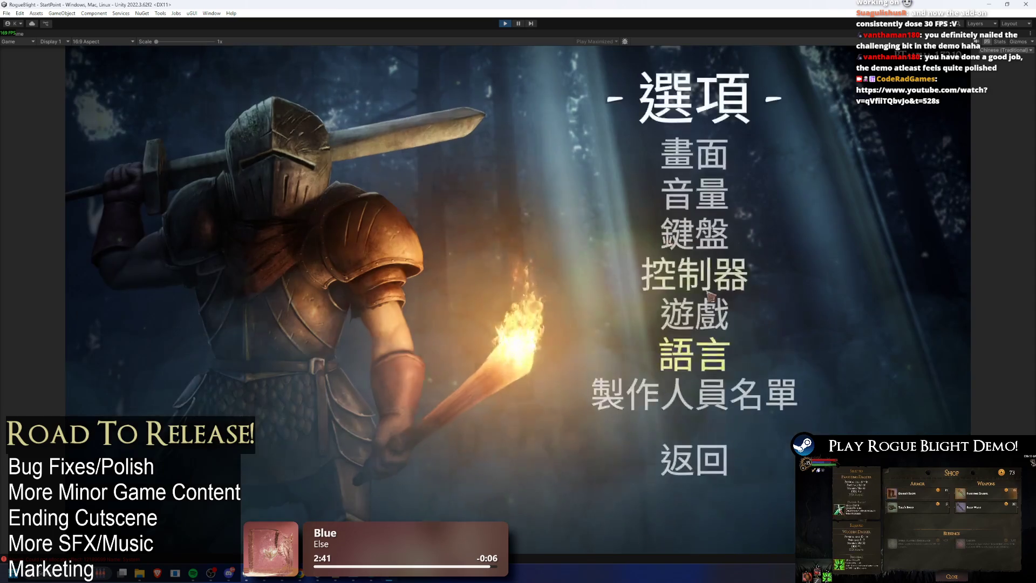
click(706, 446)
click(689, 469)
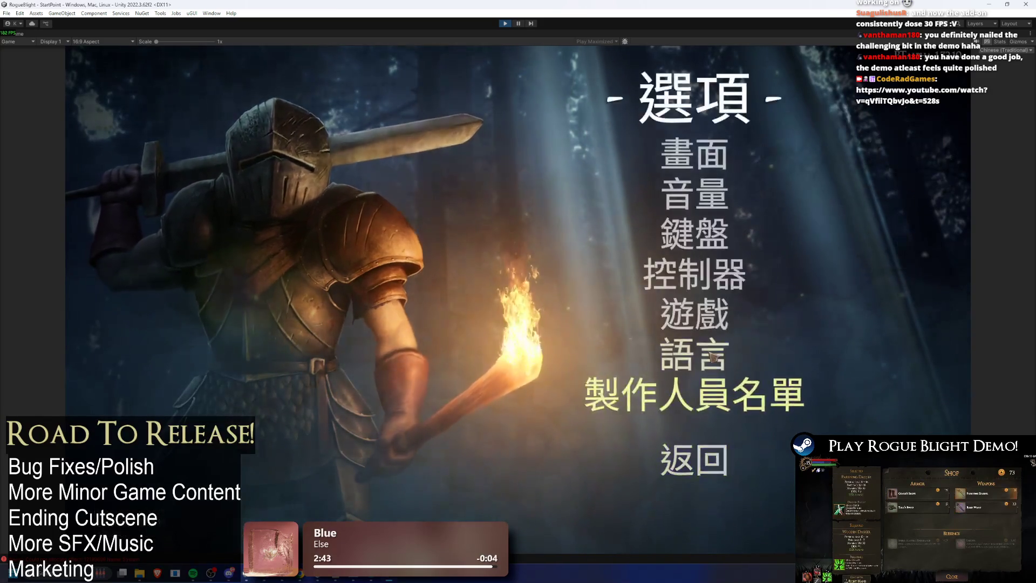
click(689, 359)
click(676, 198)
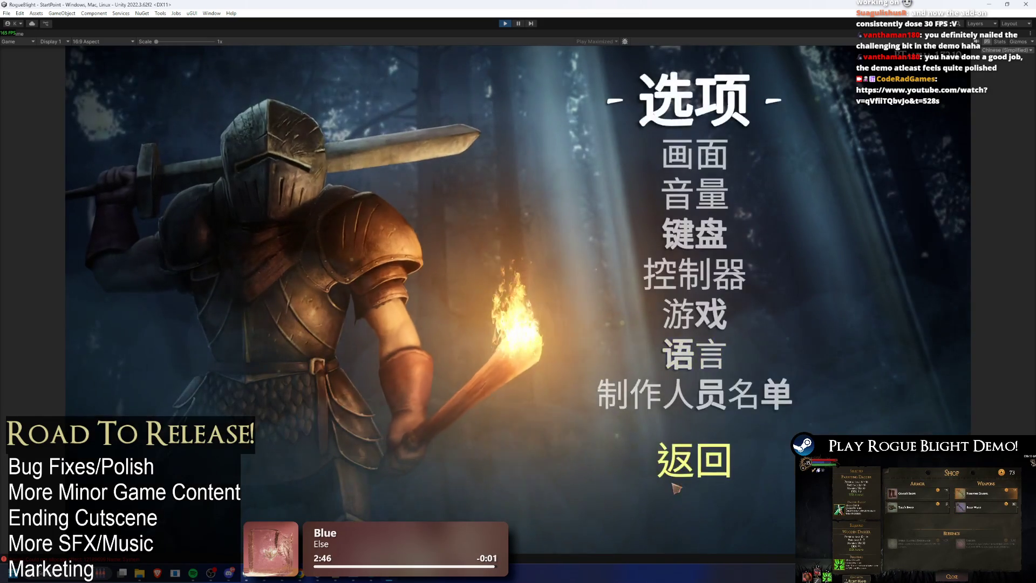
- Check the controller settings page, return to the title menu, and stop Play mode
click(696, 274)
click(696, 459)
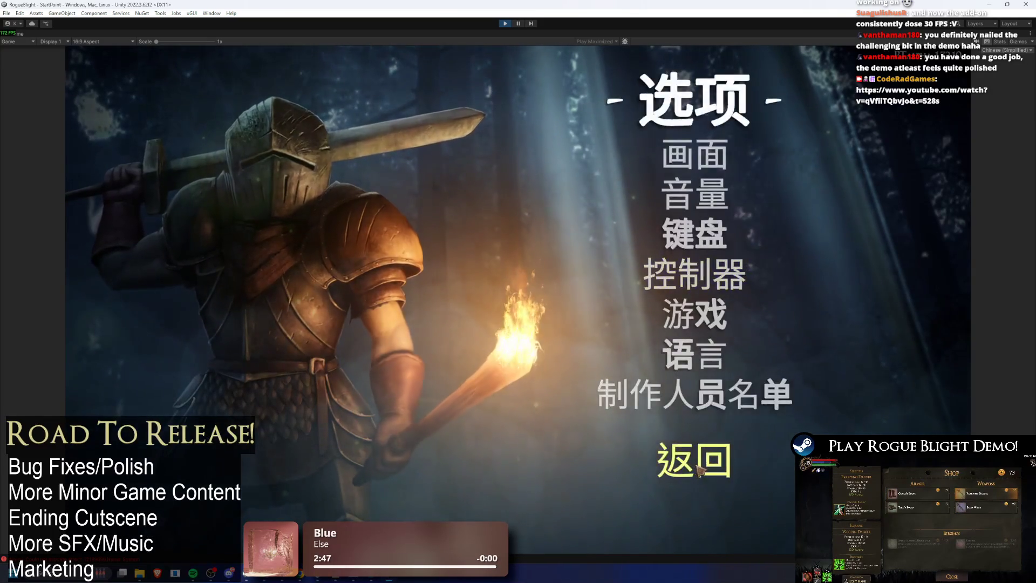
click(697, 460)
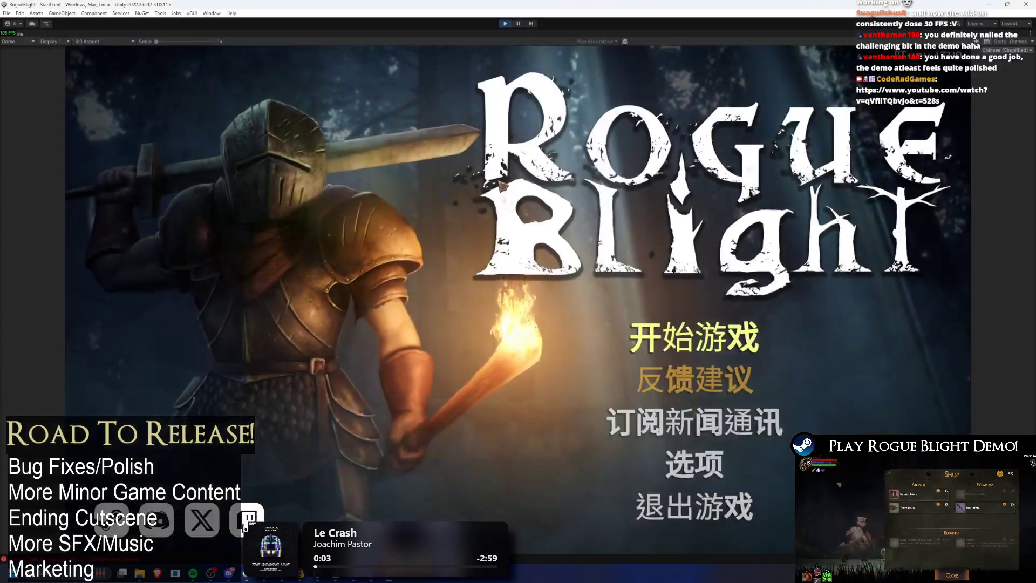
click(505, 24)
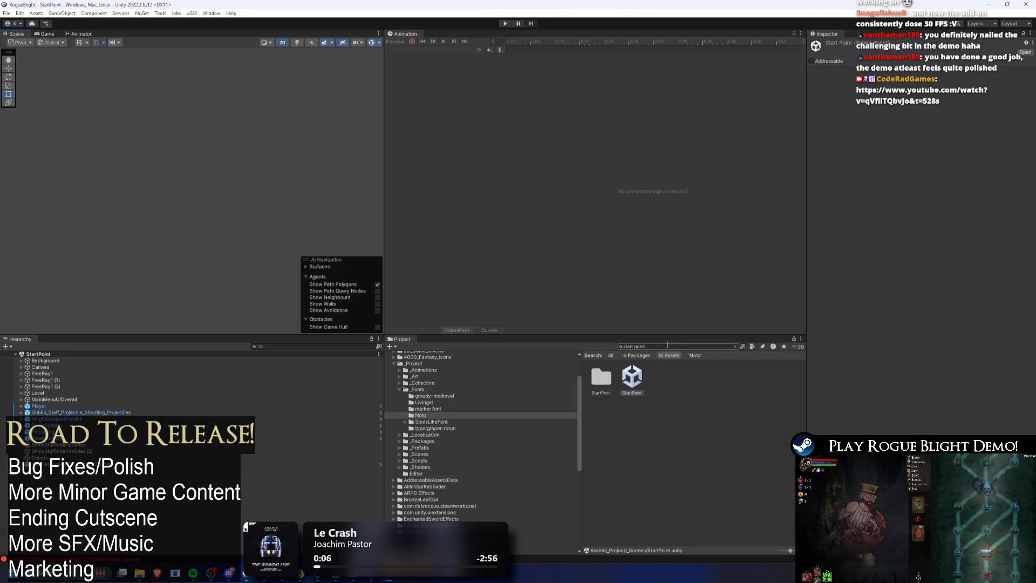
- Search 'noto sc' and compare the NotoSansSC, NotoSerifKR, NotoSansTC and NotoSansRU SDF2 settings
click(667, 345)
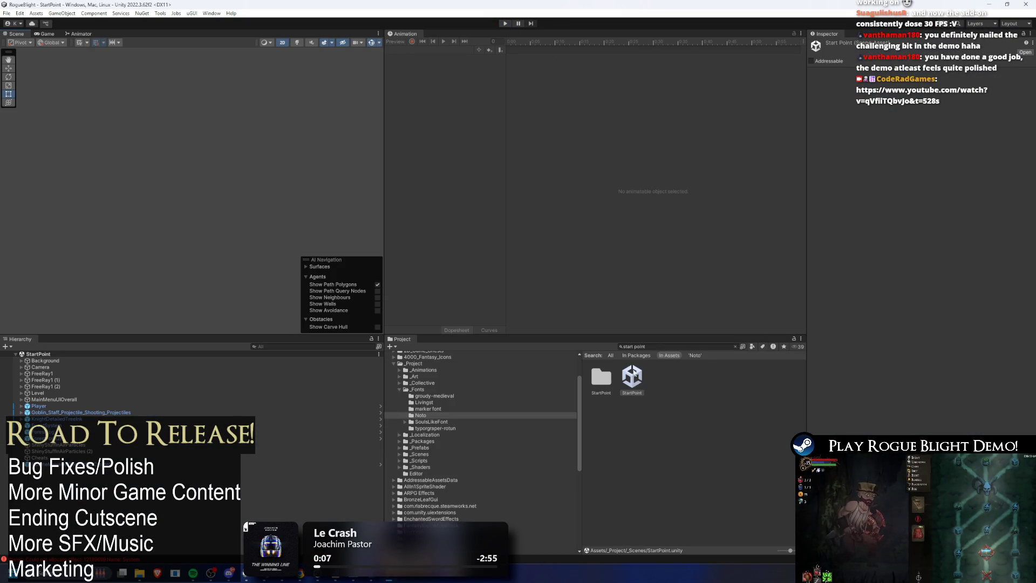
text(noto sc)
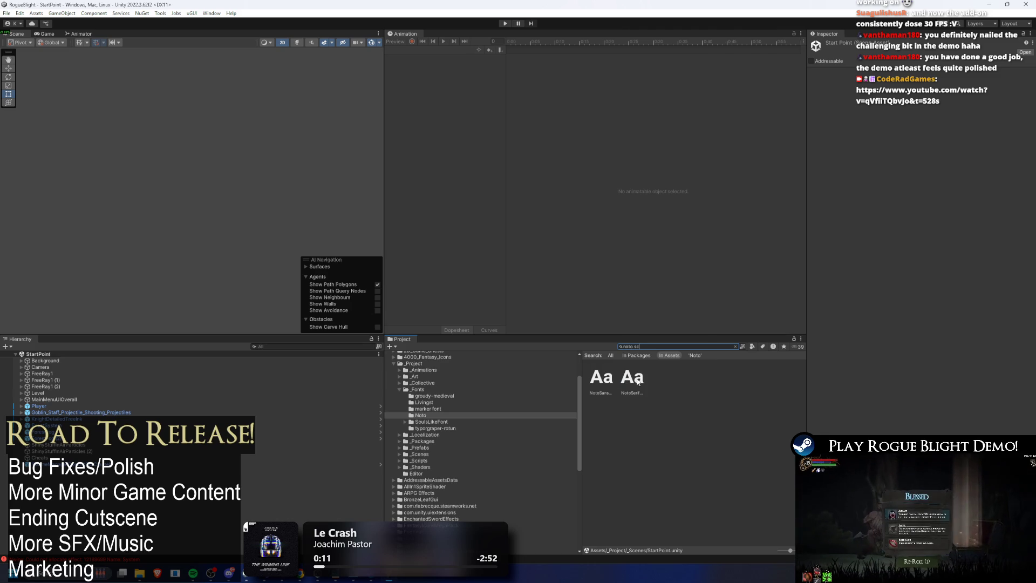
click(610, 379)
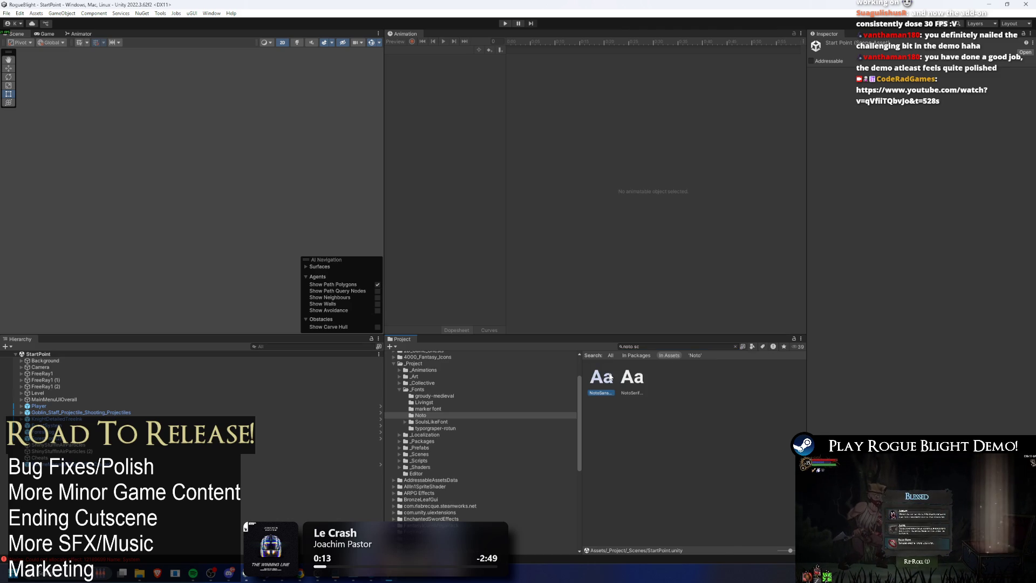
click(735, 346)
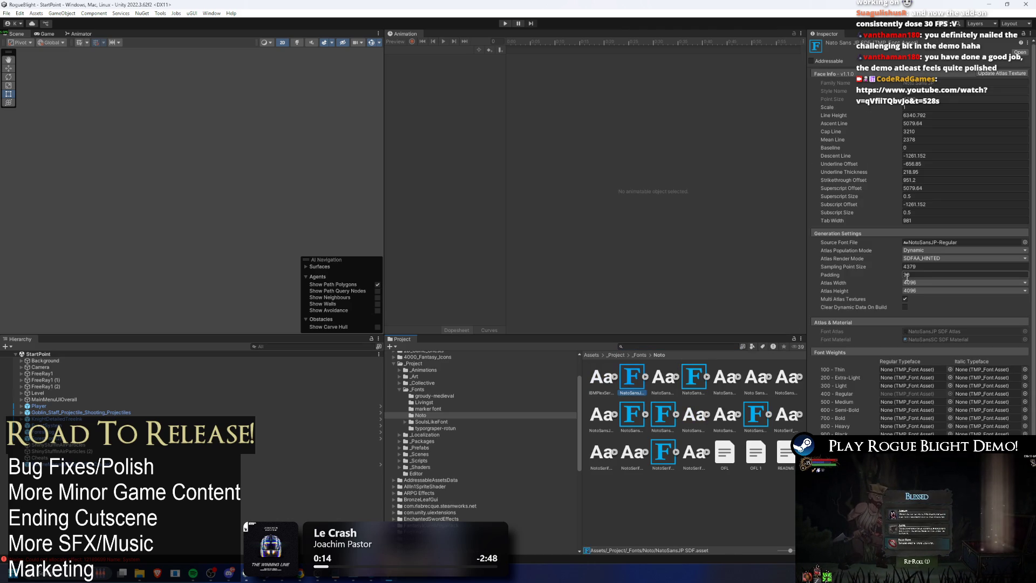
click(691, 384)
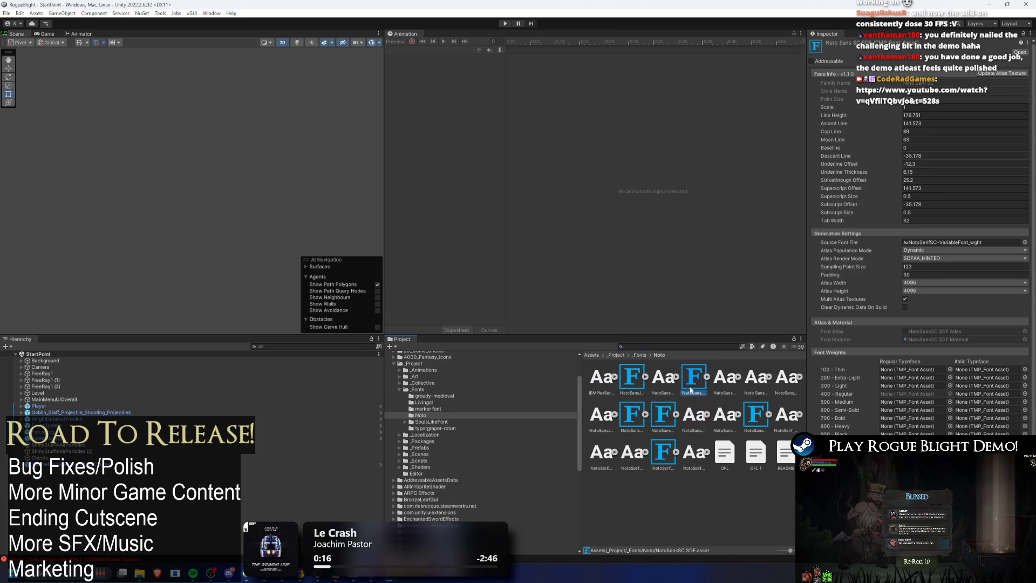
click(666, 449)
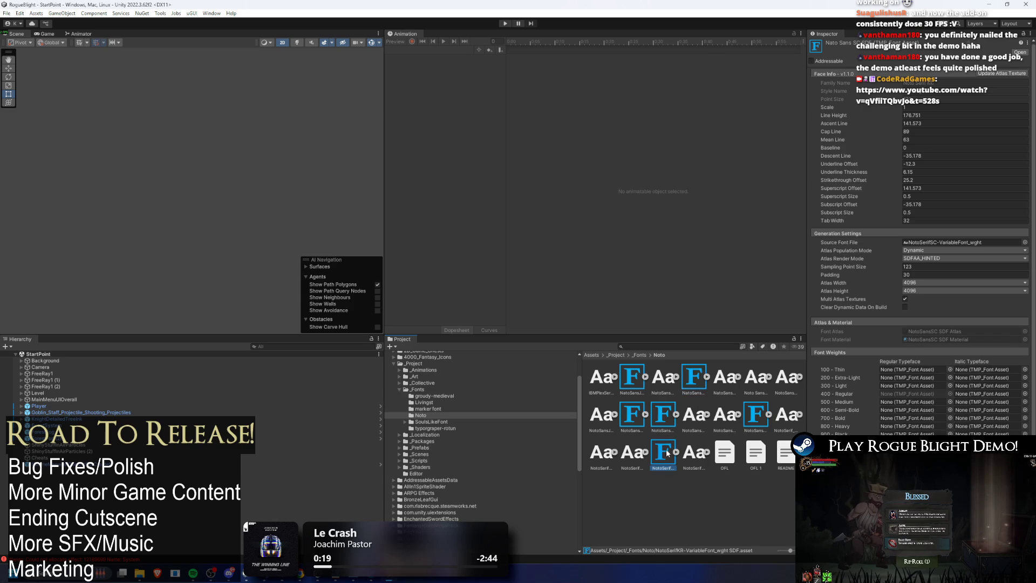
click(750, 416)
click(934, 268)
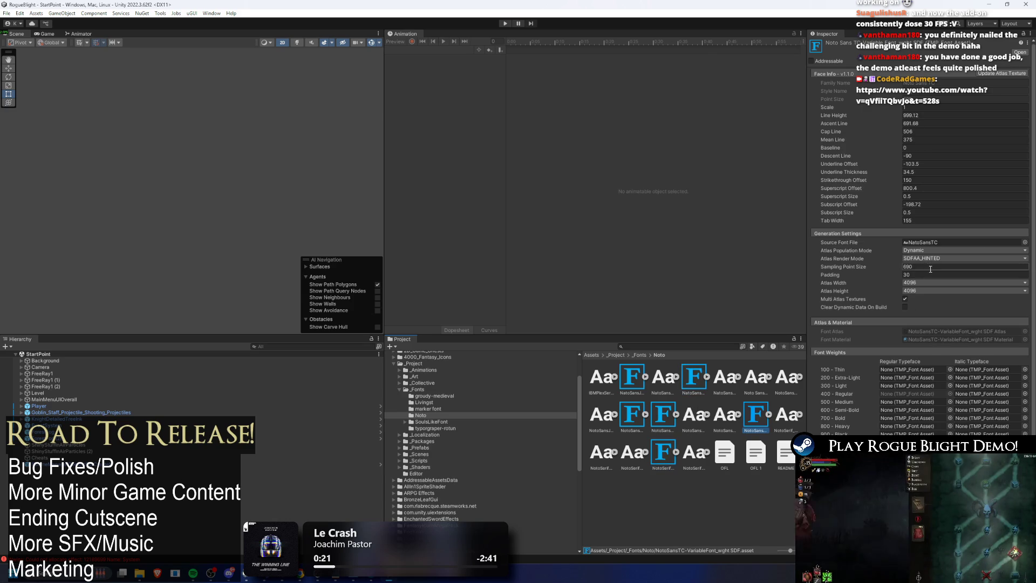
click(637, 416)
click(654, 409)
- Set NotoSansSC SDF's Sampling Point Size to 690 and enter Play mode
click(701, 374)
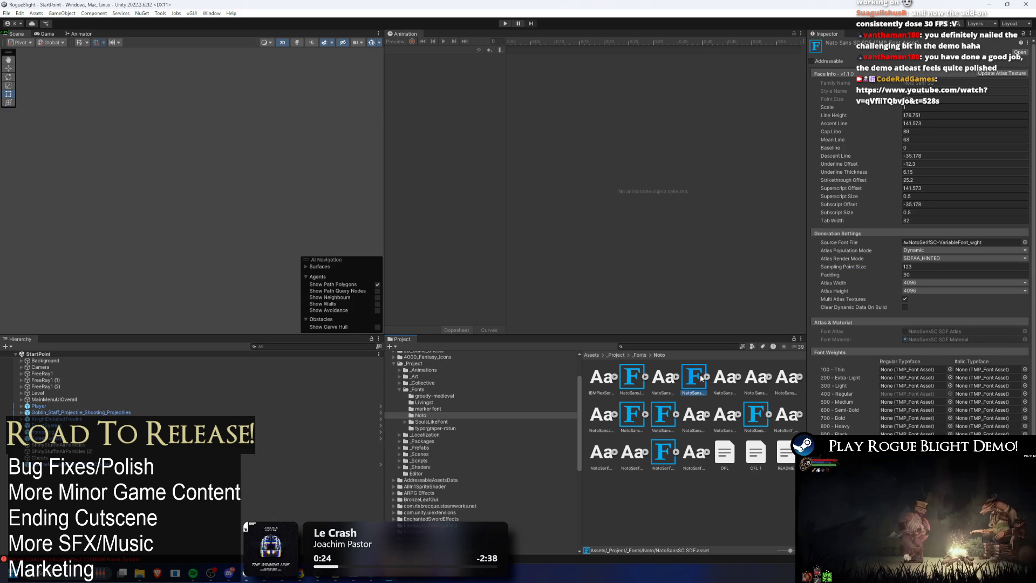
click(922, 266)
text(690)
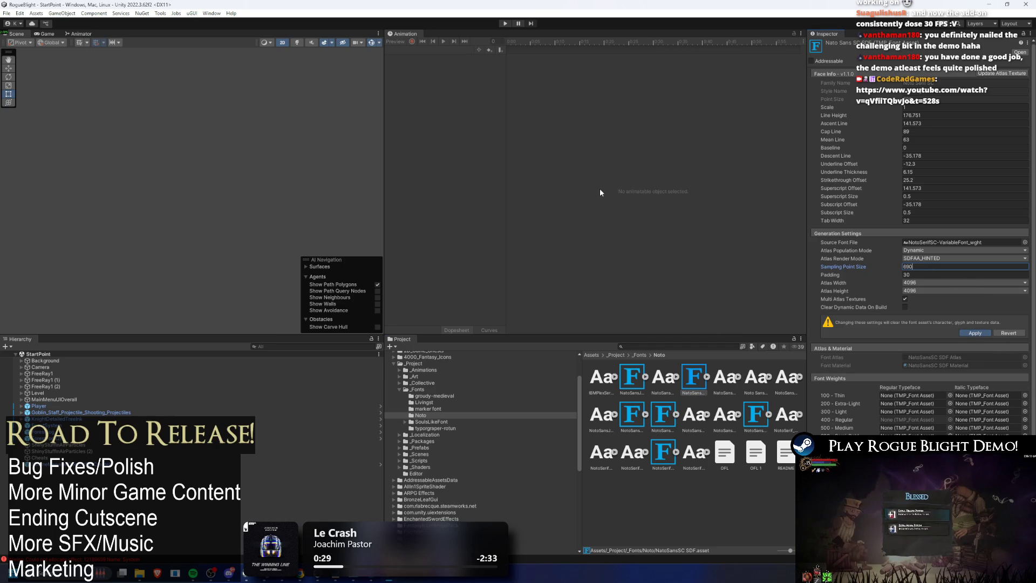
key(Return)
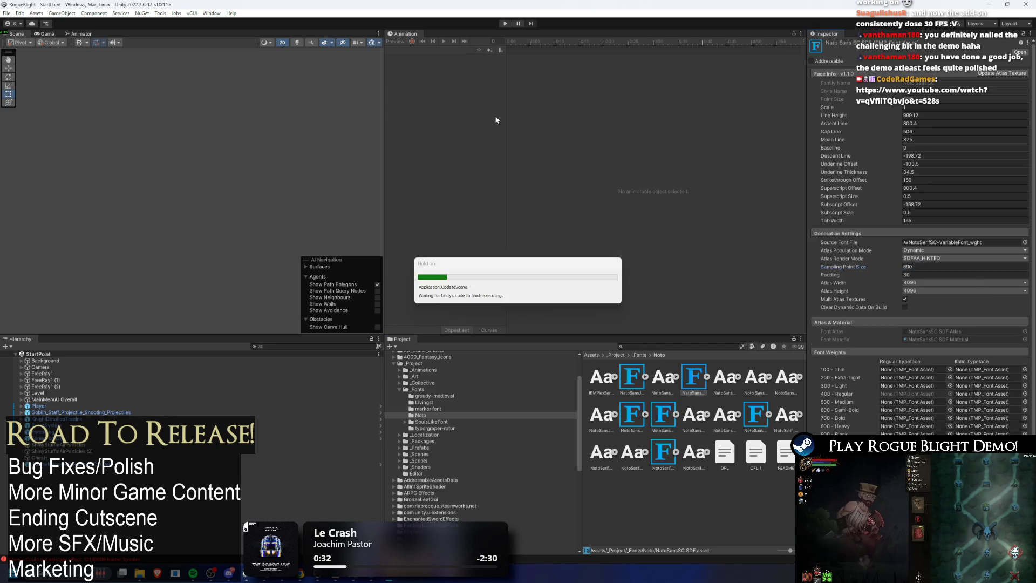
click(505, 24)
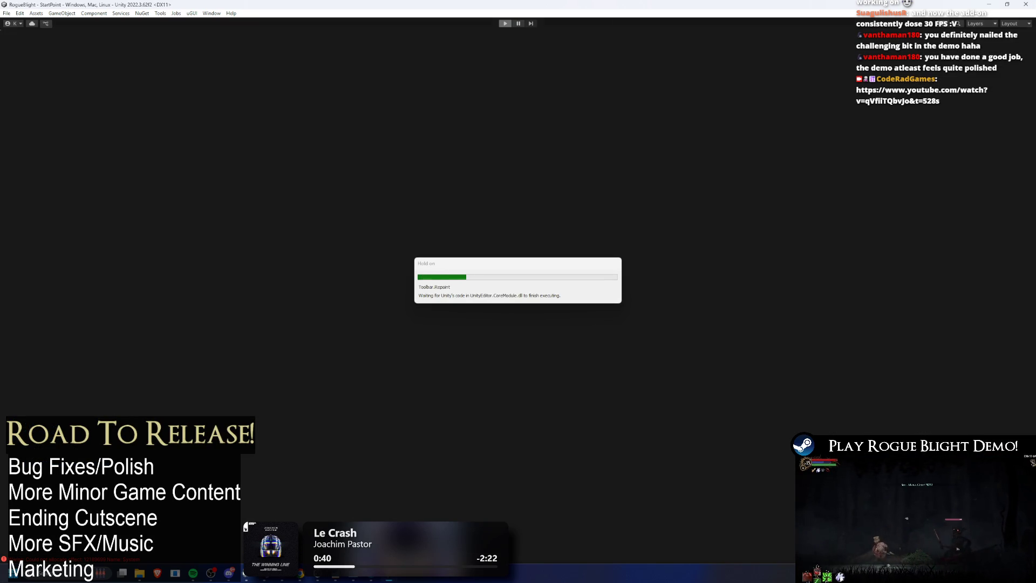
- Start the game from the save slot and walk over to talk to 队长
key(Return)
key(Escape)
key(Return)
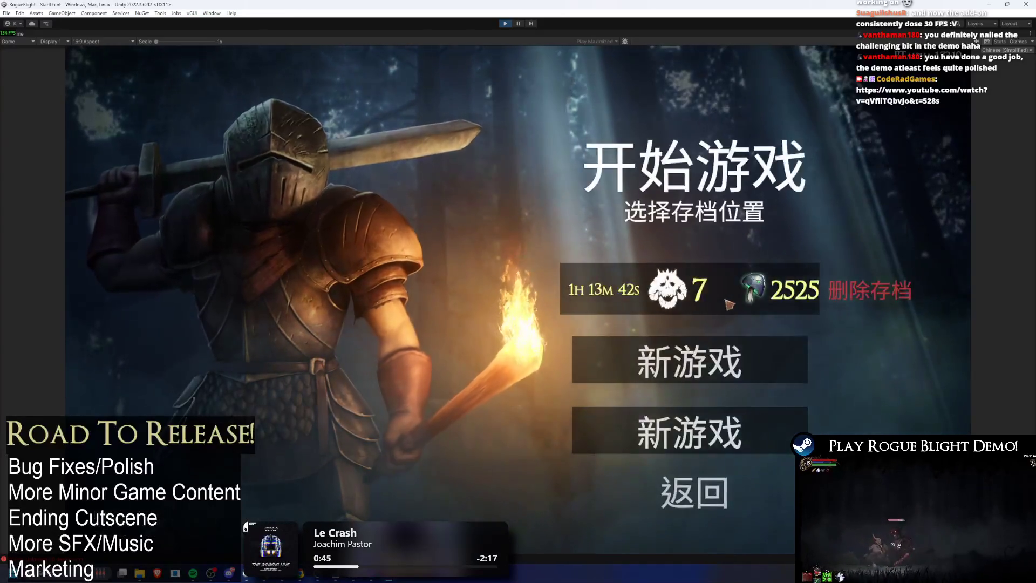
key(Return)
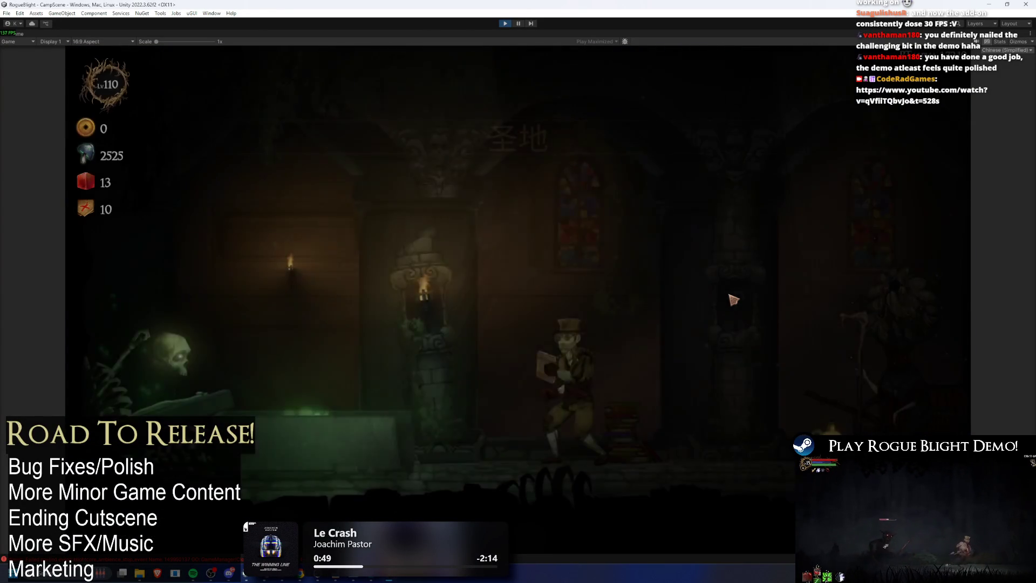
key(d)
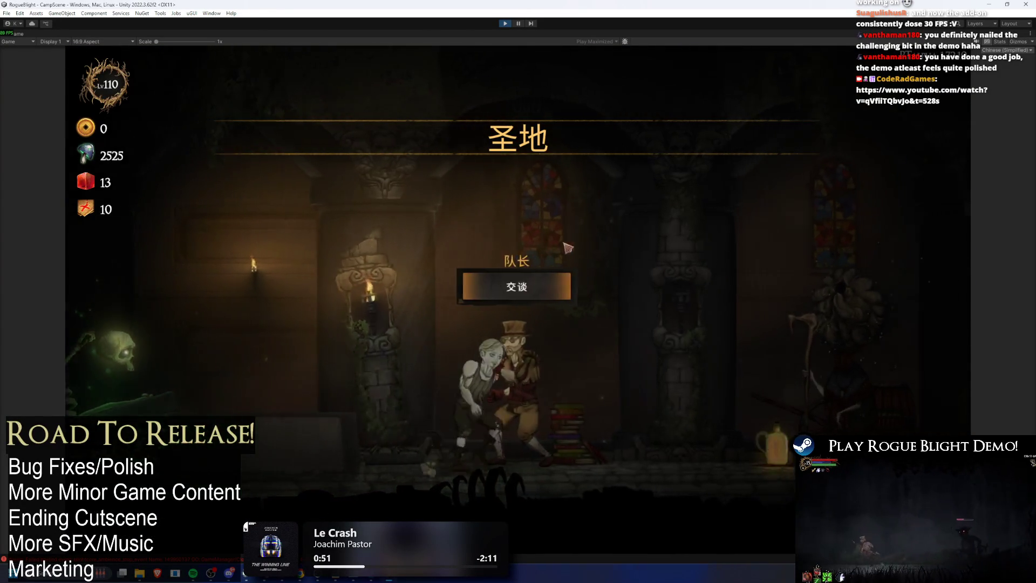
click(585, 296)
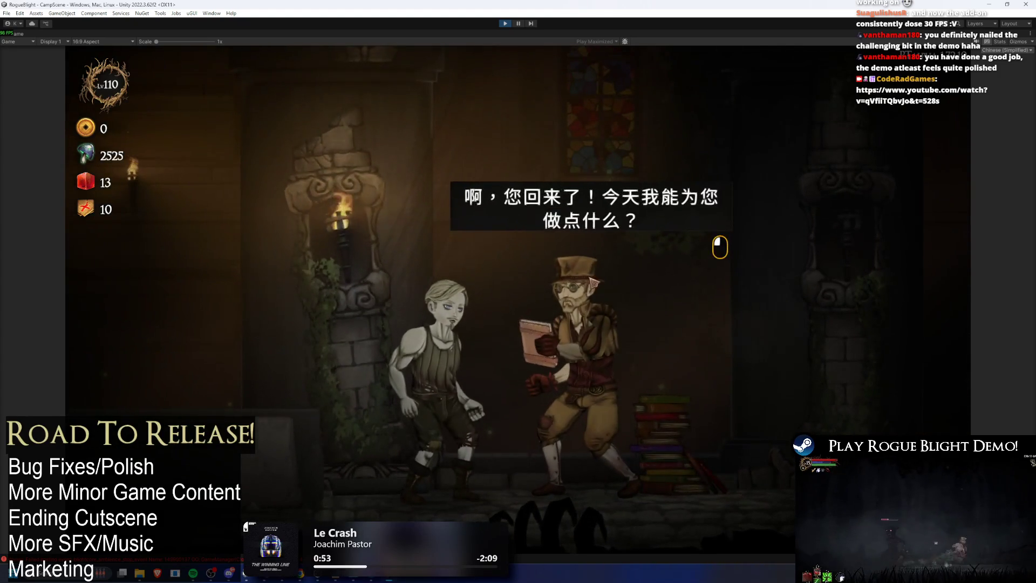
click(579, 271)
- Read the 状态效果解析 dialogue, choose 离开, then pause and select NotoSansTC
key(Down)
key(Return)
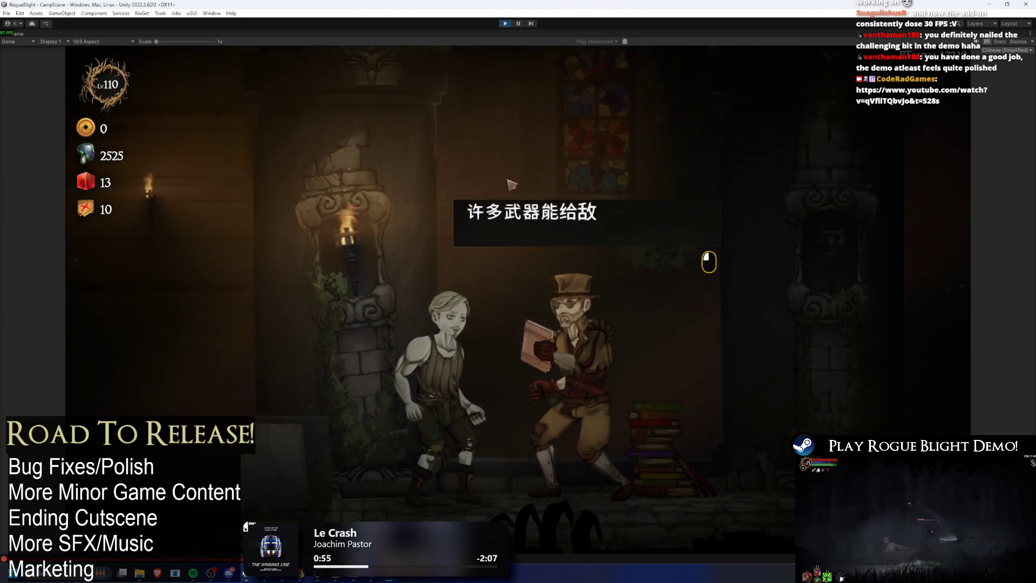
click(578, 272)
click(626, 239)
click(633, 240)
click(635, 240)
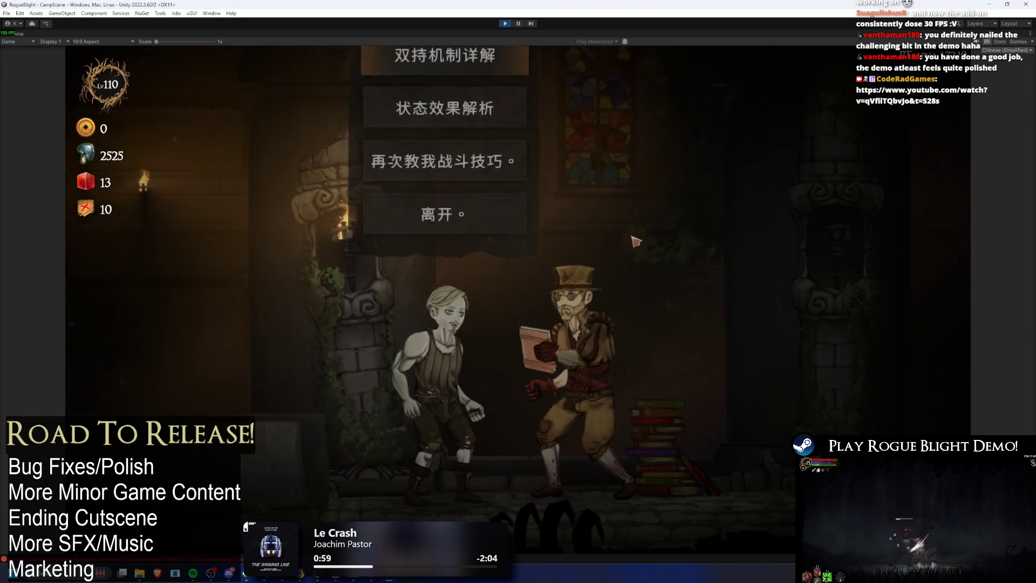
click(634, 241)
click(471, 253)
click(471, 254)
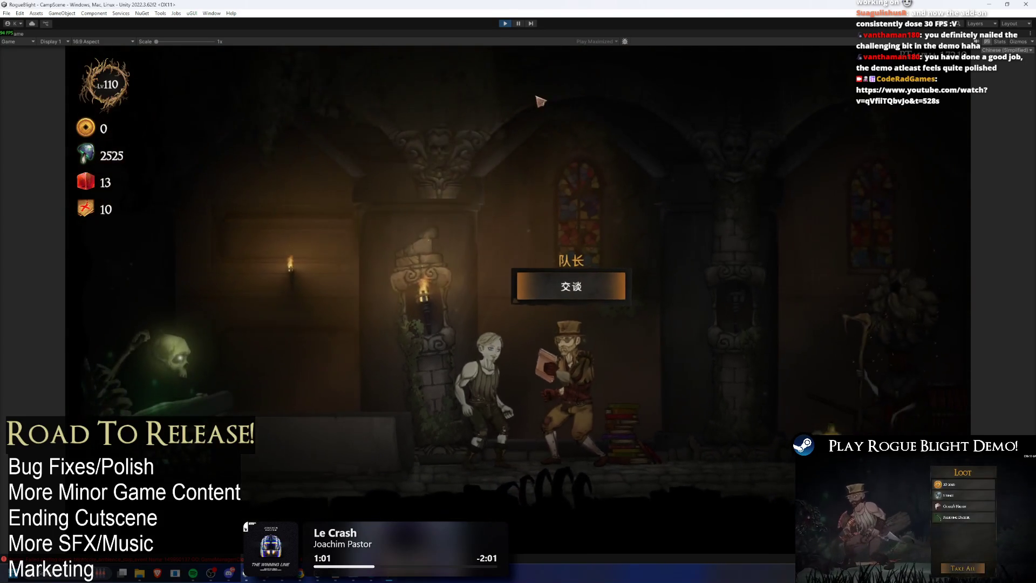
click(518, 24)
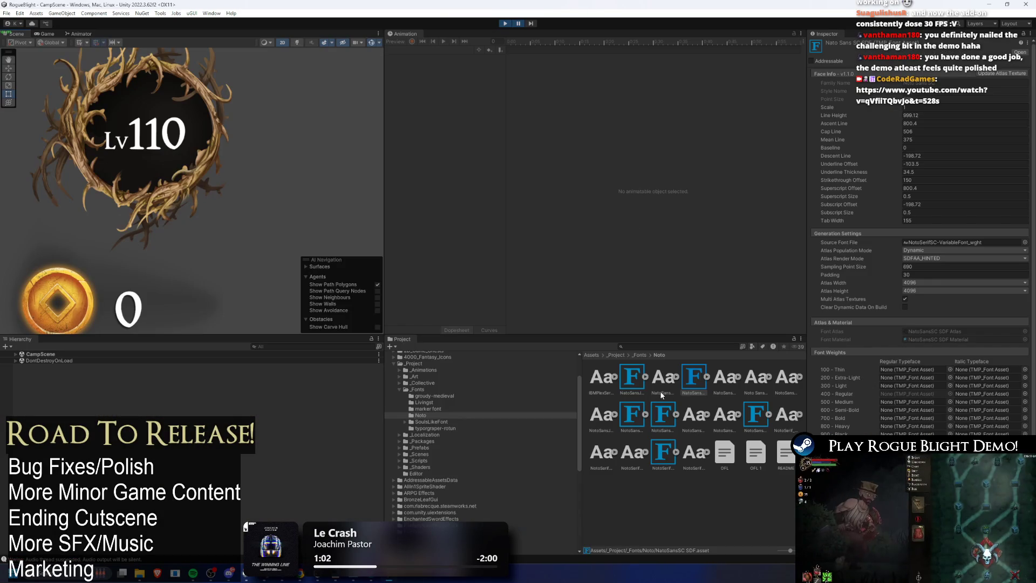
click(758, 414)
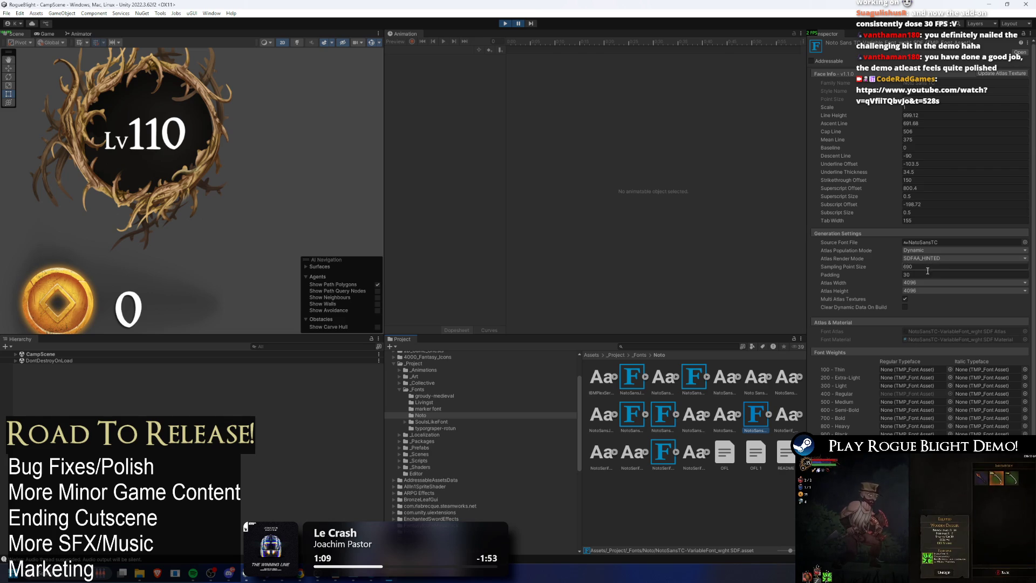
- Compare NotoSansSC and NotoSansTC SDF, changing the Ascent Line from 800.4 to 620
click(695, 377)
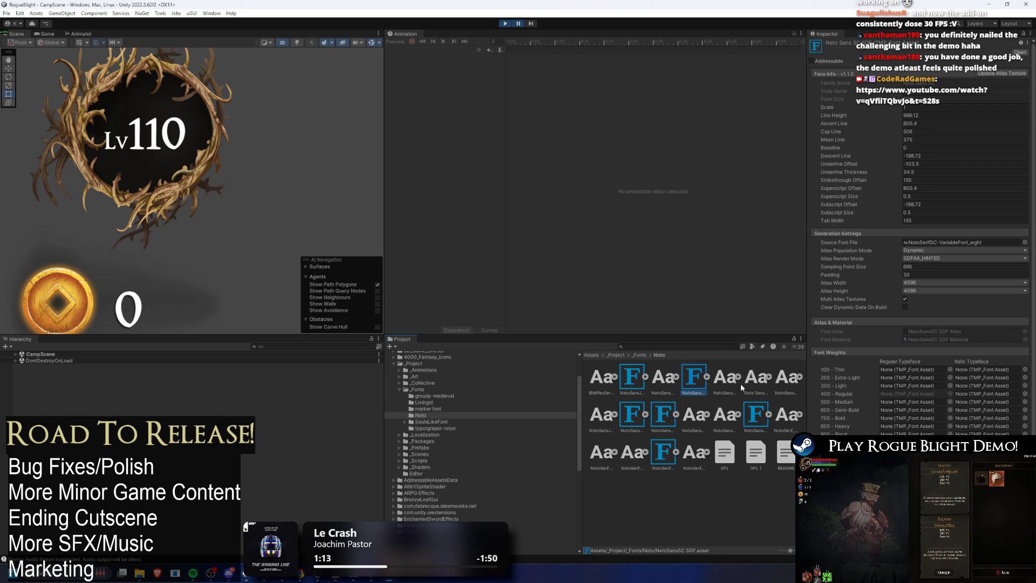
click(755, 415)
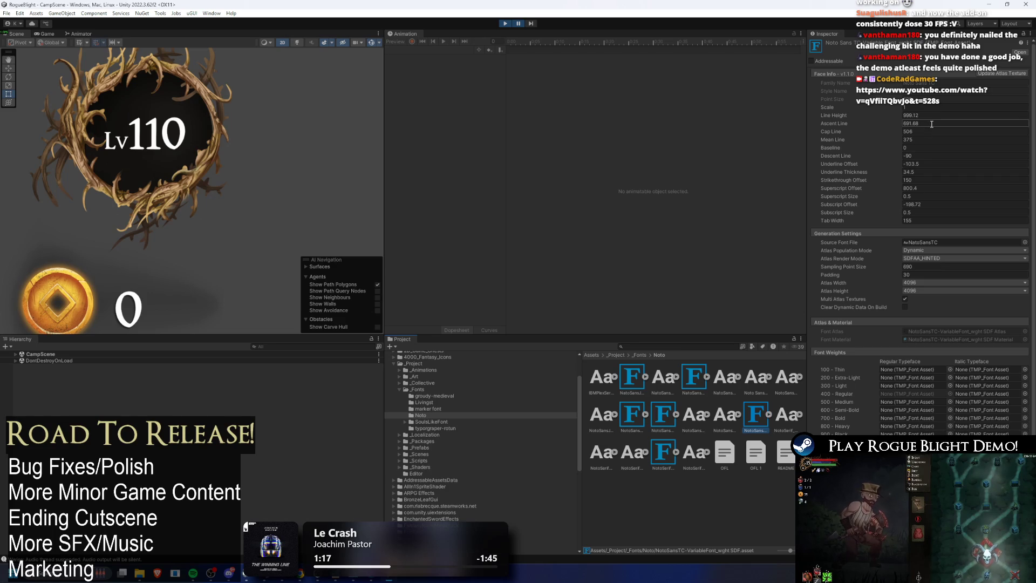
click(835, 122)
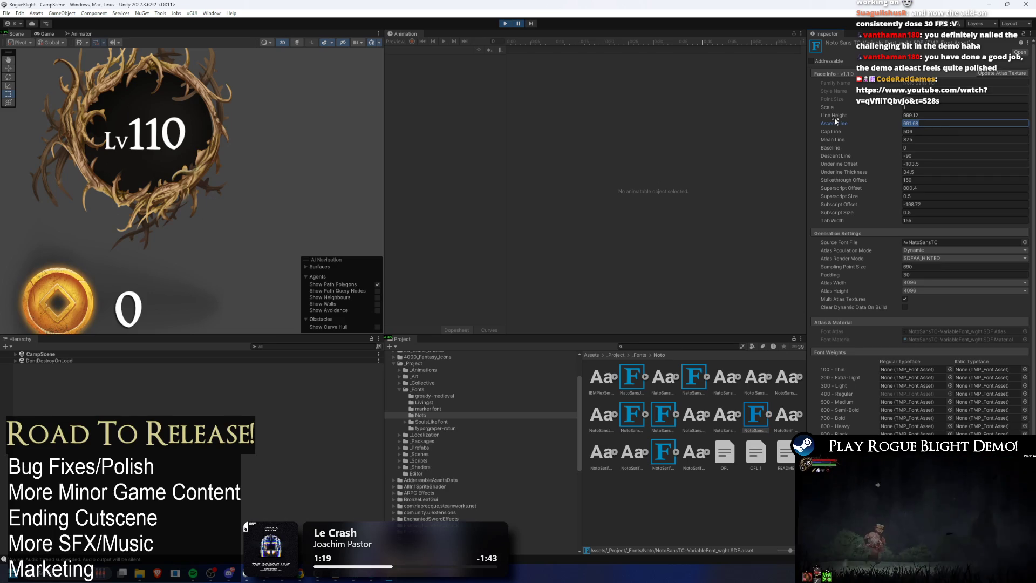
text(820)
key(Return)
click(697, 375)
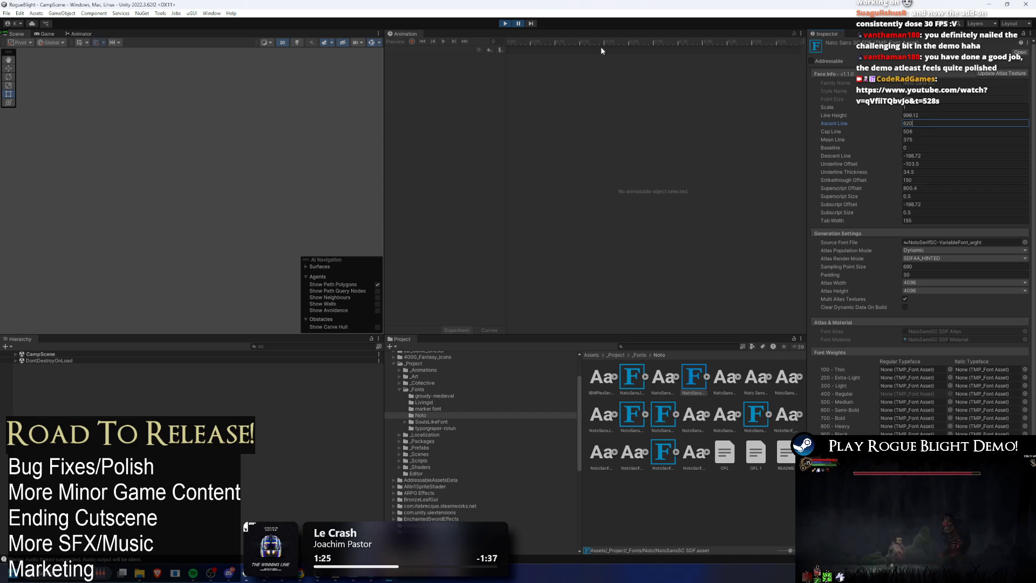
- Switch the game to Traditional Chinese and read the captain's status-effects dialogue
key(e)
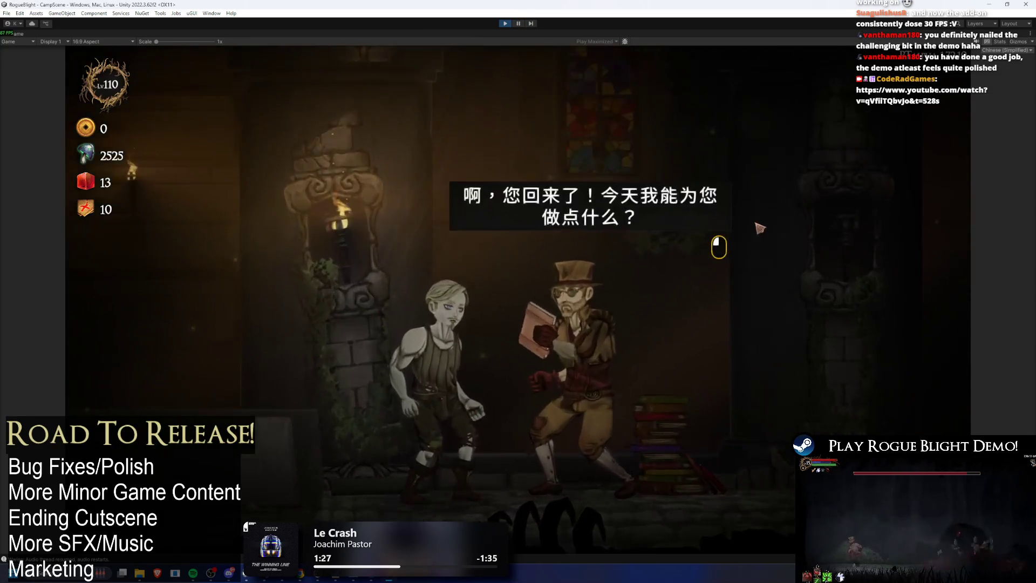
key(Down)
key(e)
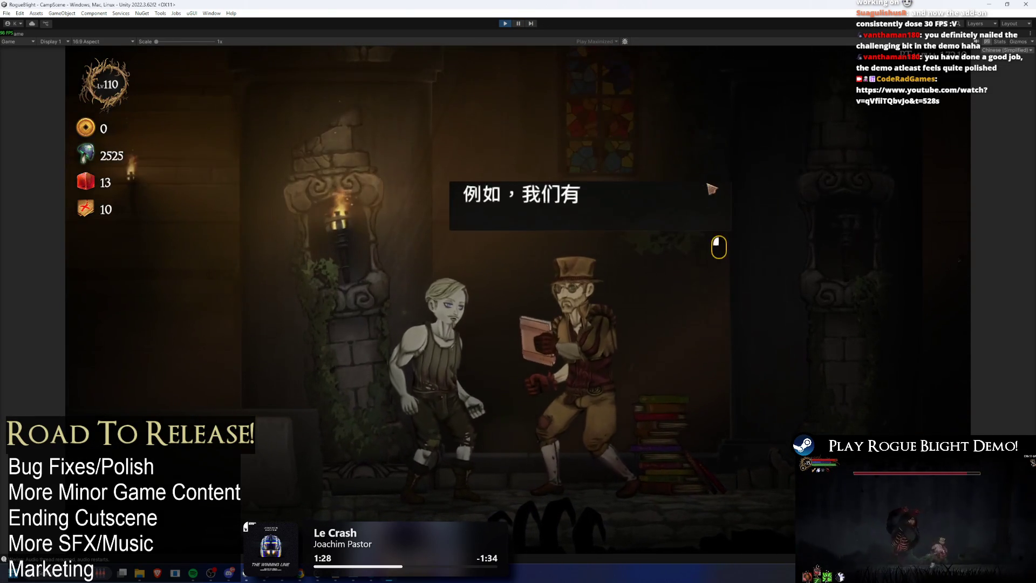
key(e)
key(e)
key(e)
key(e)
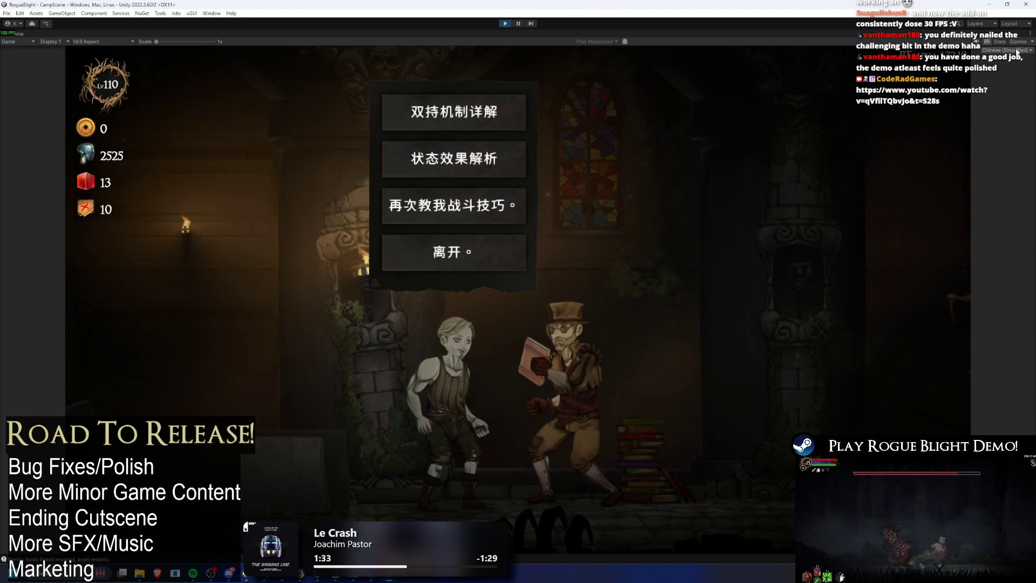
click(1018, 49)
click(1004, 120)
key(Down)
key(e)
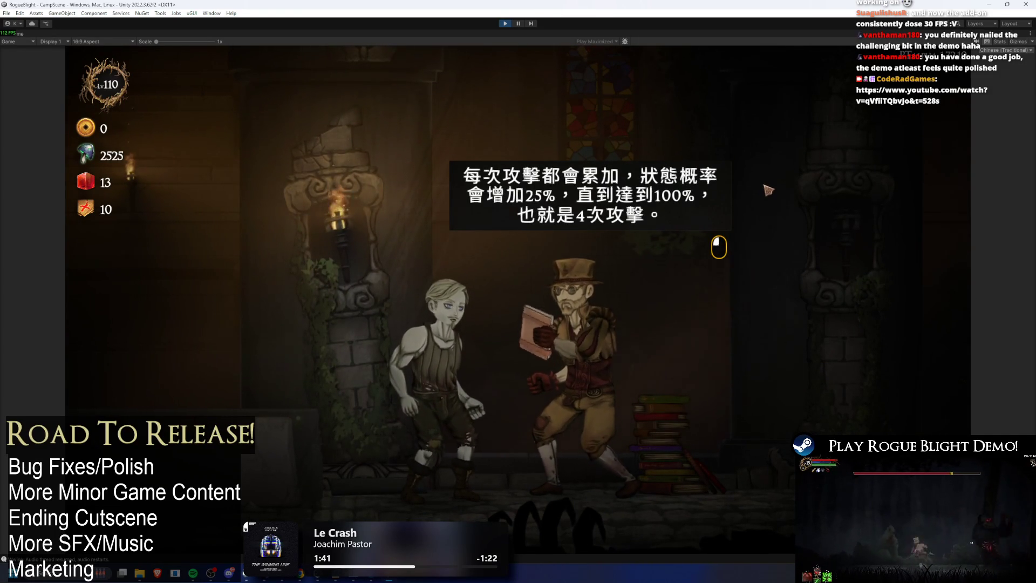
click(747, 201)
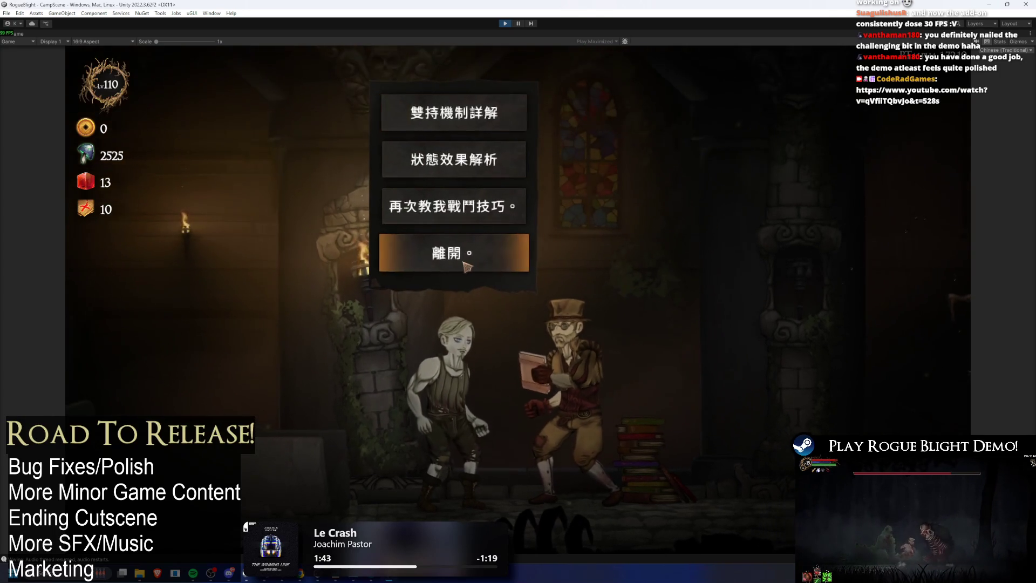
click(471, 254)
- Browse the upgrade NPC's categories, including stats and defence upgrades
key(a)
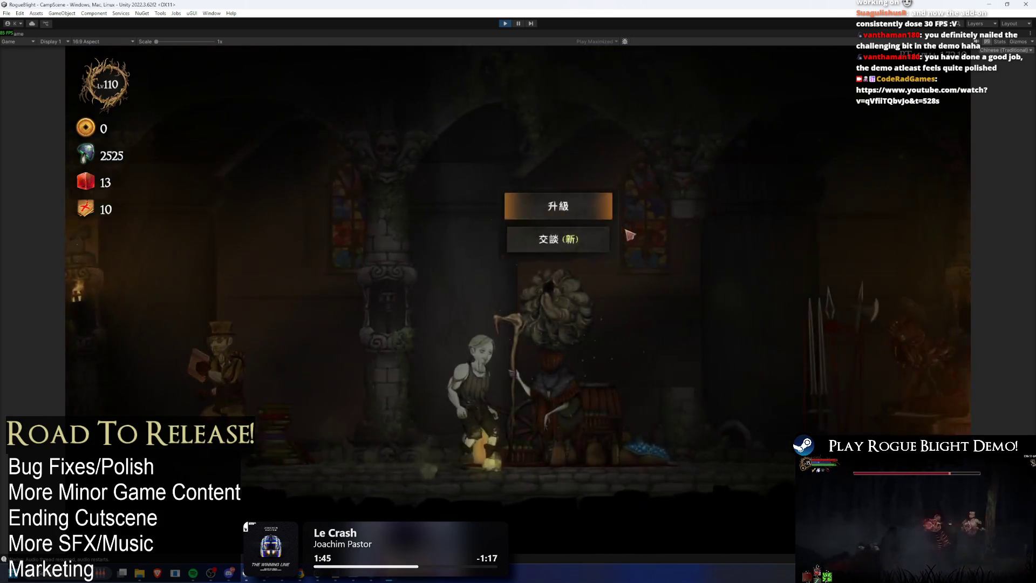
key(e)
key(Down)
key(Down)
key(Down)
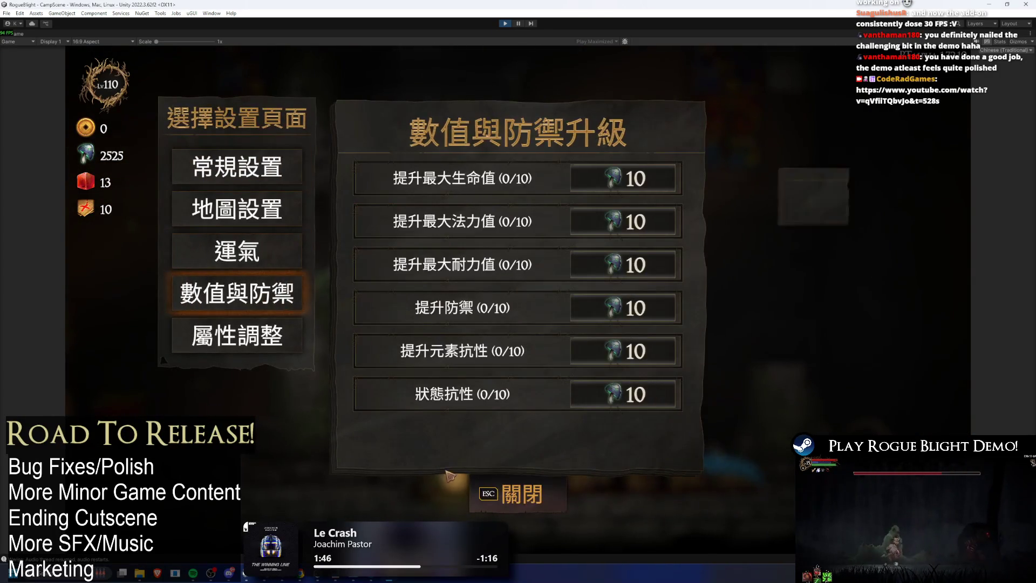
key(Escape)
- Scroll through the cartographer's blessing list in Traditional Chinese, then stop Play mode
key(d)
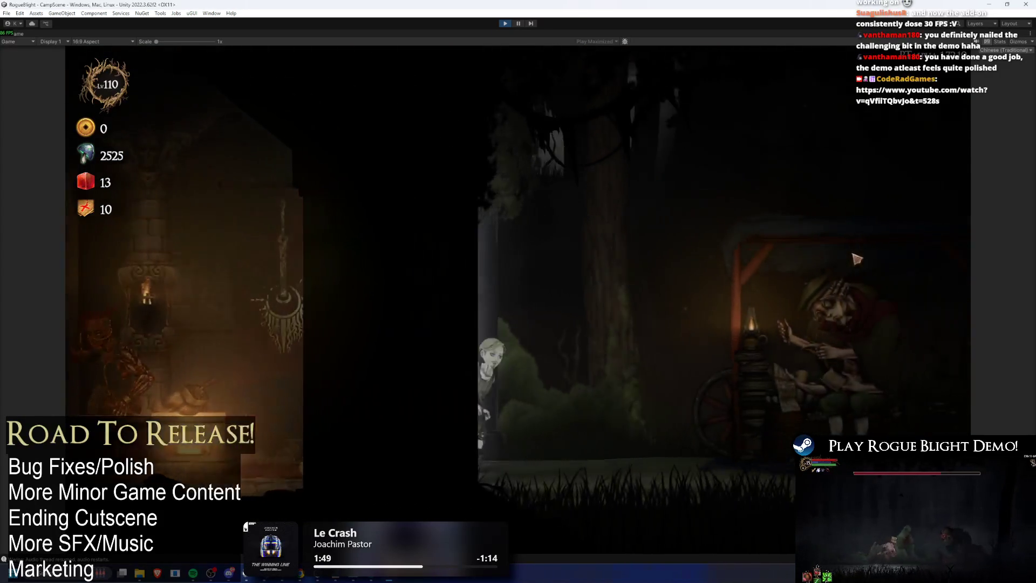
click(720, 201)
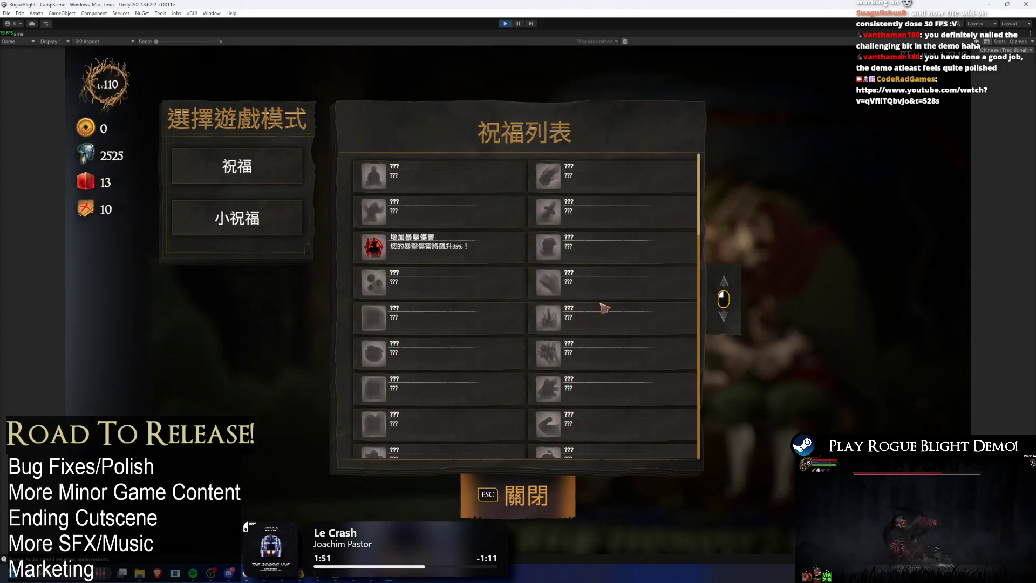
scroll(607, 227, down, 2)
scroll(607, 218, down, 5)
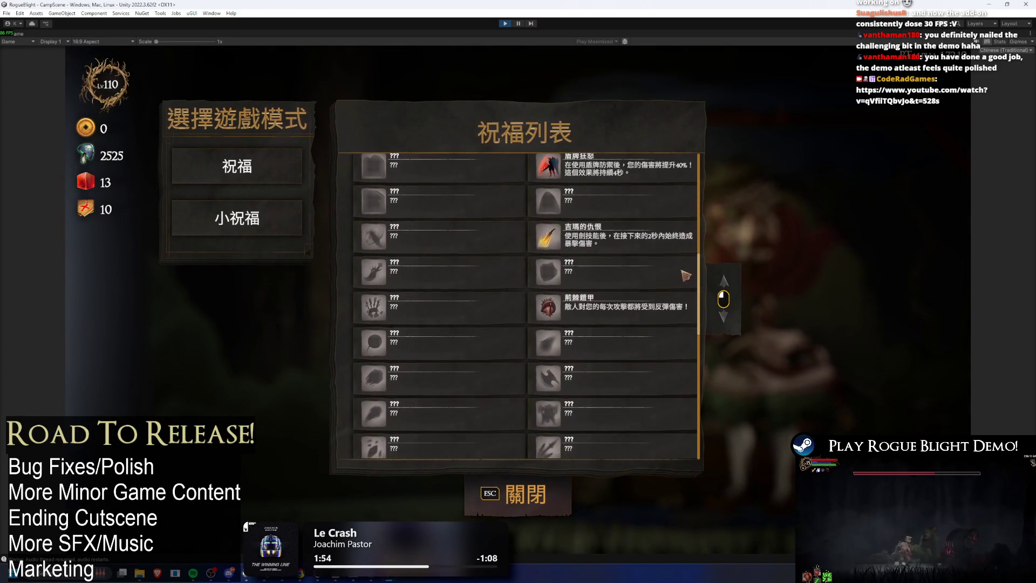
click(548, 485)
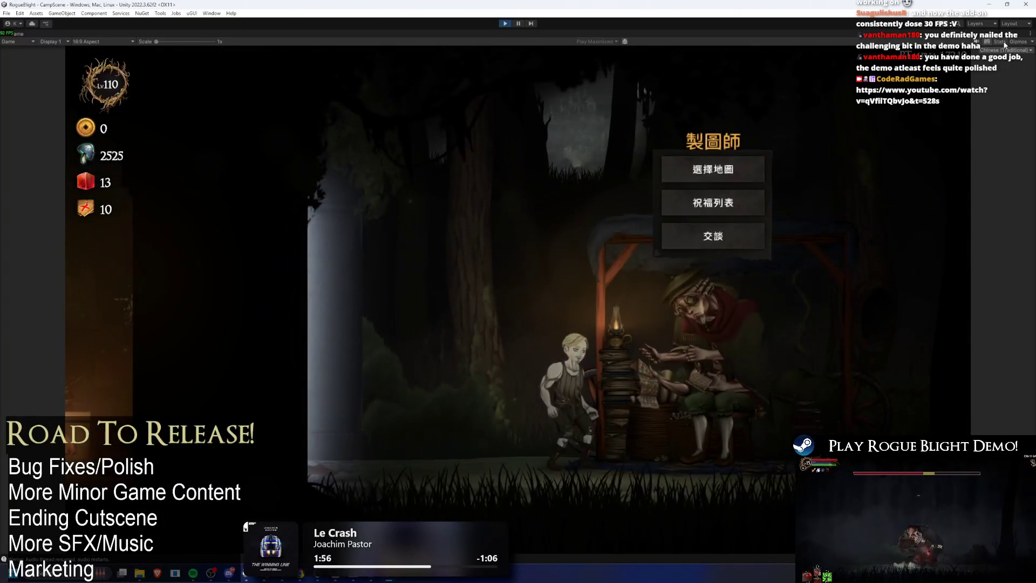
click(1003, 51)
click(988, 122)
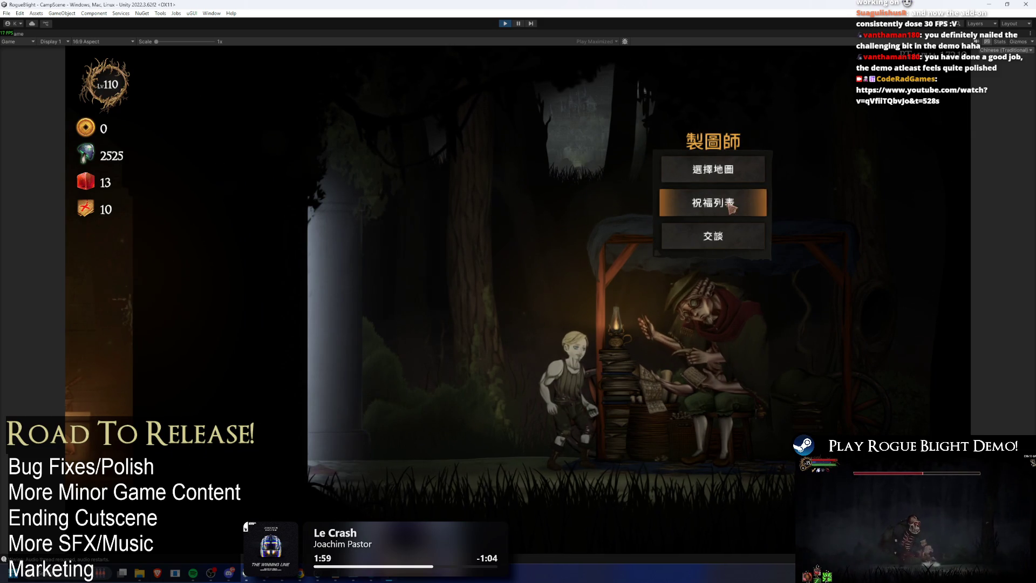
click(702, 203)
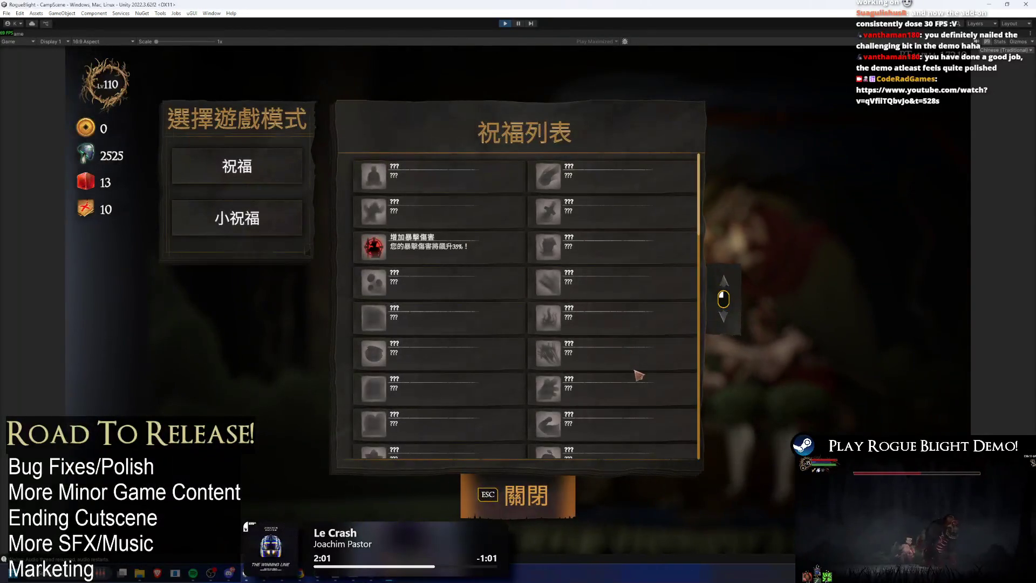
scroll(635, 385, down, 10)
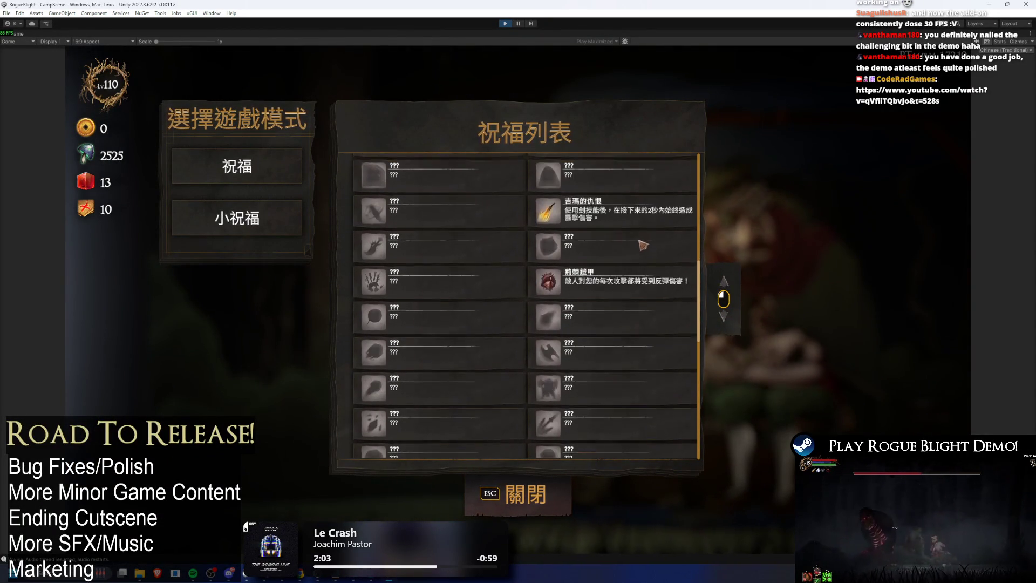
click(505, 23)
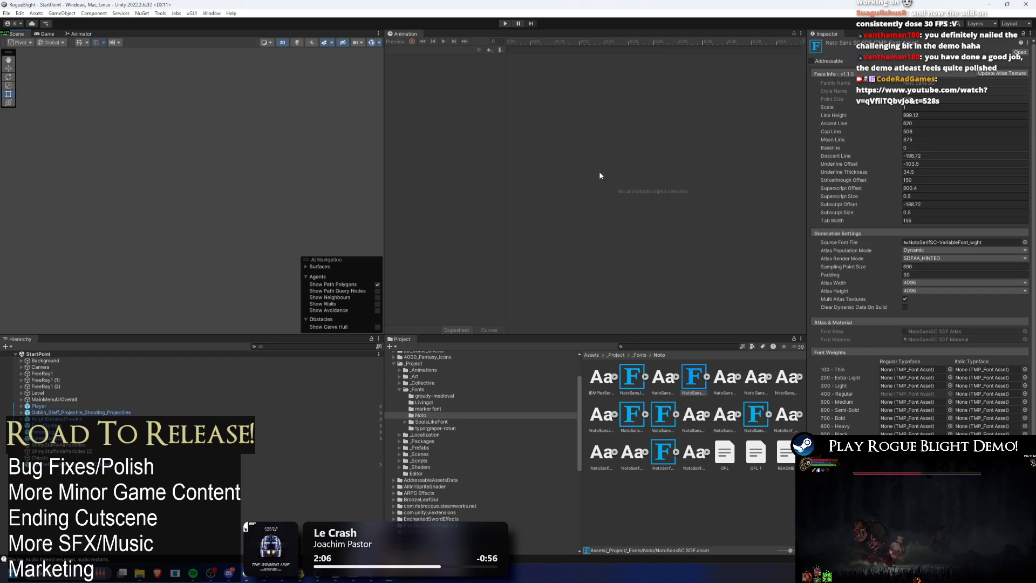
- Lower NotoSansSC SDF's Sampling Point Size to 341 and apply it
click(754, 415)
click(697, 376)
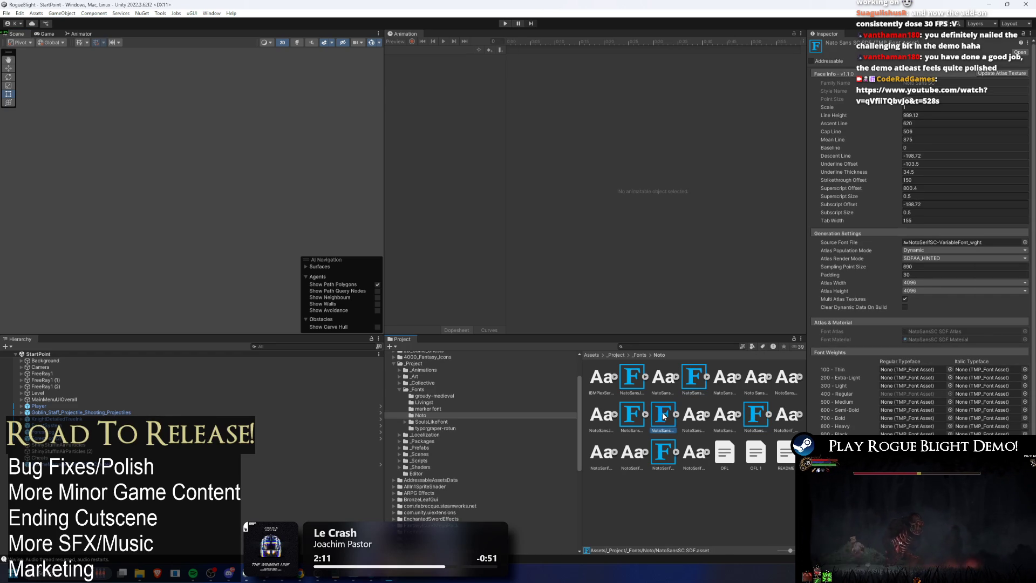
click(633, 419)
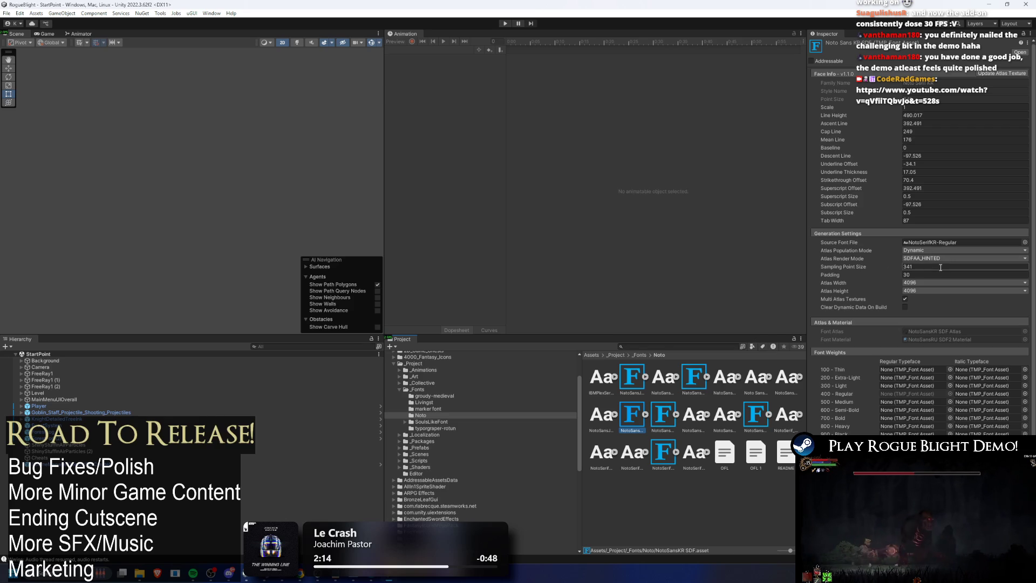
click(697, 371)
click(920, 268)
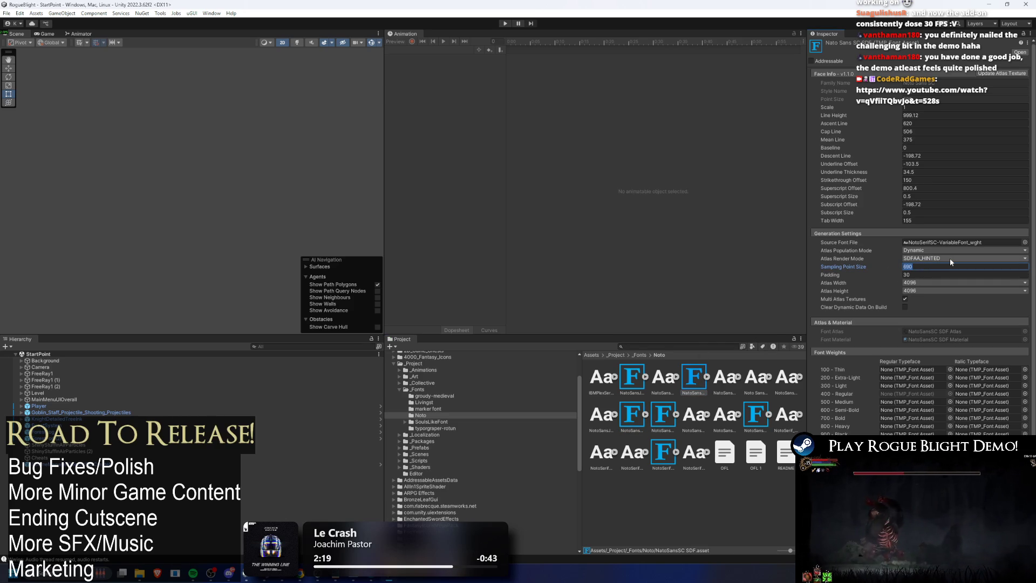
text(341)
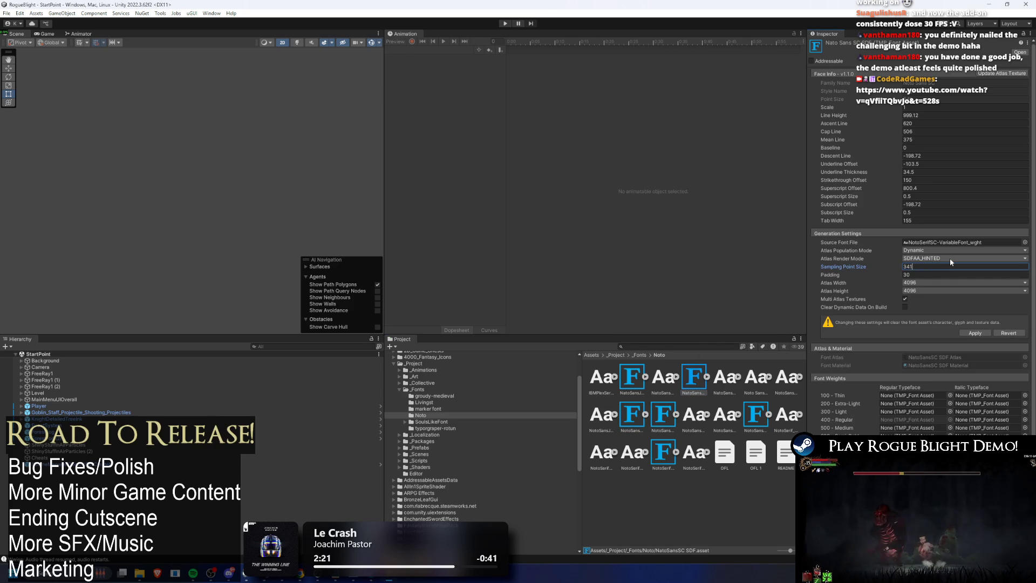
click(975, 333)
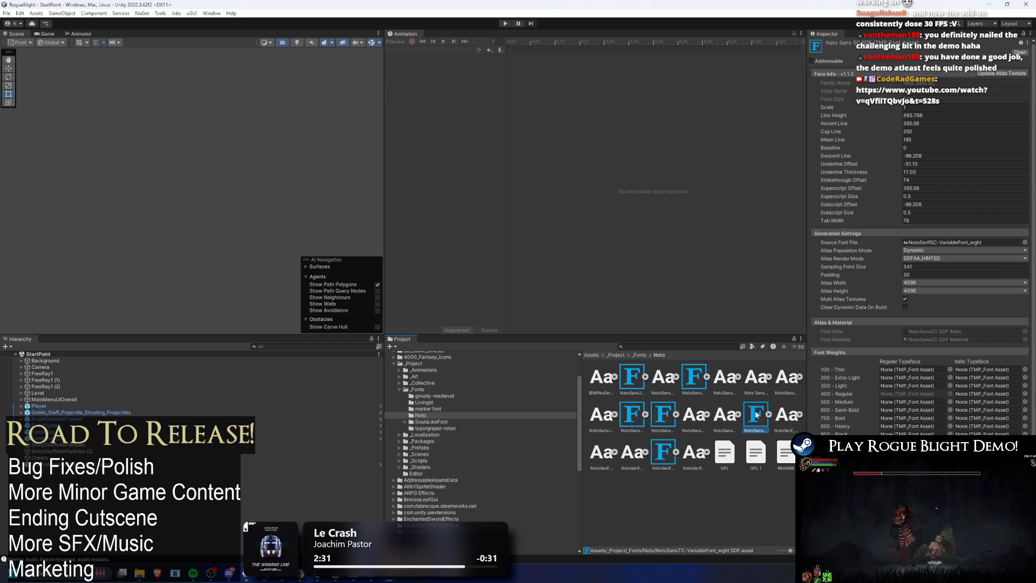
- Set NotoSansTC SDF's Sampling Point Size to 341 and apply it
click(694, 377)
click(935, 267)
text(31)
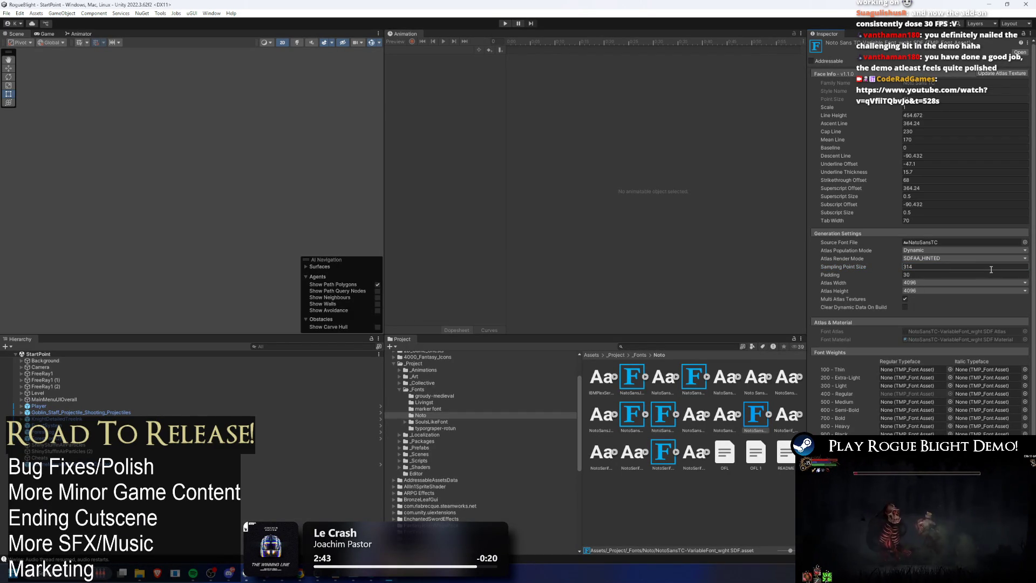
text(3)
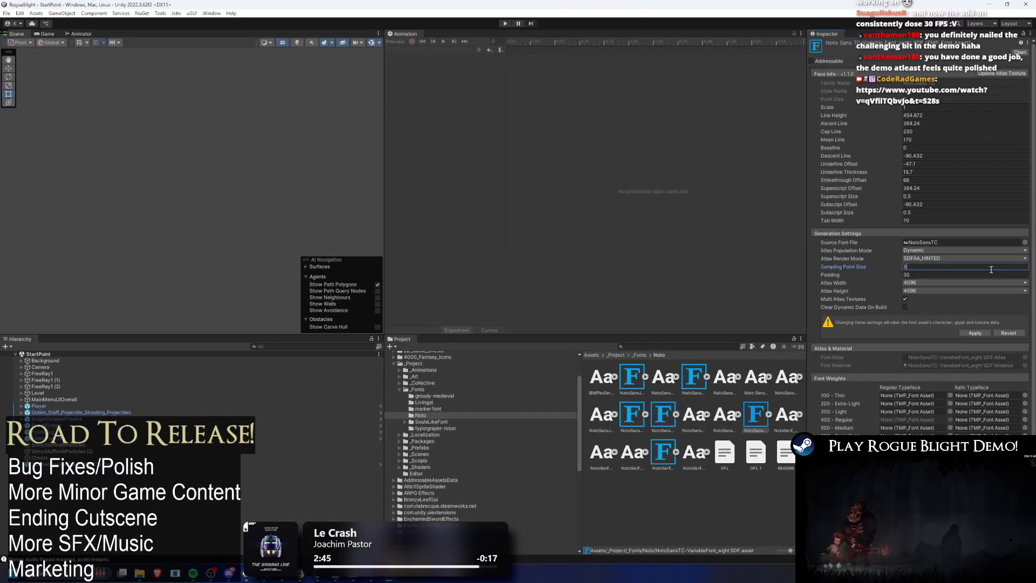
click(972, 334)
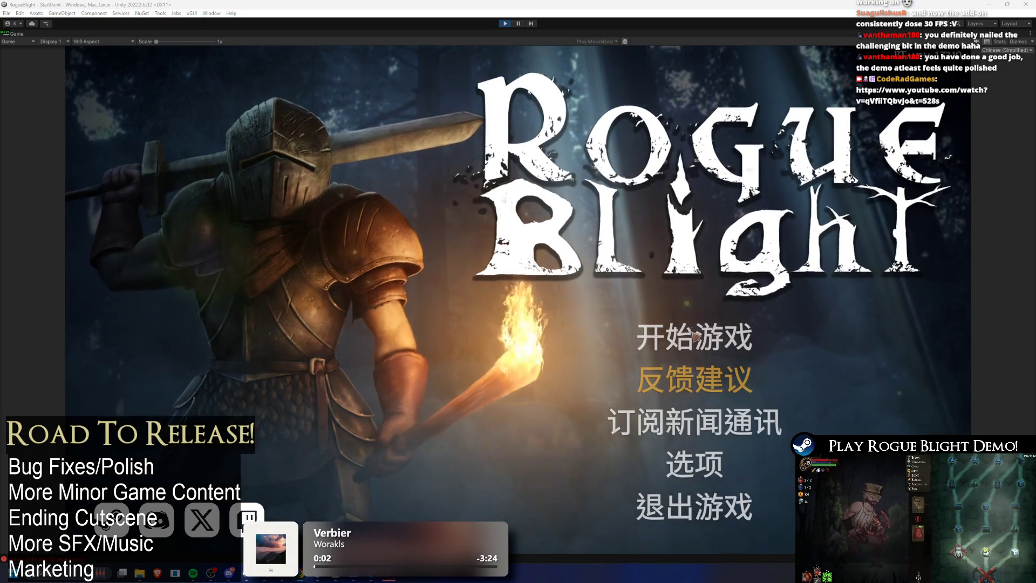
- Load the existing save and briefly talk to the hatted NPC
click(636, 350)
click(740, 308)
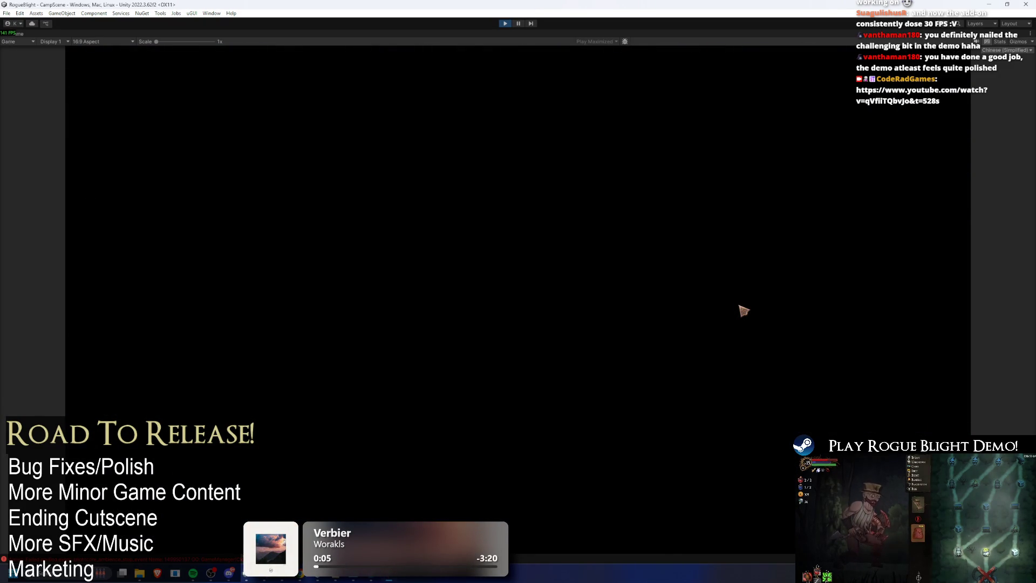
key(d)
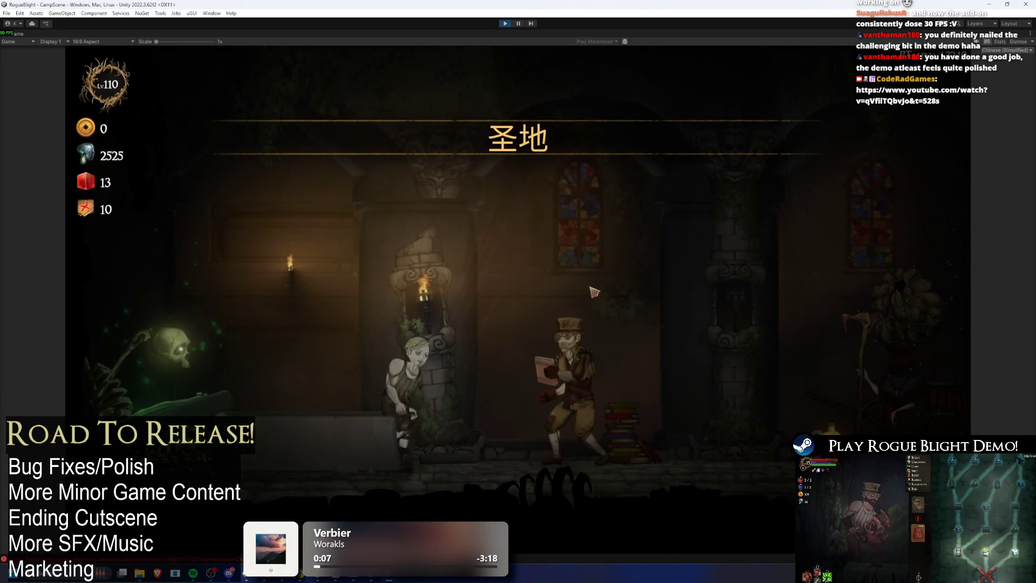
key(e)
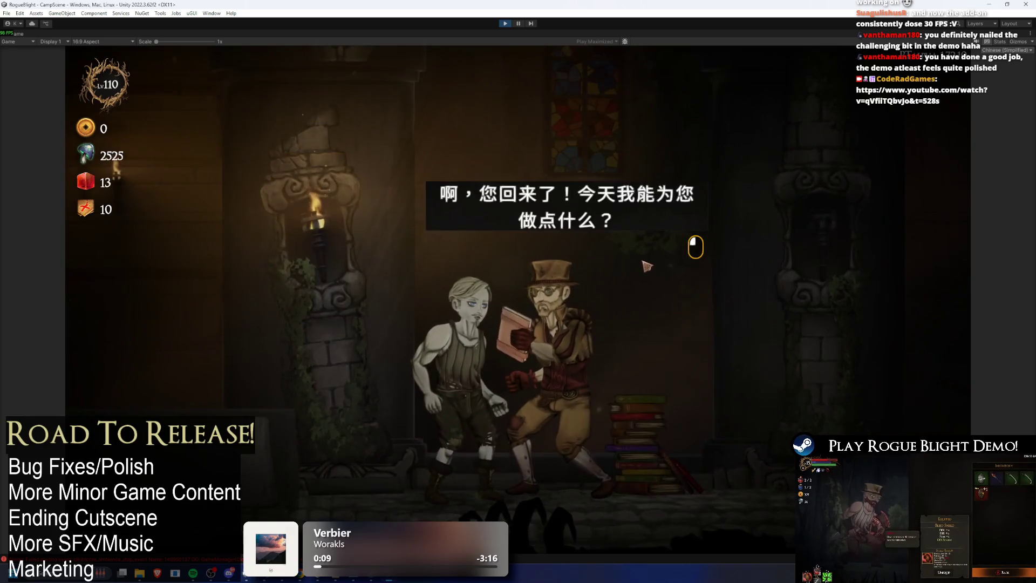
click(638, 273)
click(522, 250)
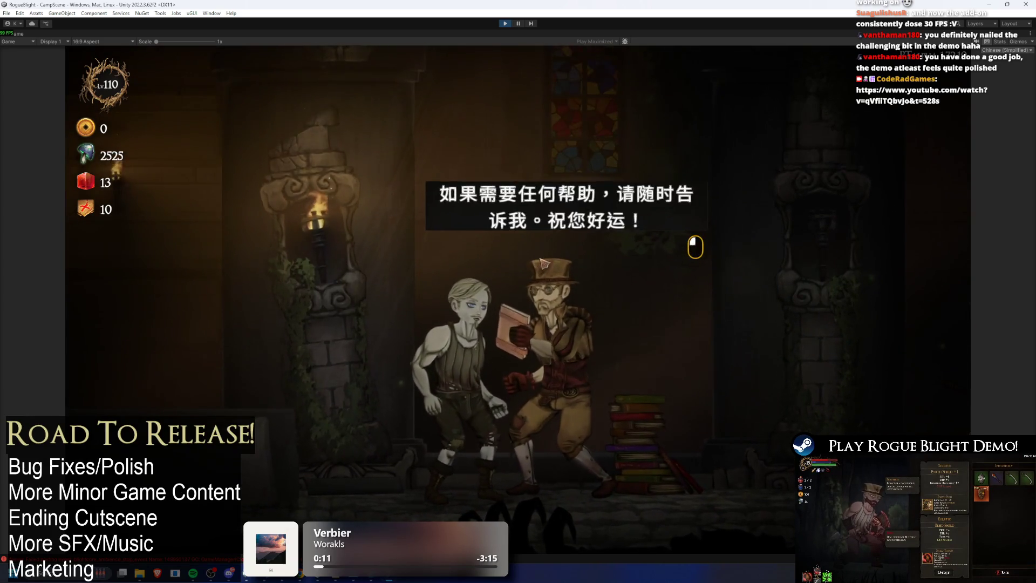
- Open the cartographer's blessing list and scroll through it
key(d)
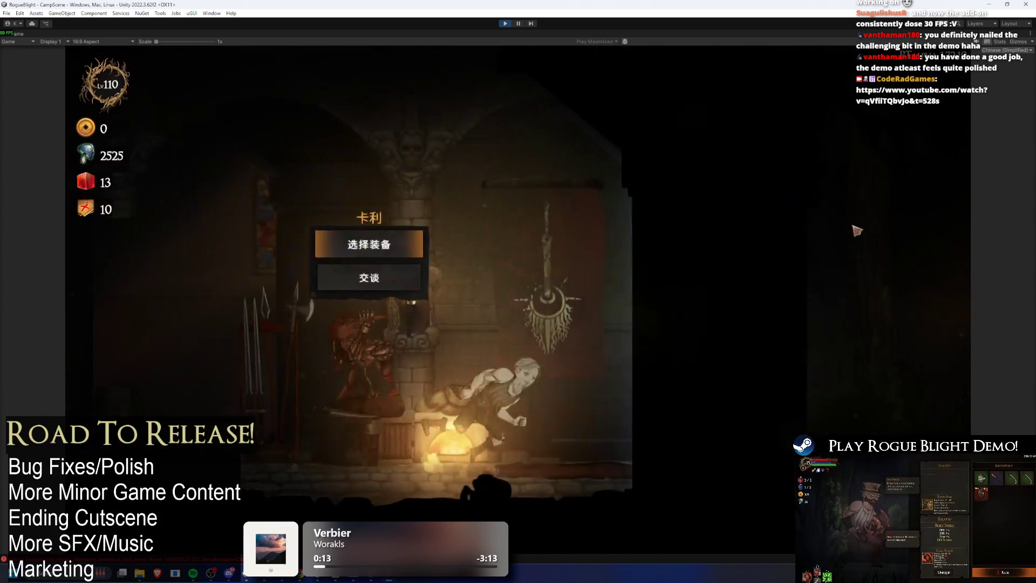
key(a)
click(745, 208)
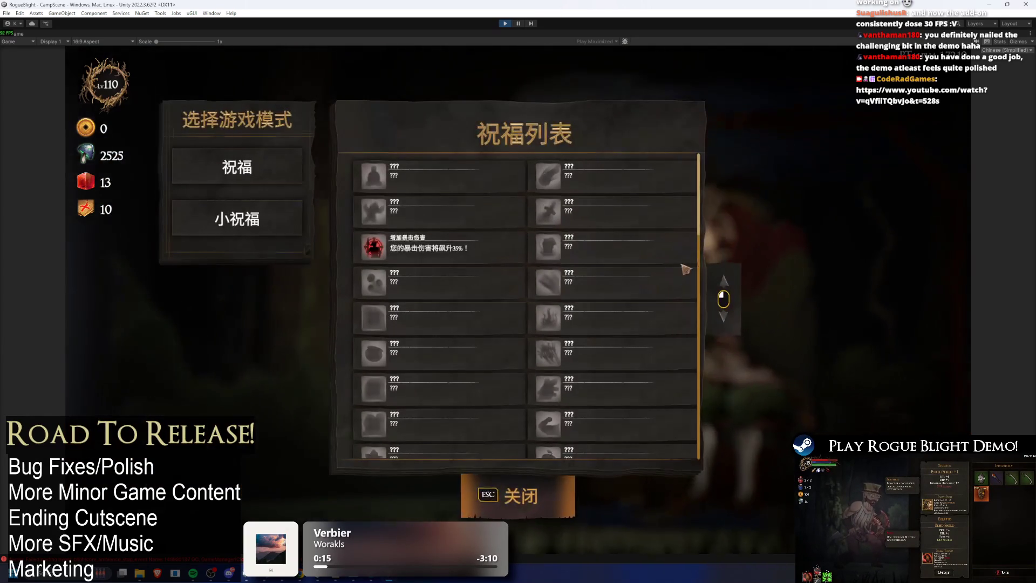
scroll(590, 419, down, 5)
scroll(611, 330, down, 2)
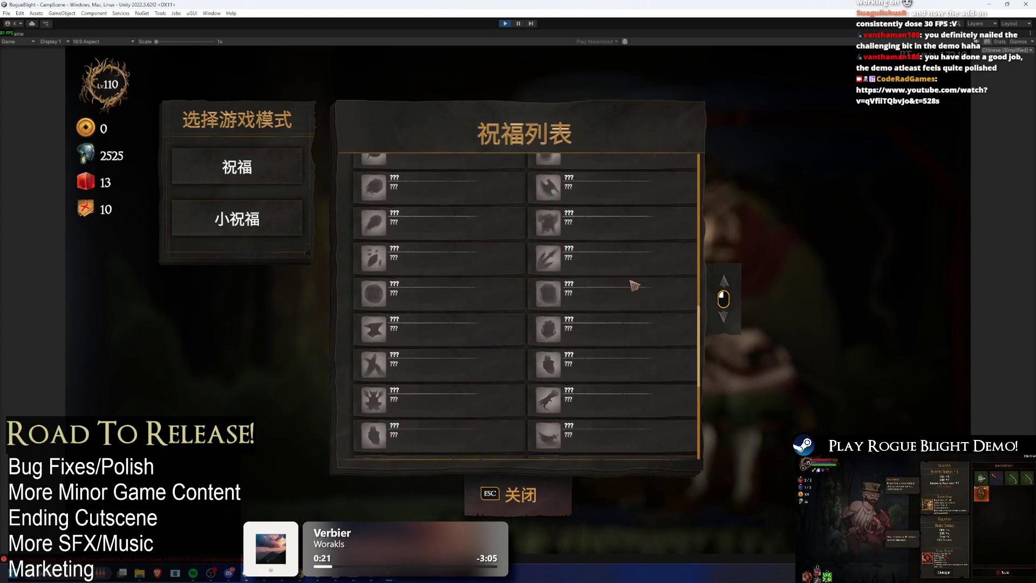
scroll(648, 297, down, 3)
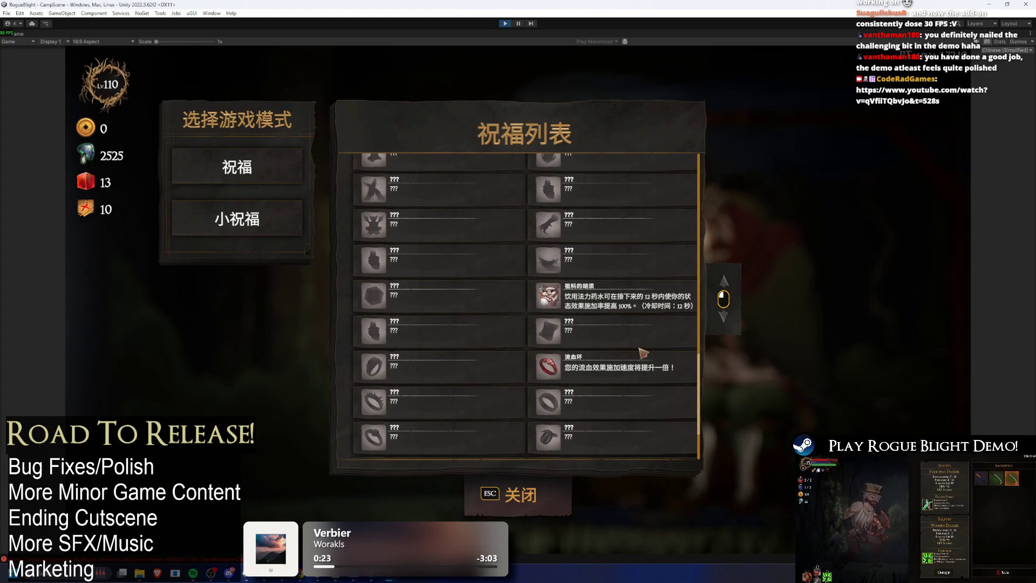
- Switch the game language to Chinese (Traditional) and recheck the blessing list
click(1006, 50)
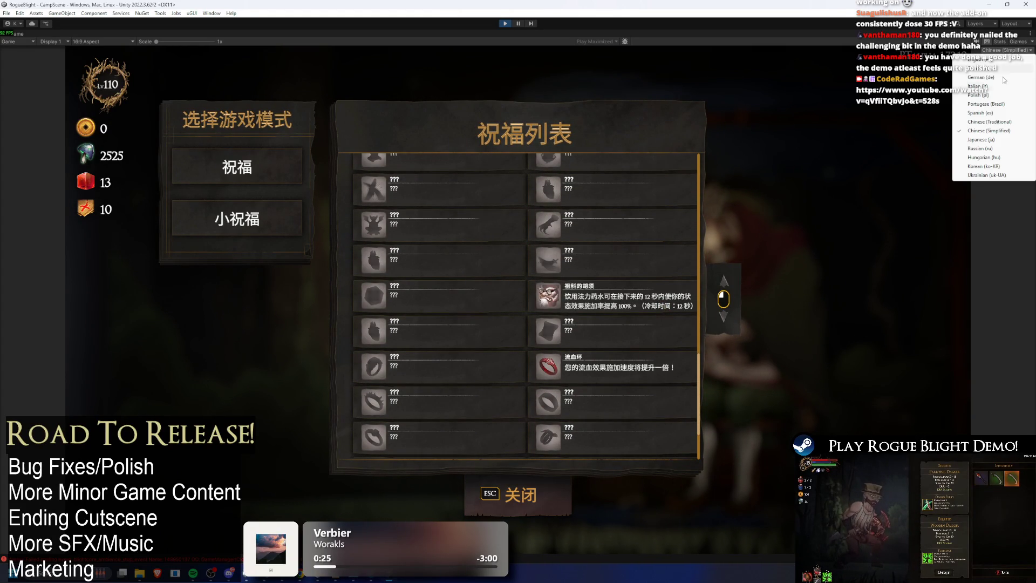
click(996, 122)
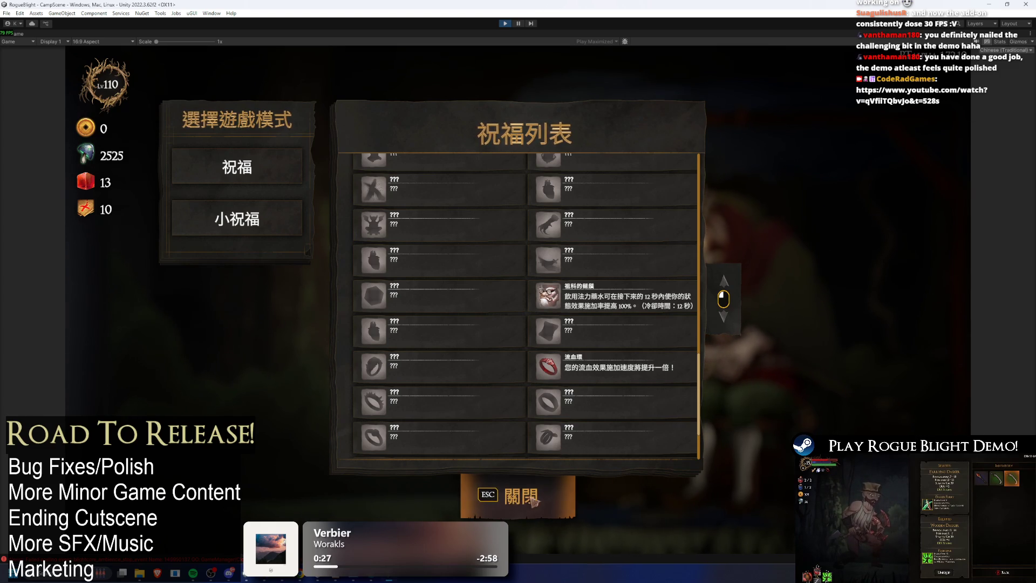
click(534, 501)
click(696, 199)
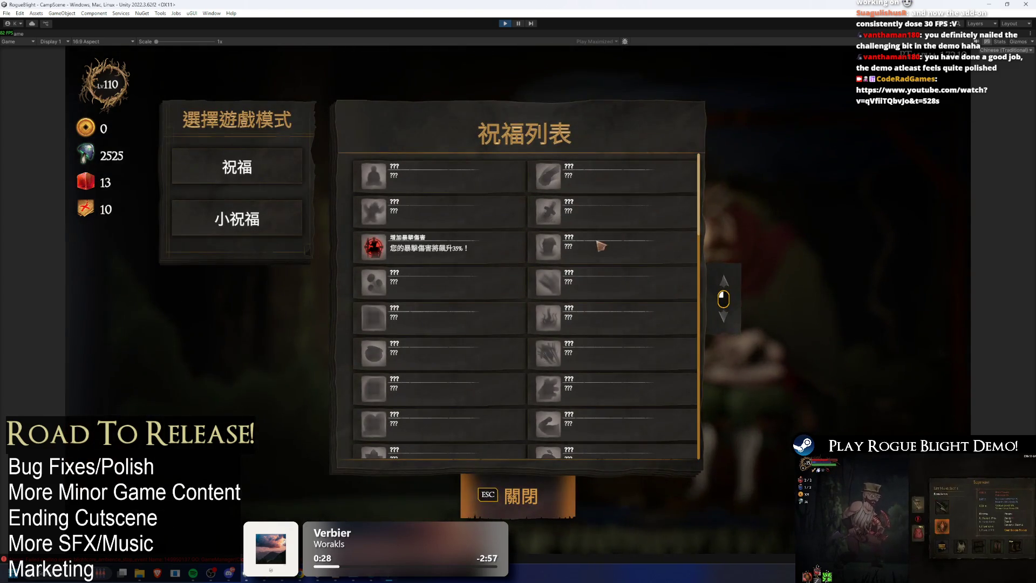
scroll(639, 238, down, 5)
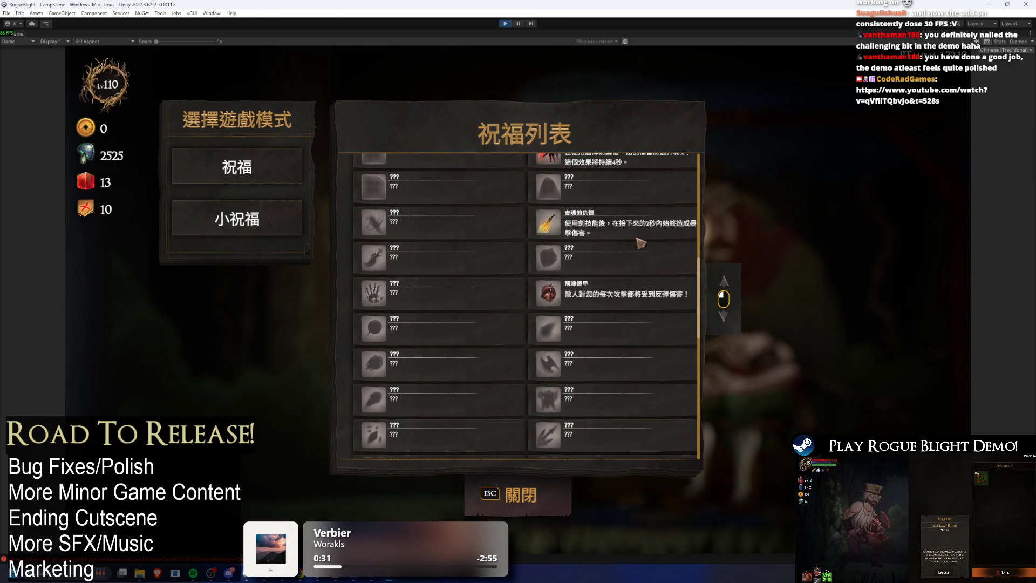
key(Escape)
key(Escape)
- Ask the captain about status effects in Traditional Chinese, then end the conversation
key(a)
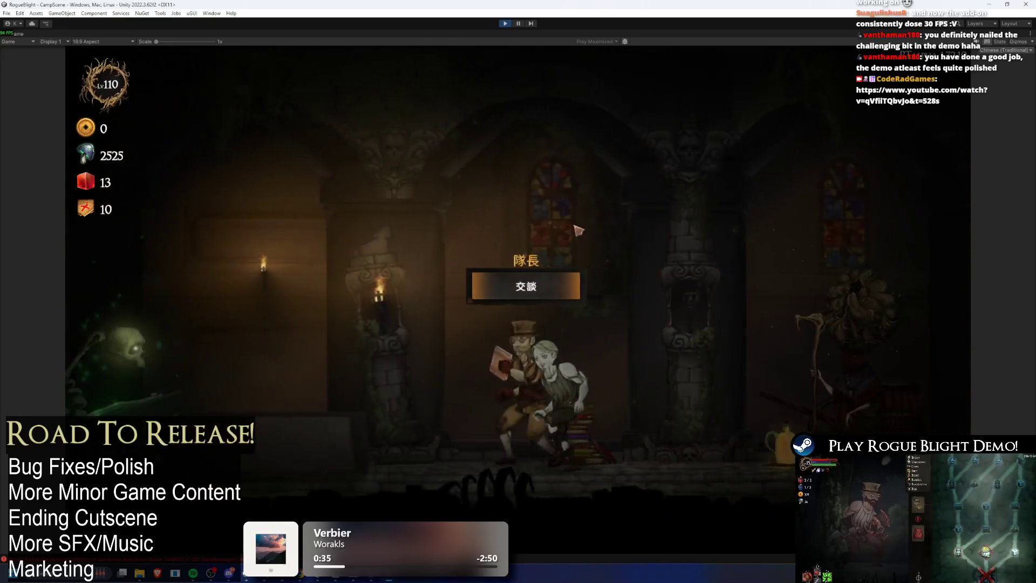
key(e)
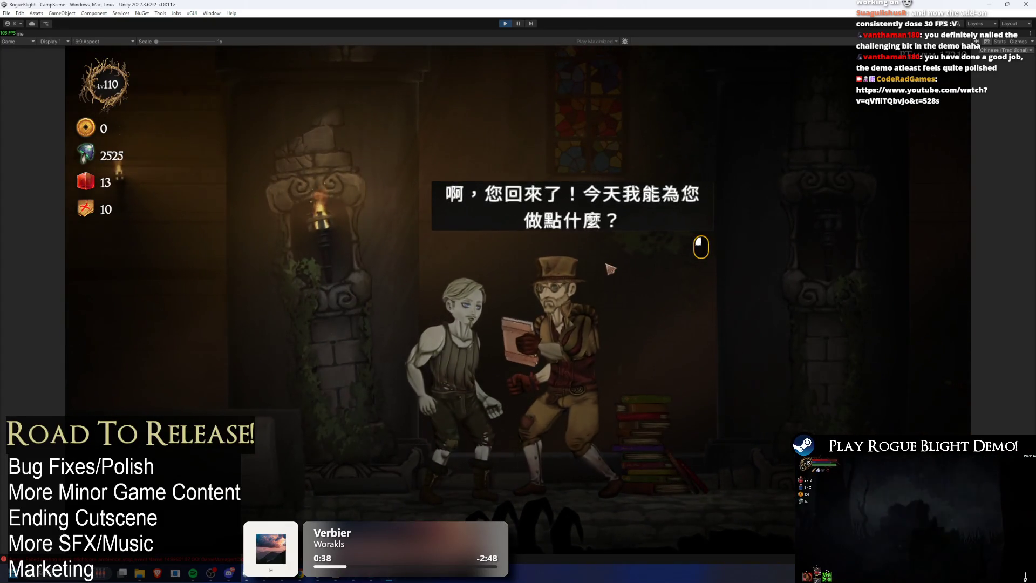
click(505, 162)
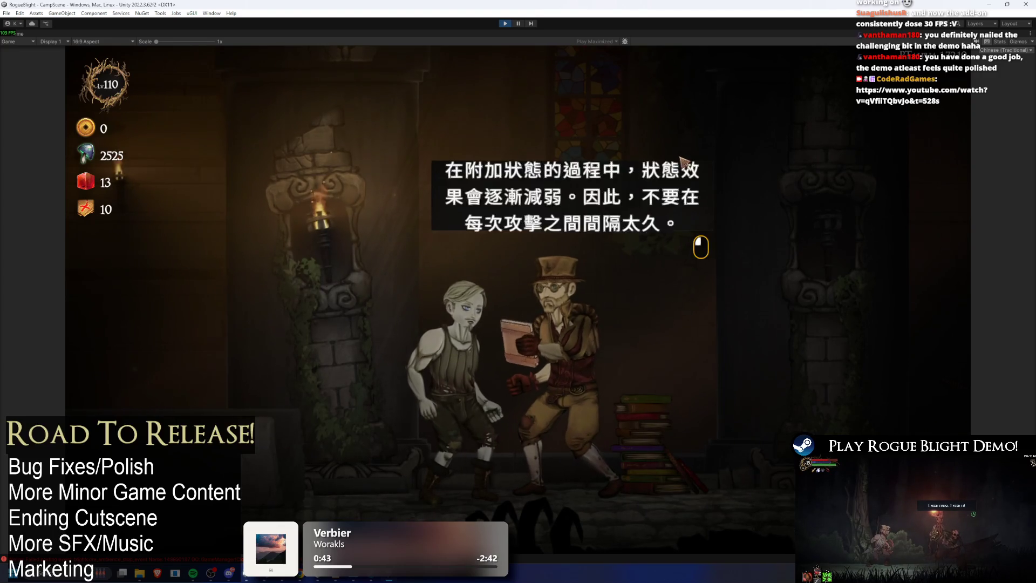
click(682, 160)
click(536, 250)
key(d)
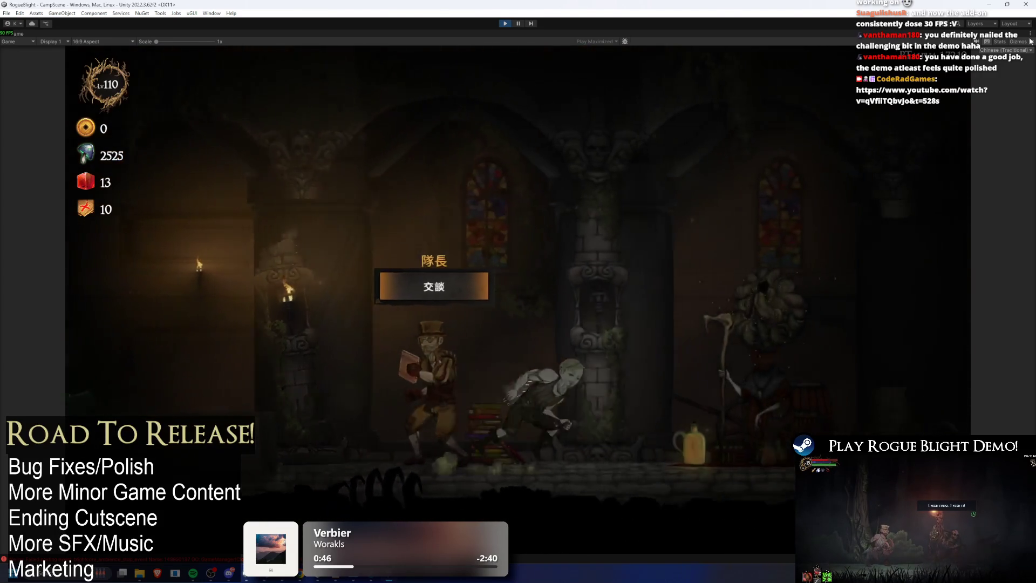
- Switch the game language to Korean and scroll through the mapmaker's Korean blessing list
click(1010, 49)
click(1009, 167)
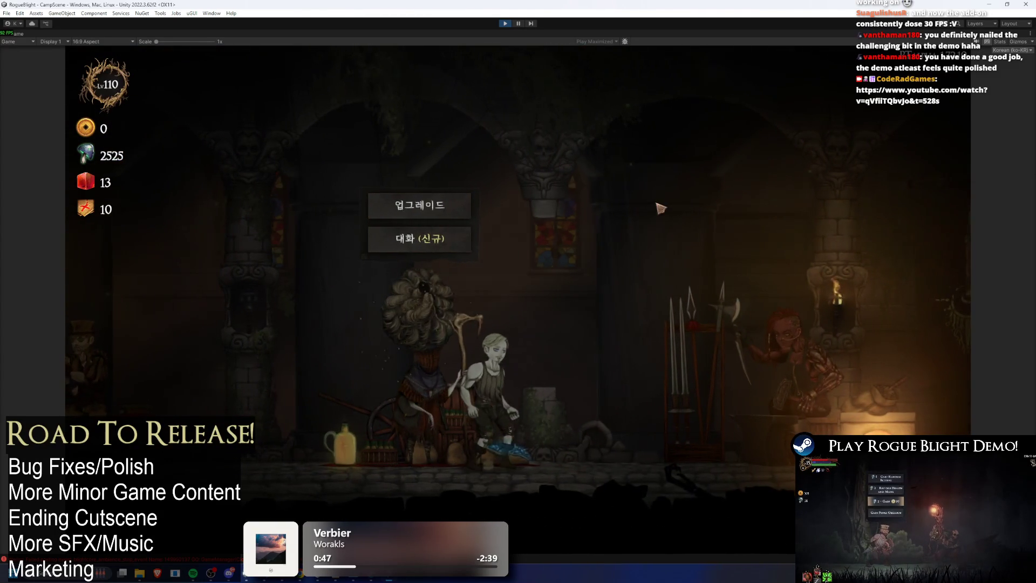
key(d)
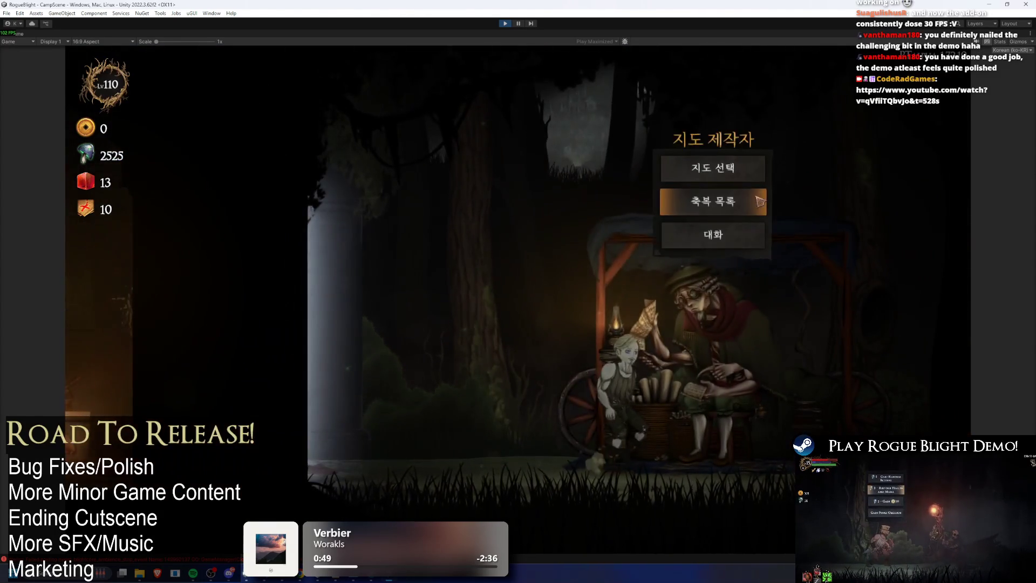
click(761, 202)
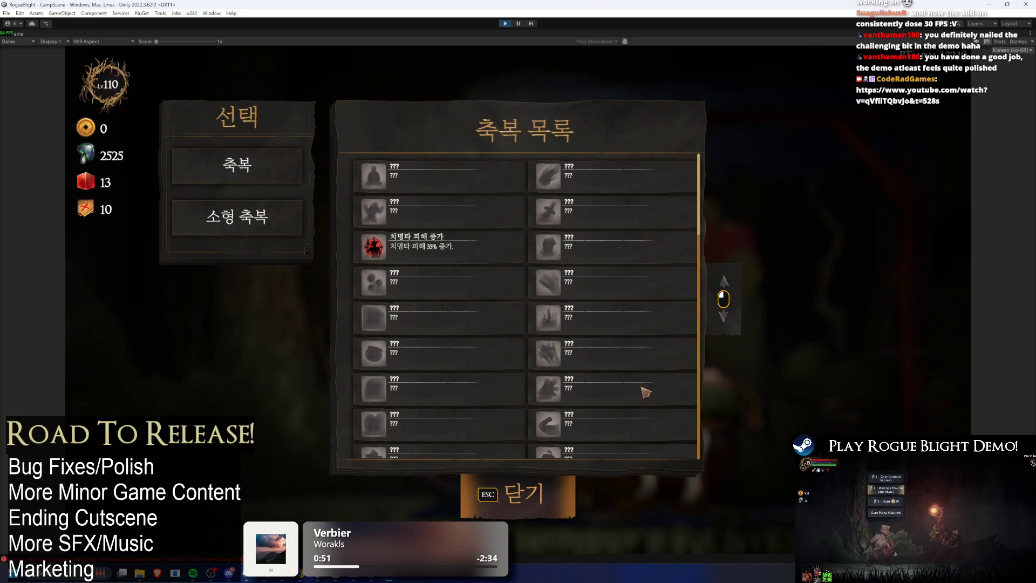
scroll(644, 391, down, 3)
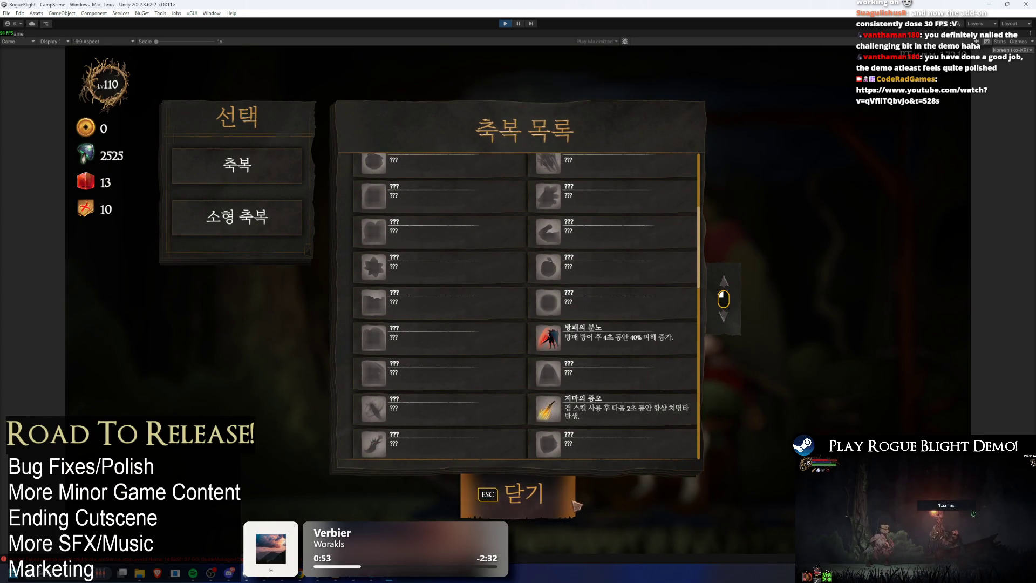
click(576, 504)
key(a)
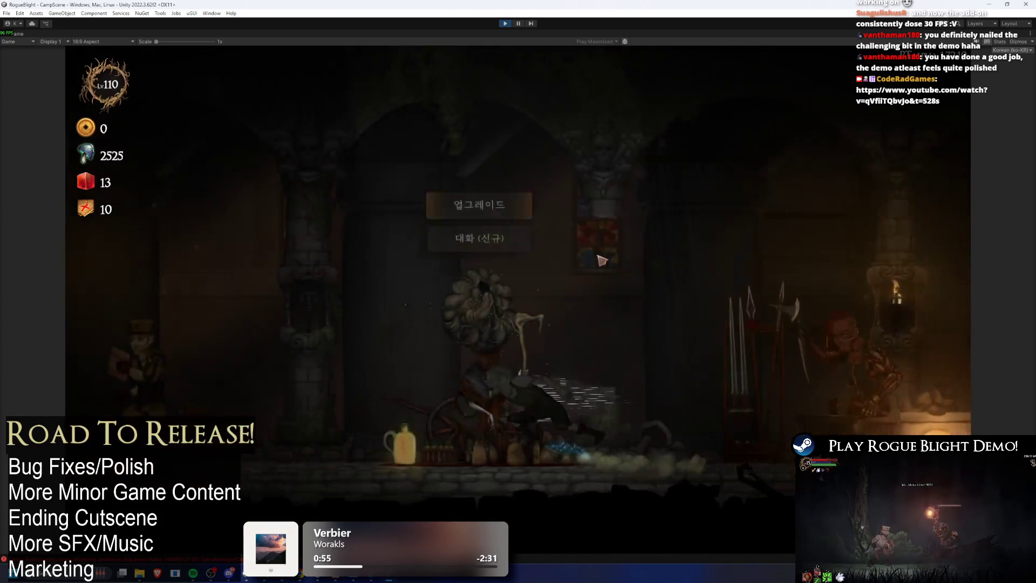
- Step through the captain's Korean status-effect lines, leave, then pause the game
click(675, 244)
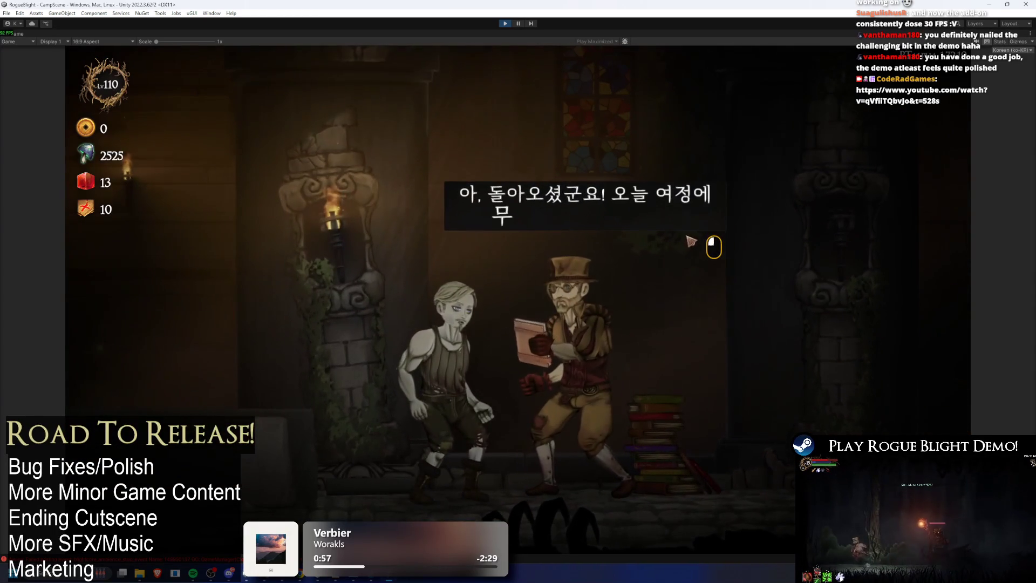
click(692, 240)
key(Down)
key(Return)
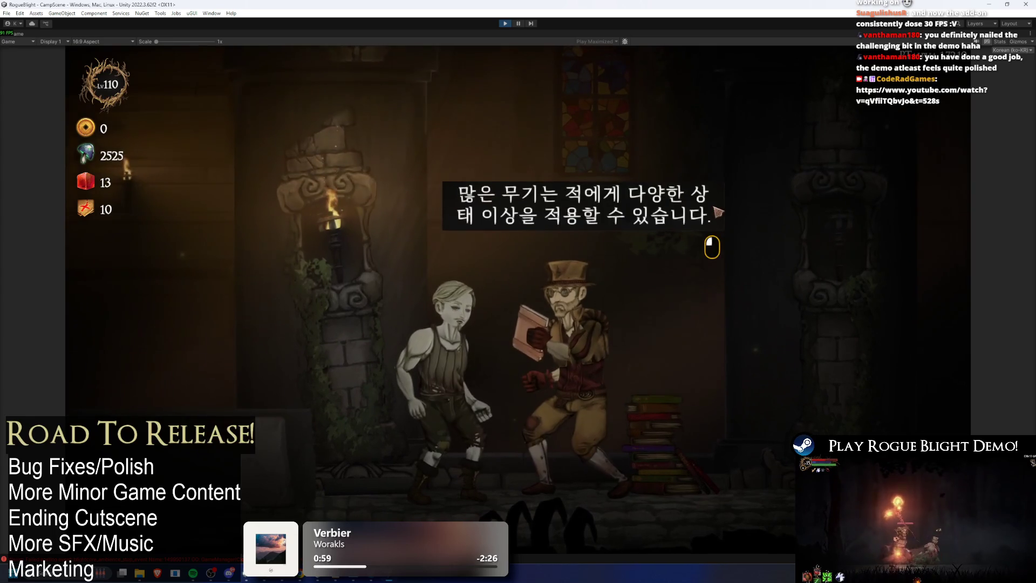
key(Return)
key(Return)
key(Return)
key(Return)
key(Down)
key(Down)
key(Return)
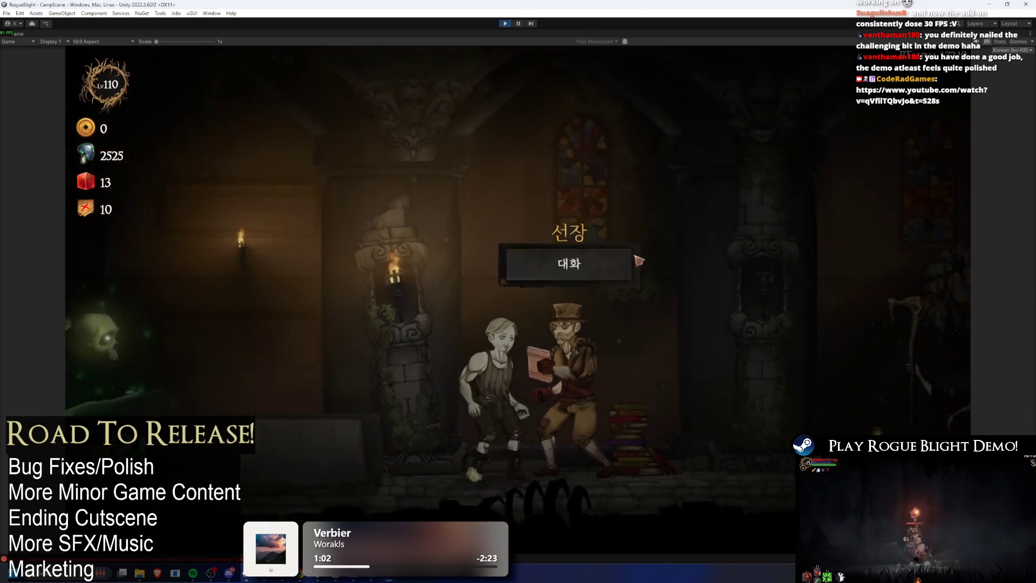
click(614, 272)
key(Return)
key(Down)
key(Down)
key(Down)
key(Return)
key(Return)
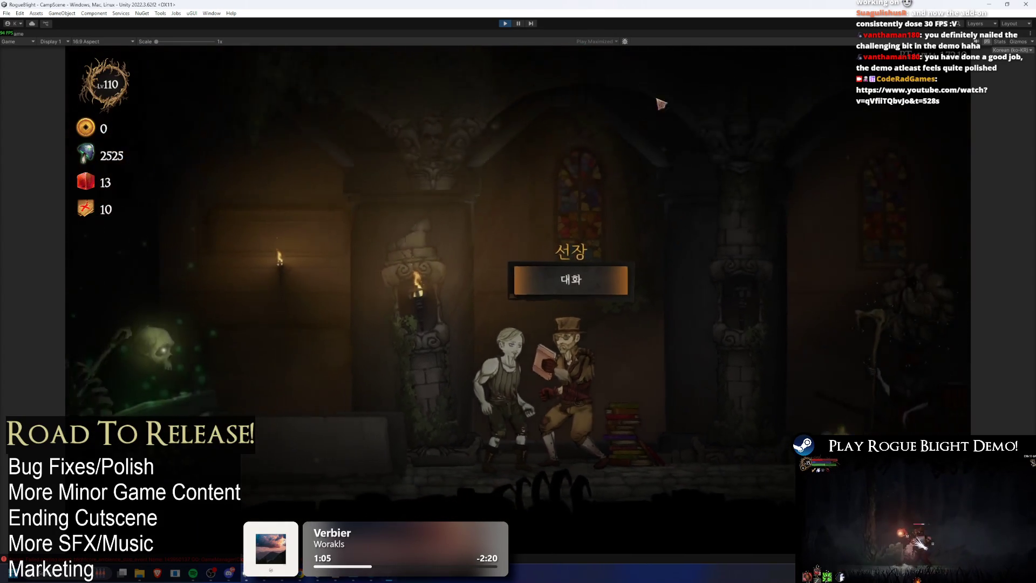
click(519, 24)
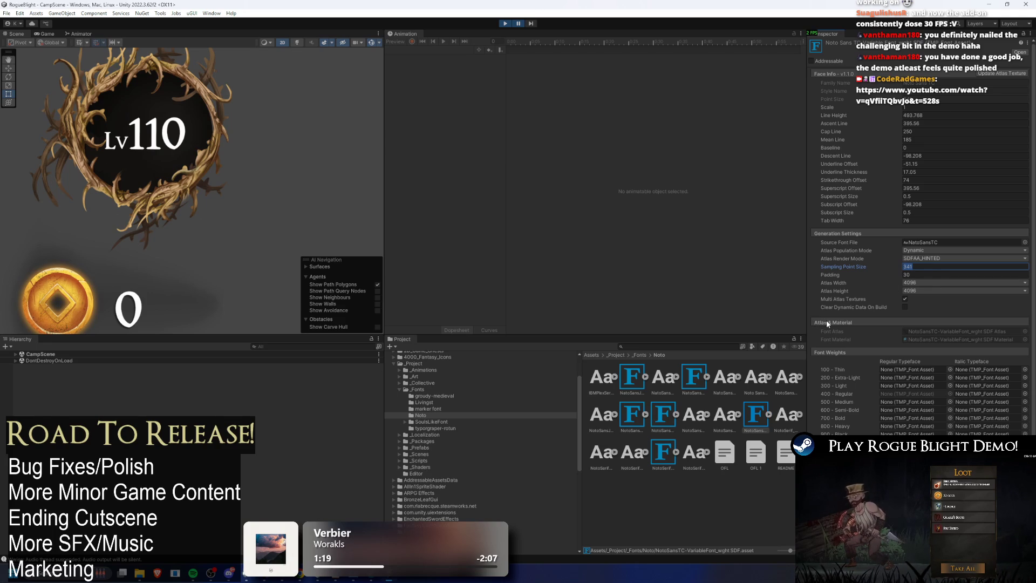
- Set NotoSansSC SDF's Atlas Height to 8192 and apply it
click(634, 379)
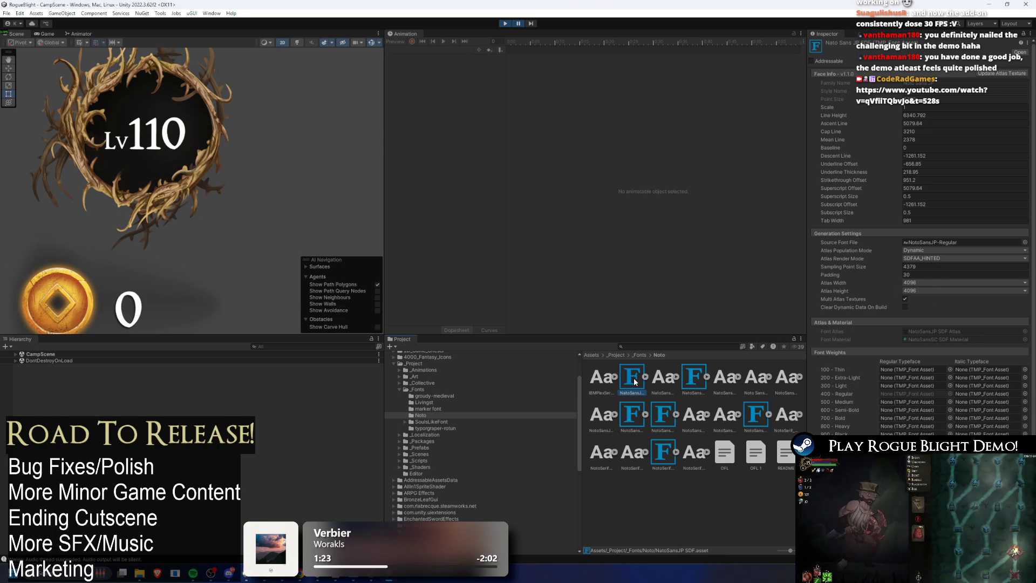
click(698, 374)
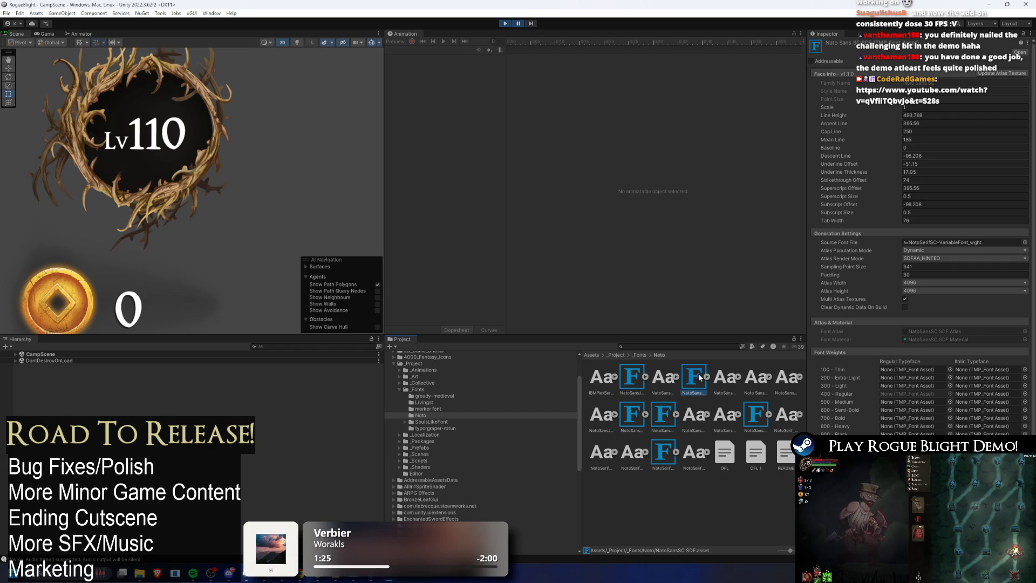
click(923, 290)
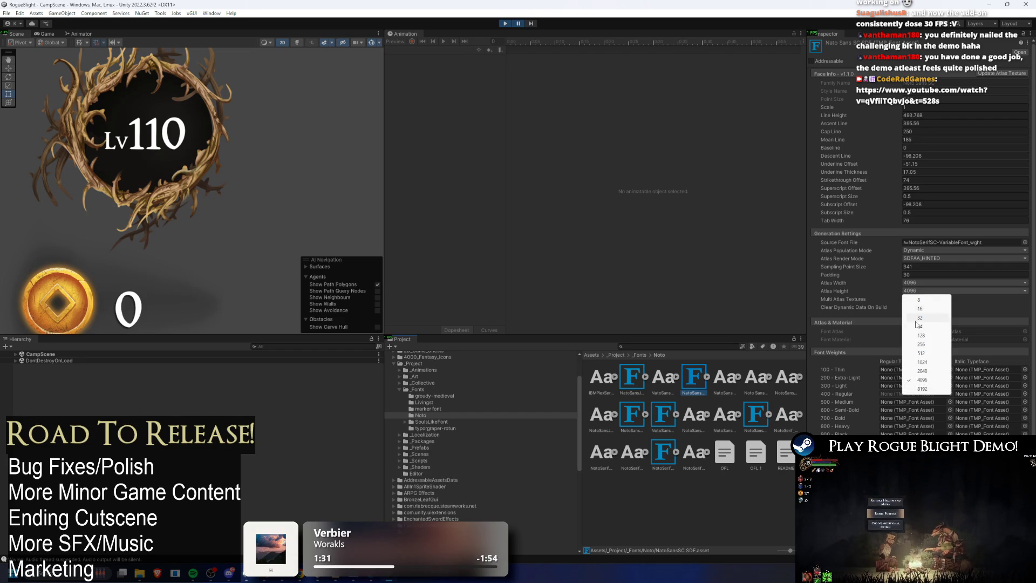
click(926, 380)
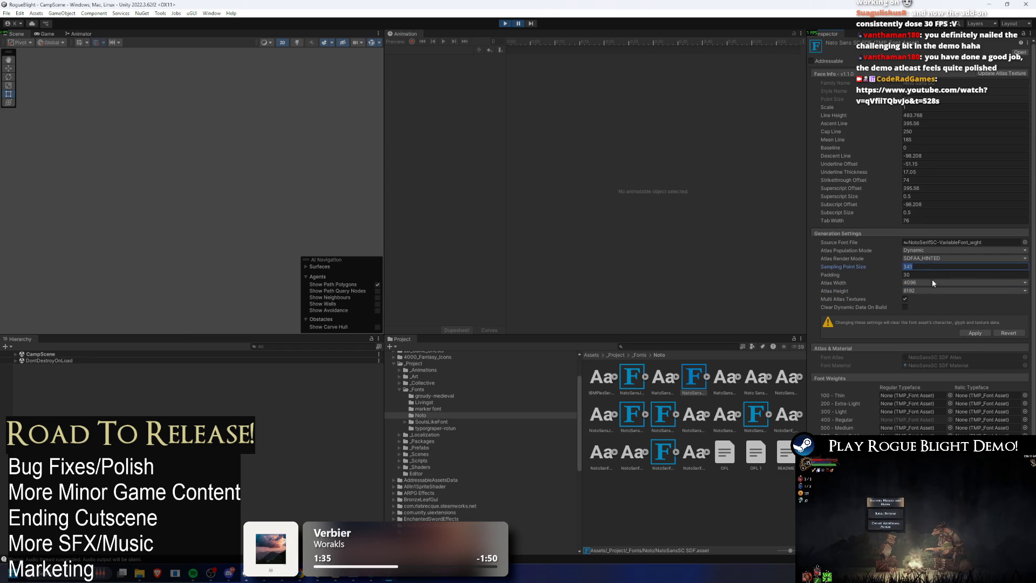
click(976, 334)
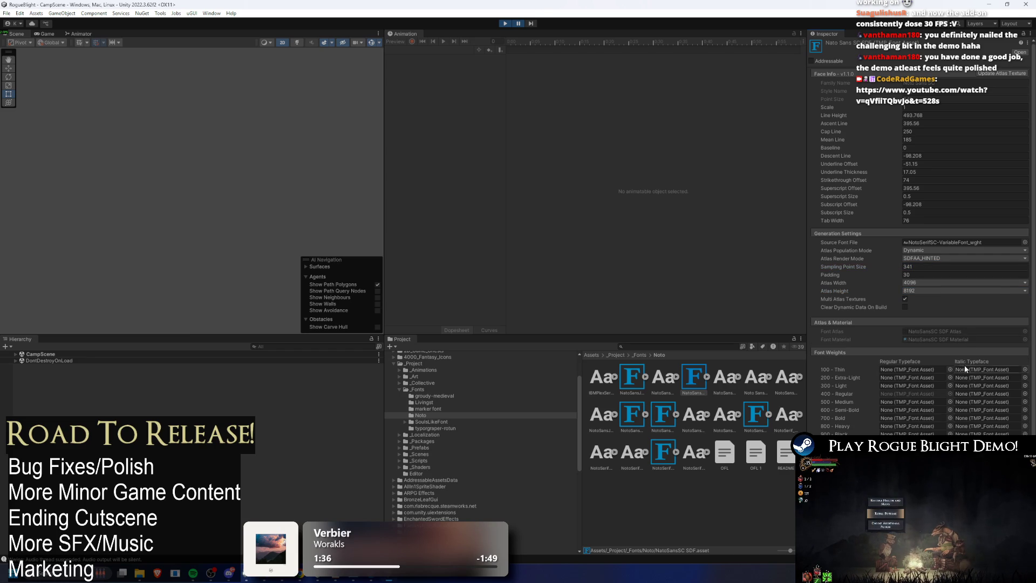
- Set NotoSansTC SDF's Atlas Height to 8192 and apply it
click(757, 415)
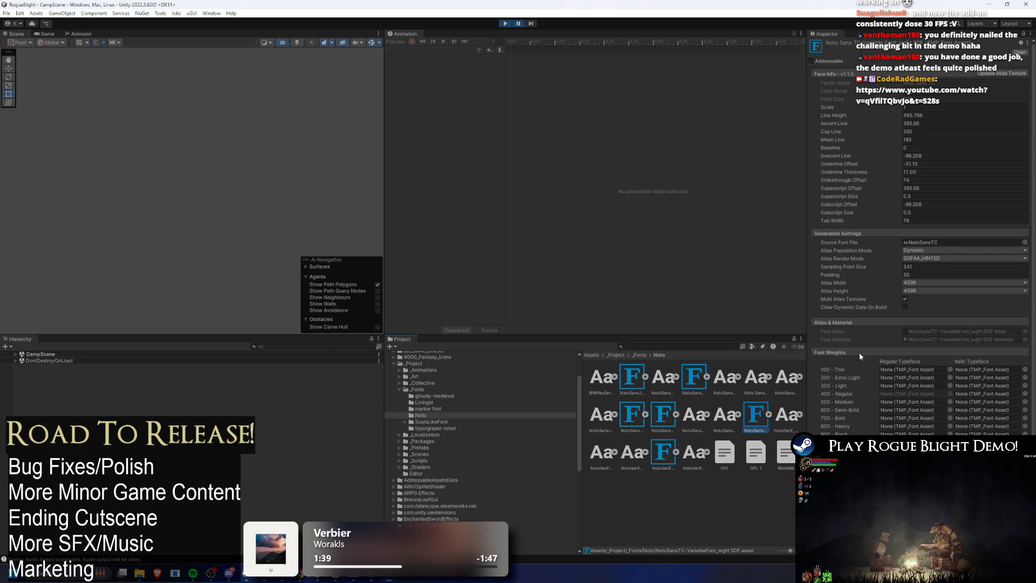
click(940, 292)
click(929, 389)
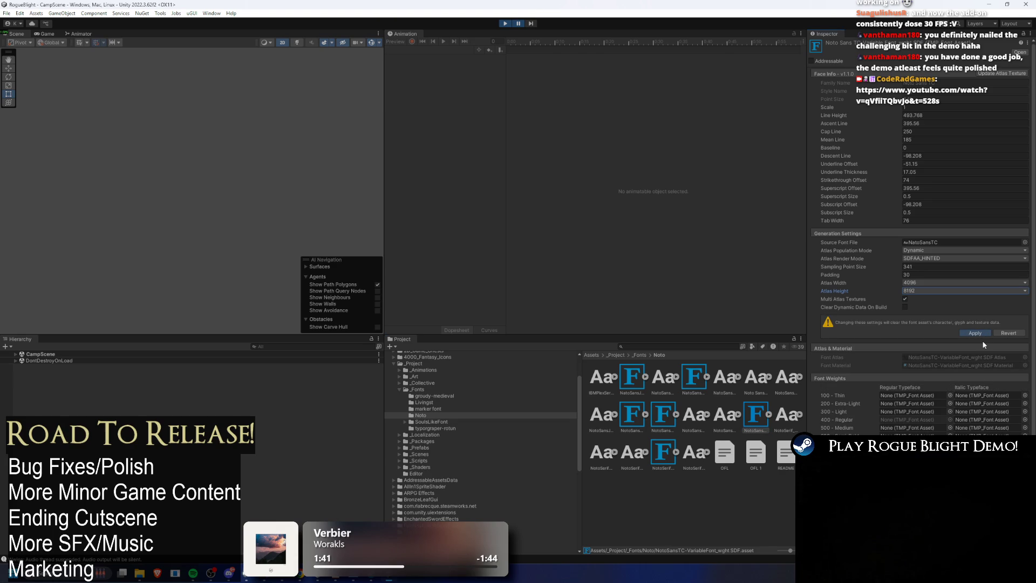
click(695, 378)
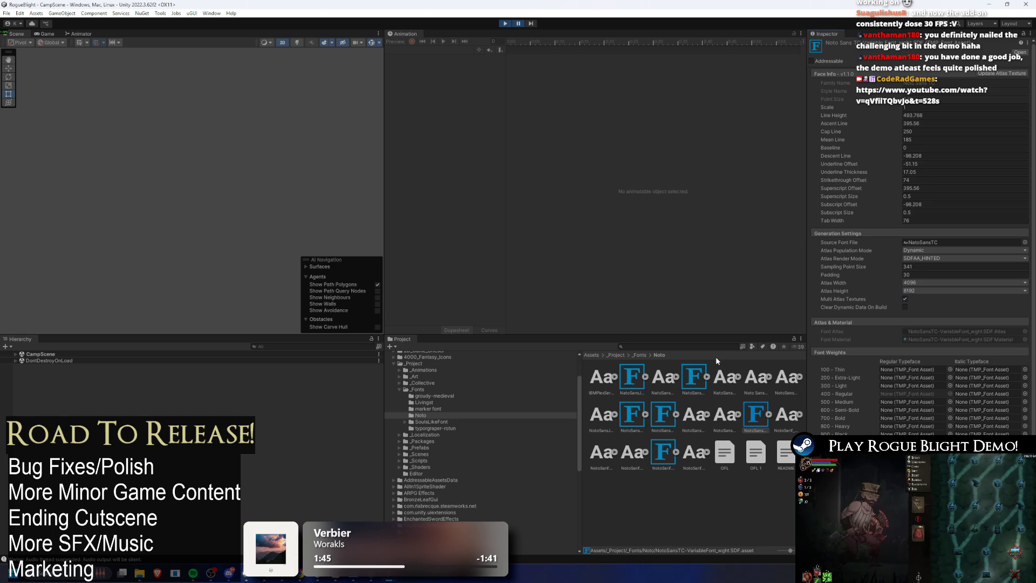
click(928, 266)
- Enter and apply Sampling Point Size 1000 on NotoSansSC SDF, then on NotoSansTC SDF
text(1000)
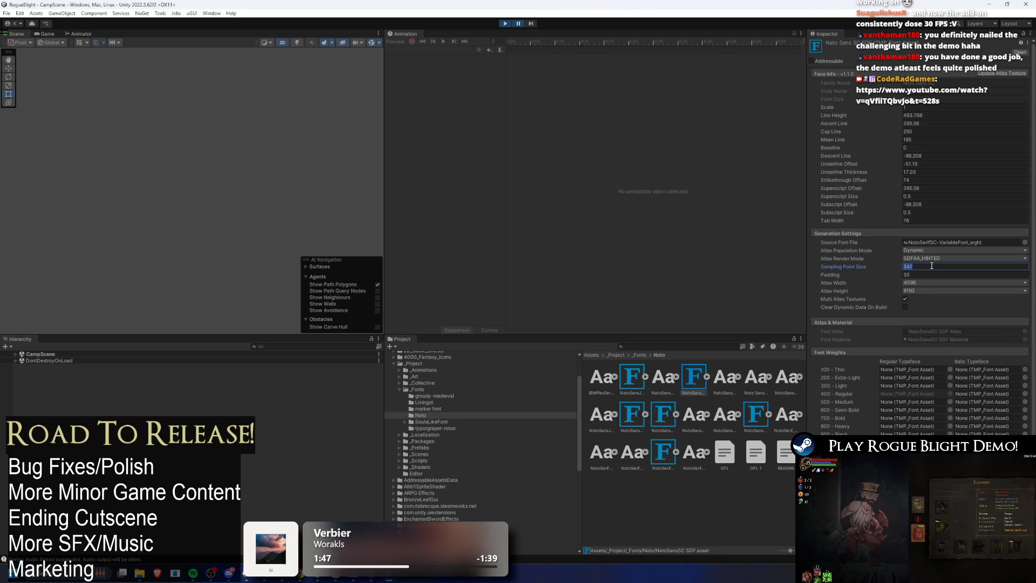
key(Return)
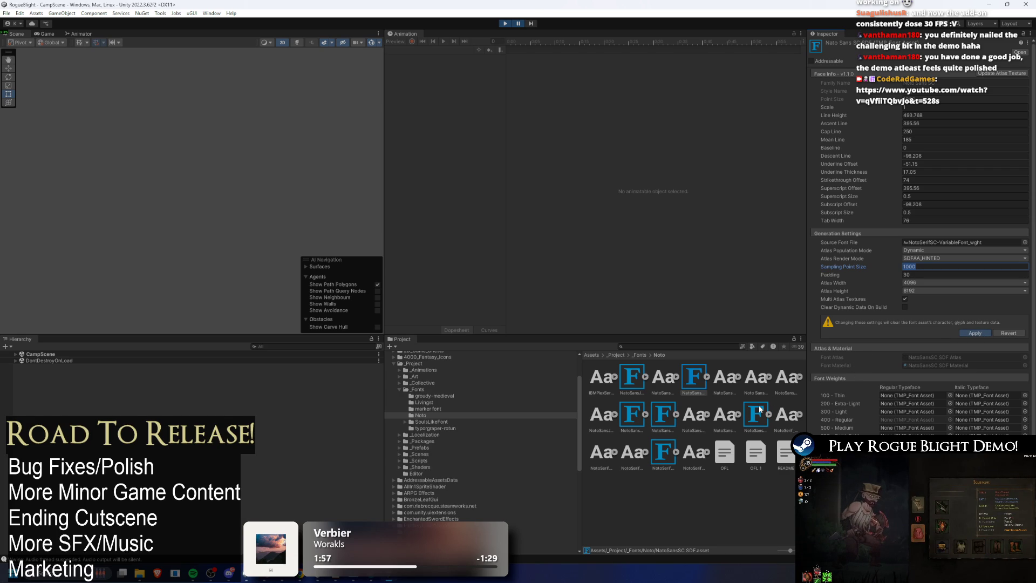
key(Return)
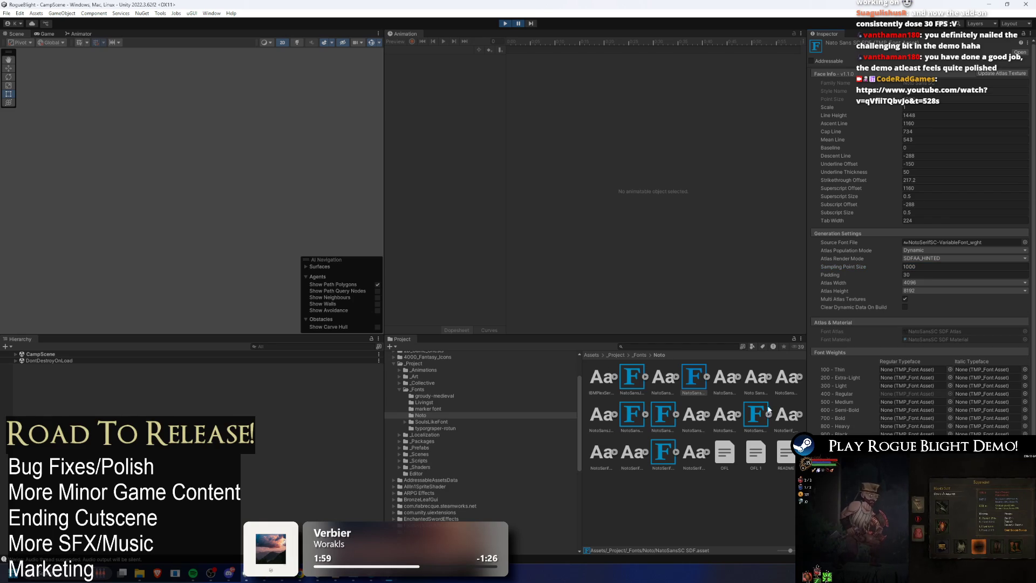
click(754, 411)
click(944, 266)
text(1000)
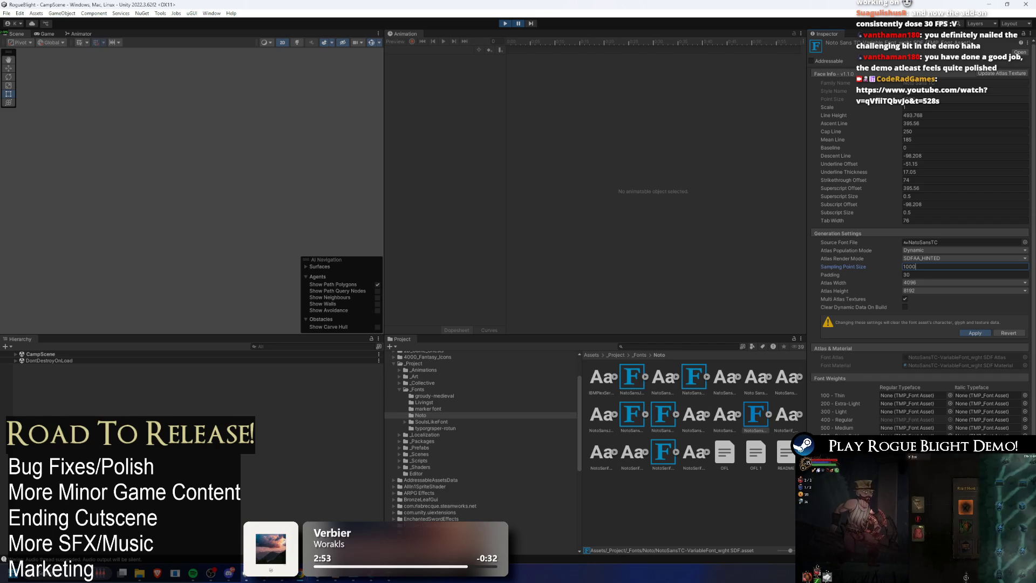
key(Return)
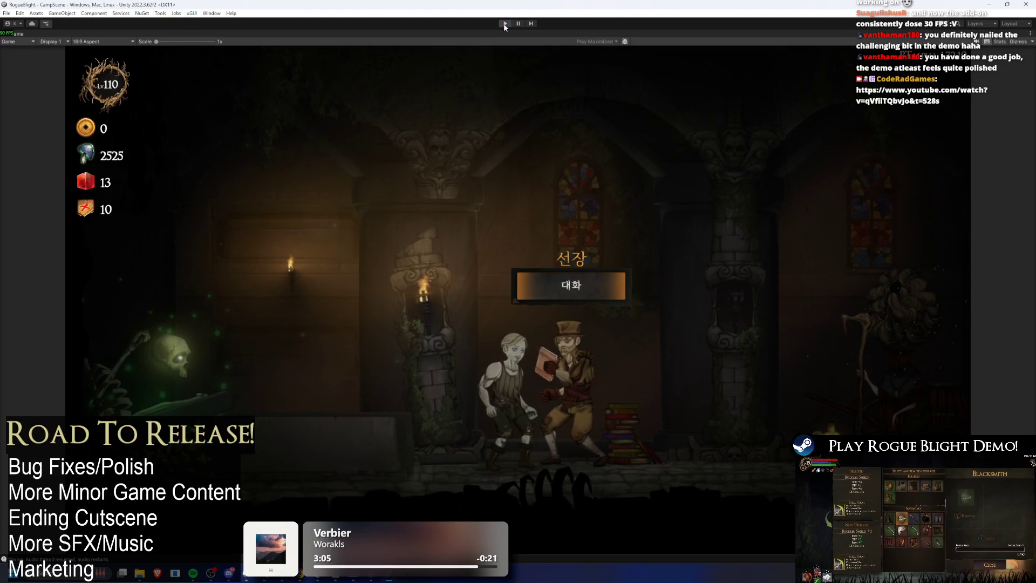
- Stop the play session, then start the game via 开始游戏 and load the save slot
click(504, 24)
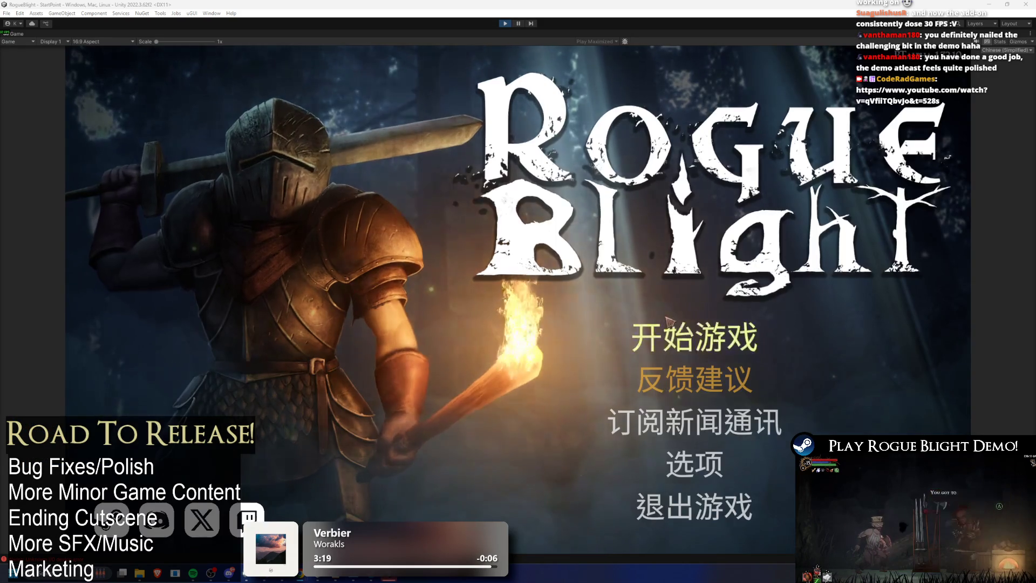
click(705, 324)
click(709, 303)
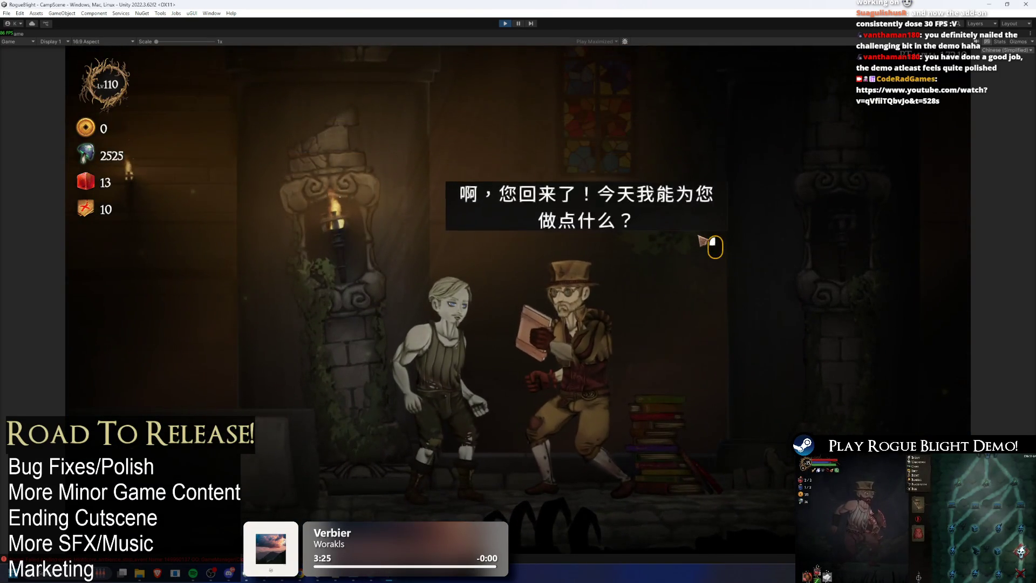
- Read through the captain's Chinese status-effect explanation and leave the conversation
click(700, 238)
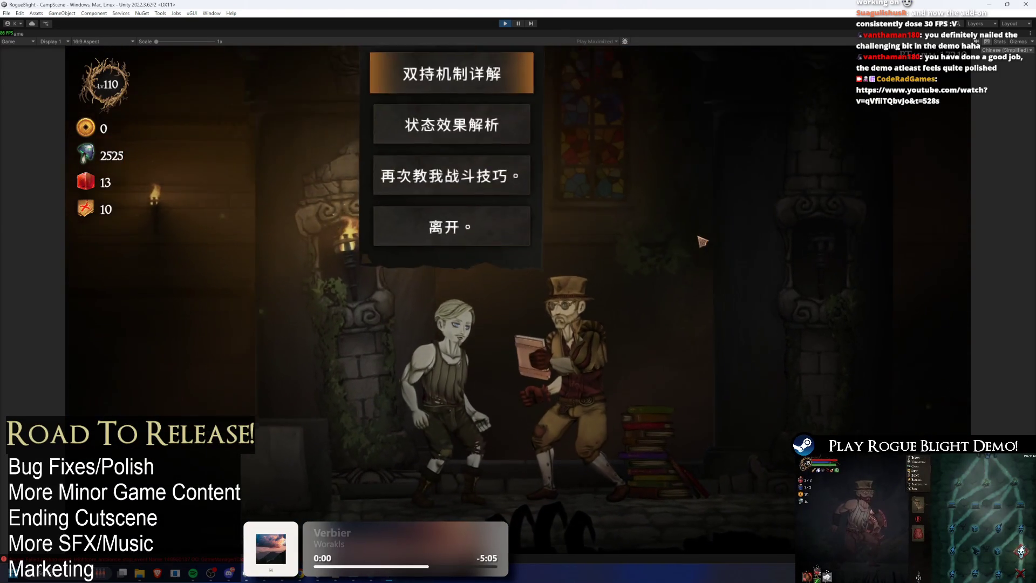
key(Down)
key(Return)
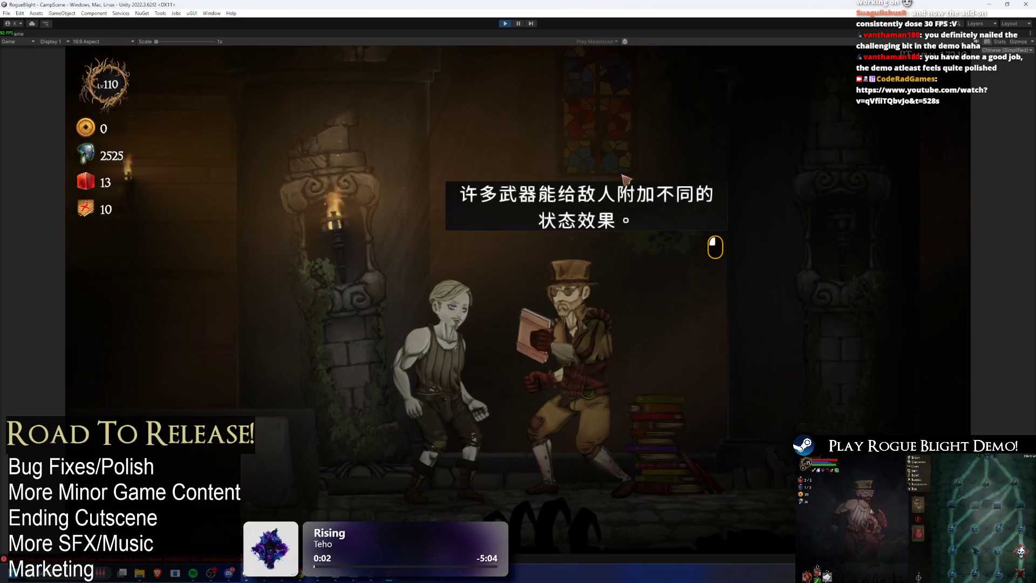
click(648, 176)
click(675, 171)
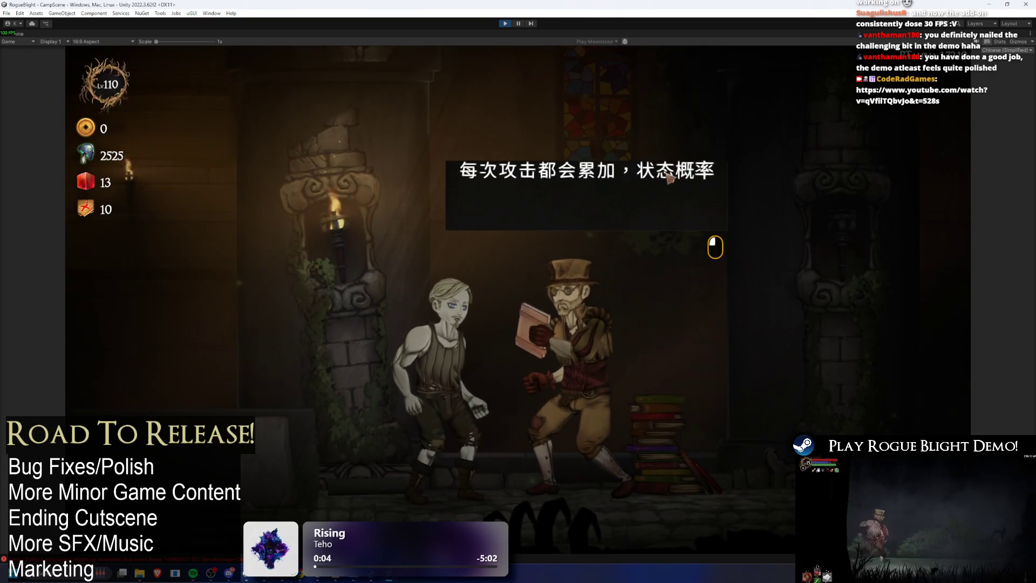
click(684, 163)
click(612, 291)
click(518, 276)
key(Return)
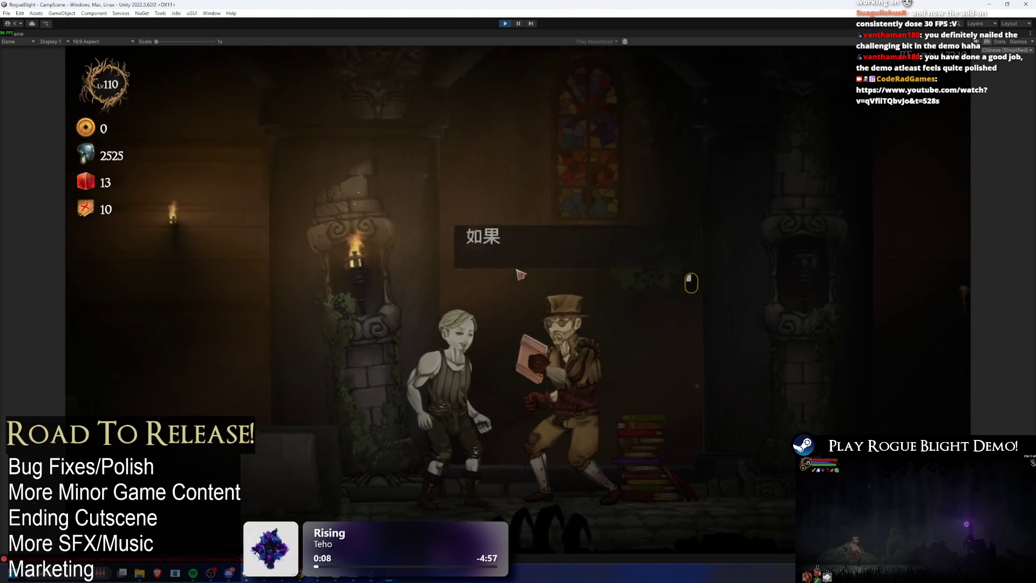
click(515, 274)
- Scroll through the cart merchant's 祝福列表 blessing list, then stop play mode
key(d)
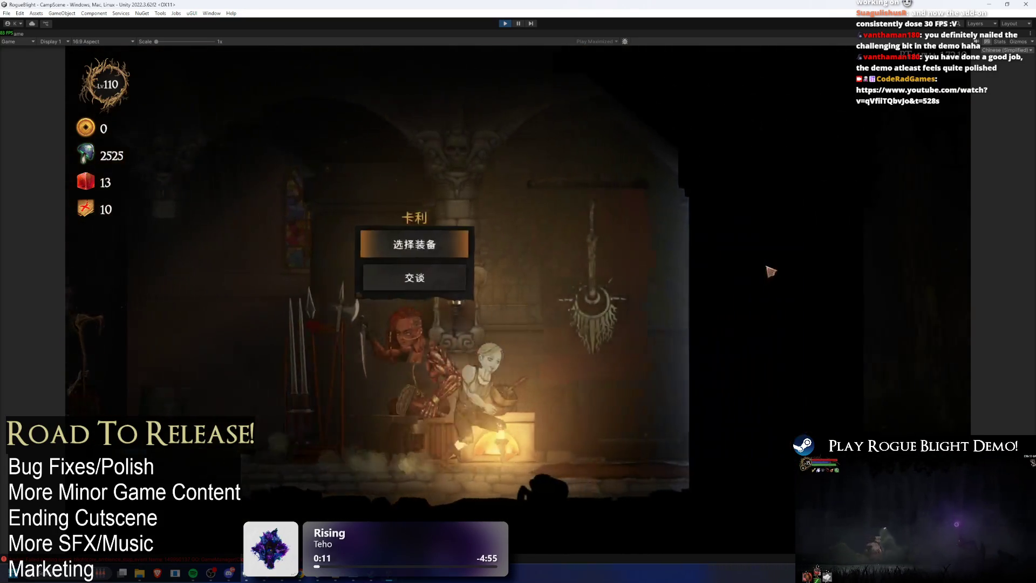
key(d)
key(Down)
key(Return)
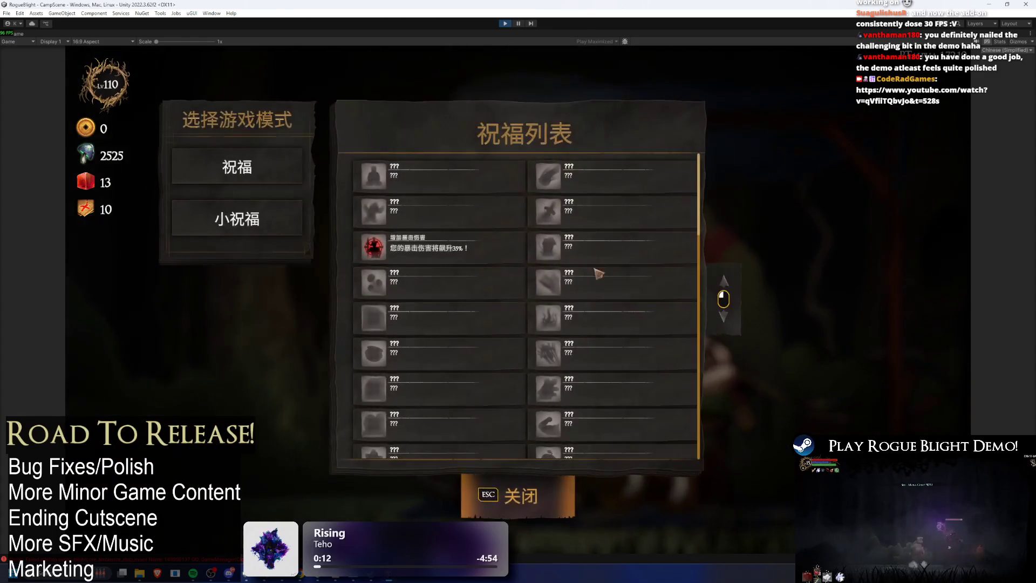
scroll(604, 280, down, 5)
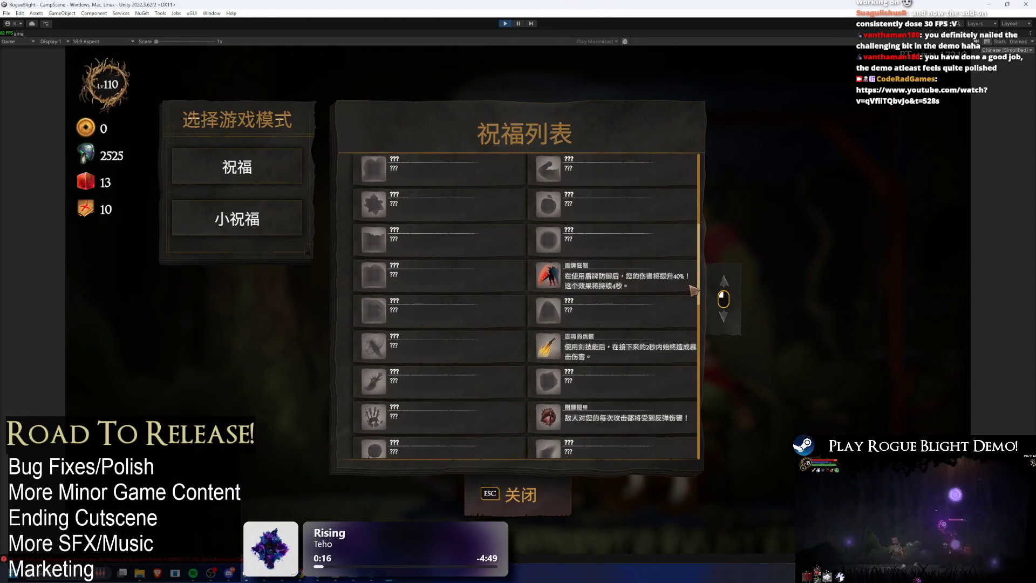
scroll(643, 252, down, 3)
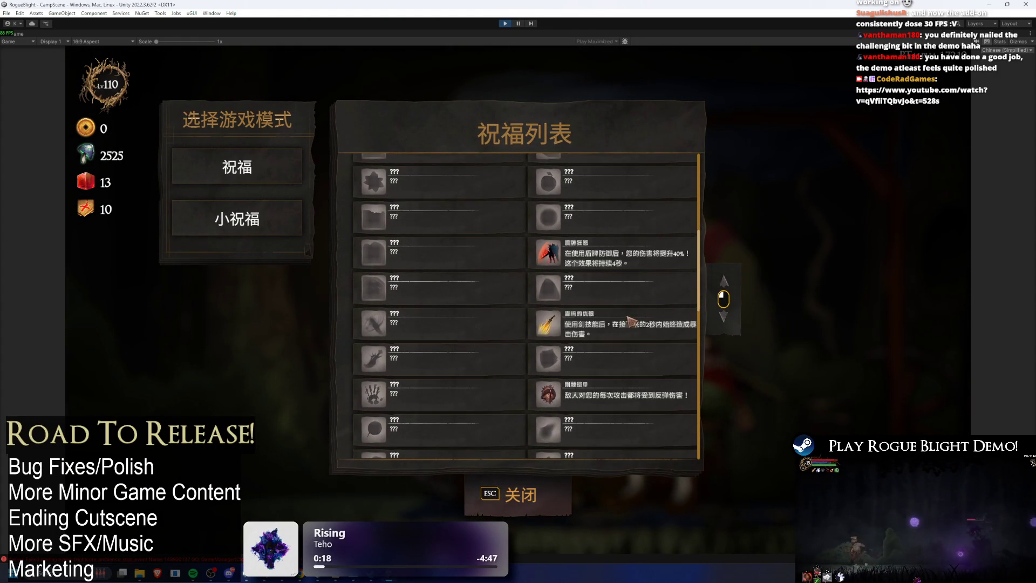
scroll(643, 253, down, 3)
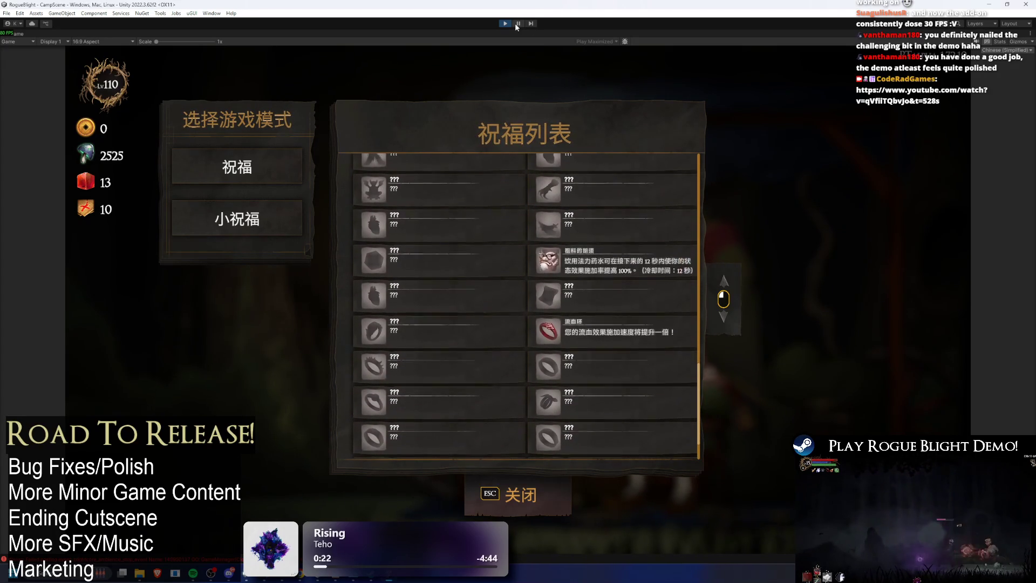
scroll(620, 274, up, 6)
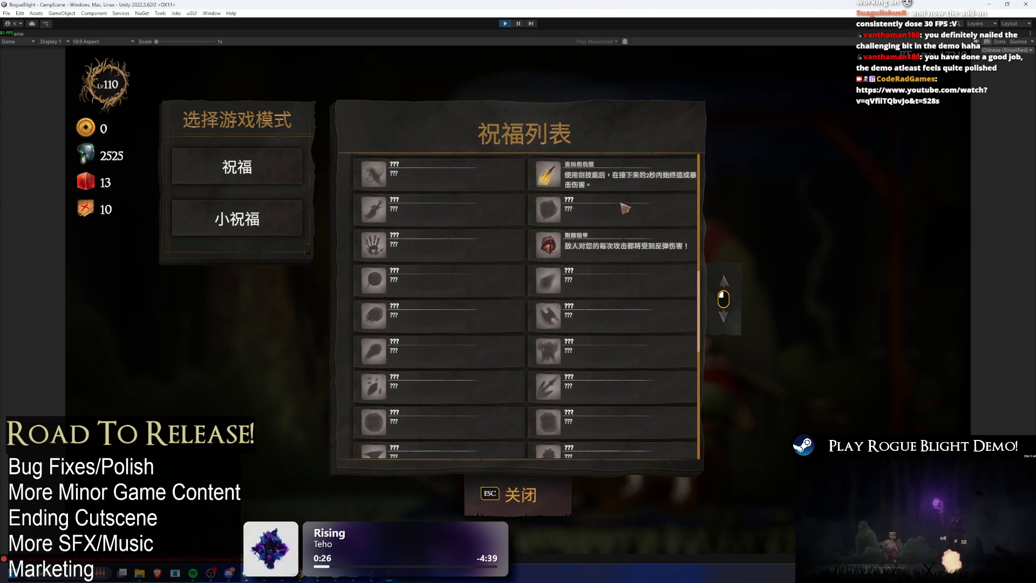
click(506, 24)
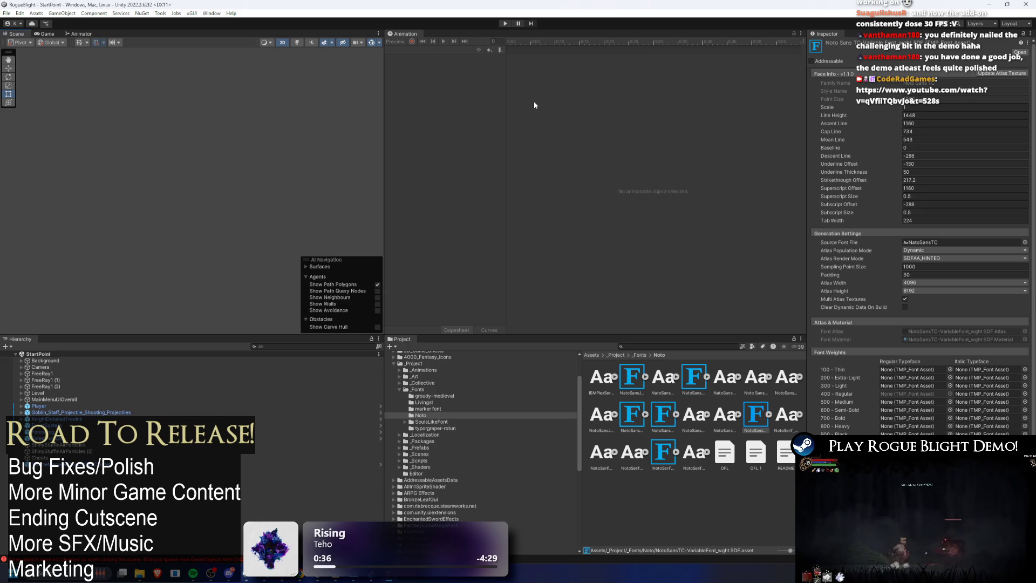
- Change NotoSansTC's Sampling Point Size from 1000 to 800, then start play mode
click(918, 267)
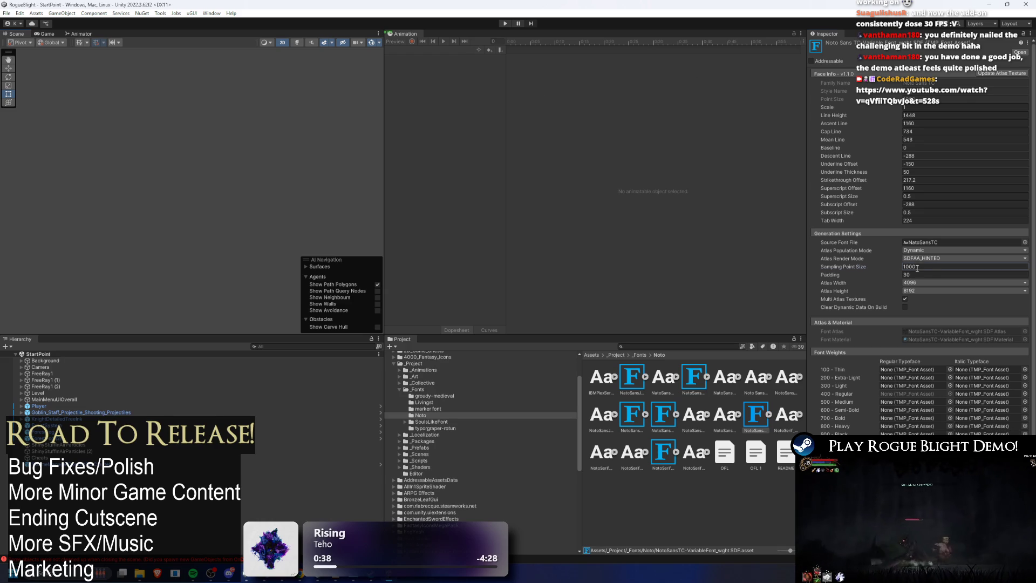
text(8)
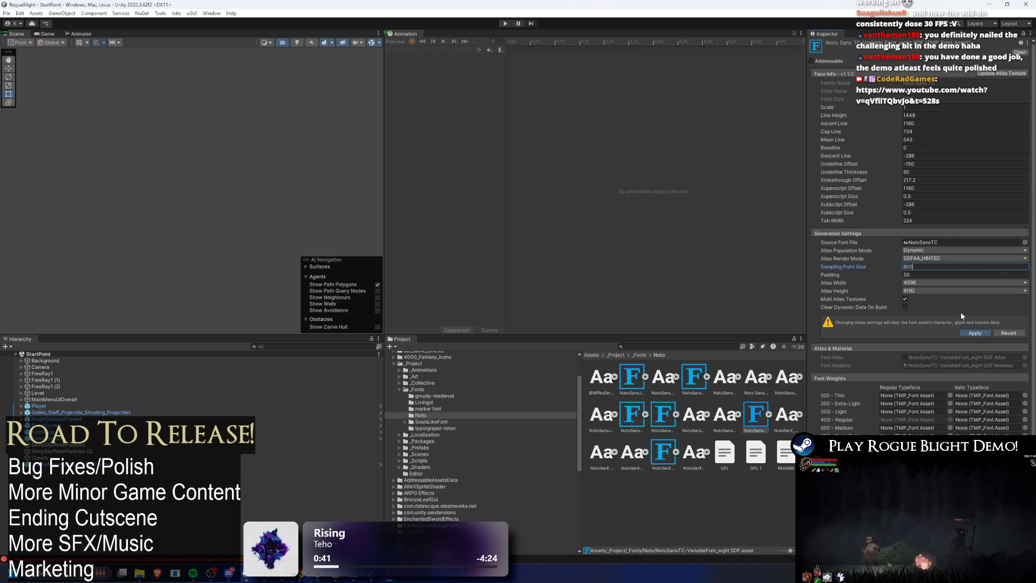
key(Return)
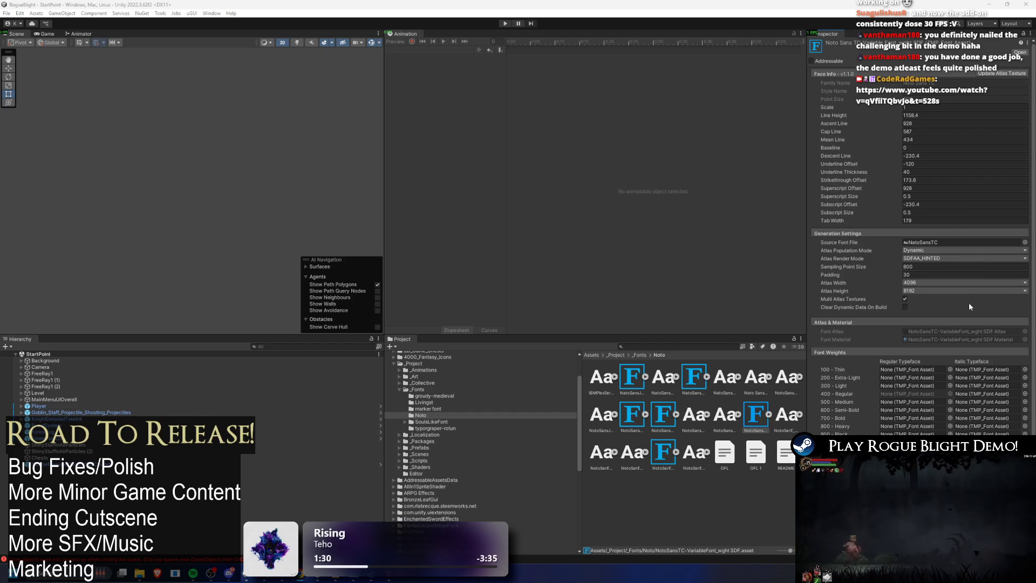
scroll(970, 305, down, 1)
click(508, 24)
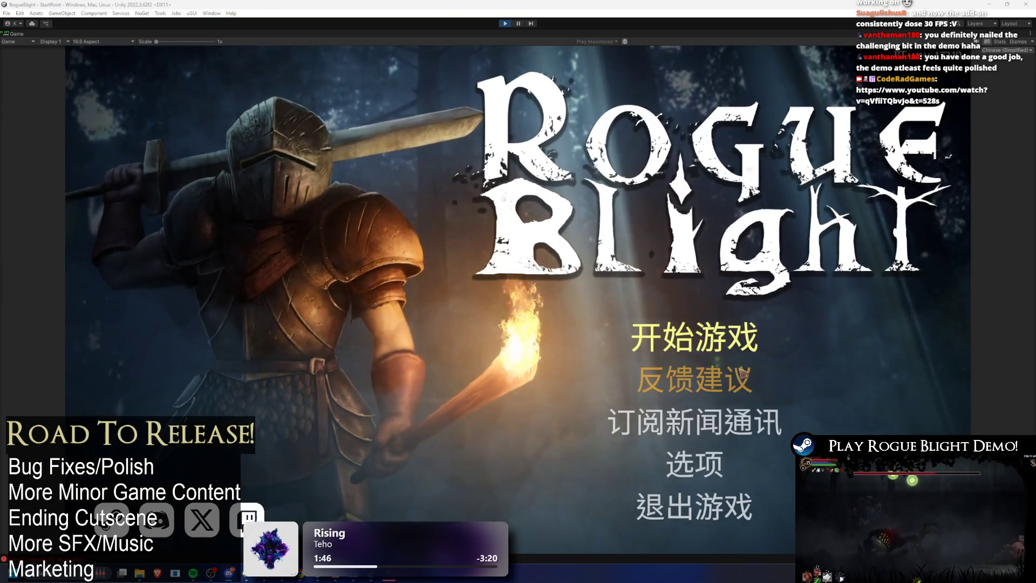
- Load the save, talk to the merchant, scroll the 祝福列表 blessing list, then stop play mode
click(694, 337)
click(749, 294)
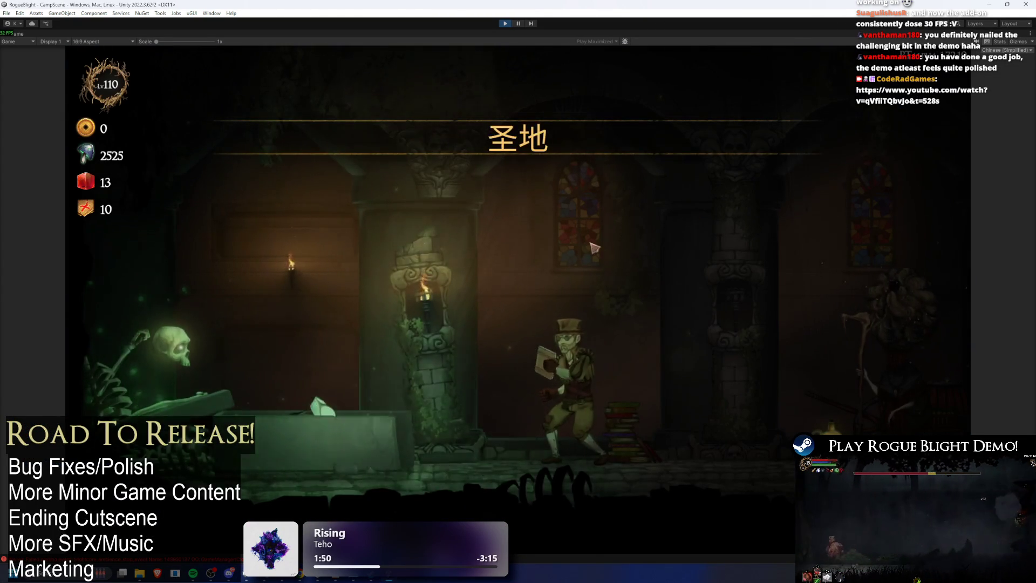
click(583, 286)
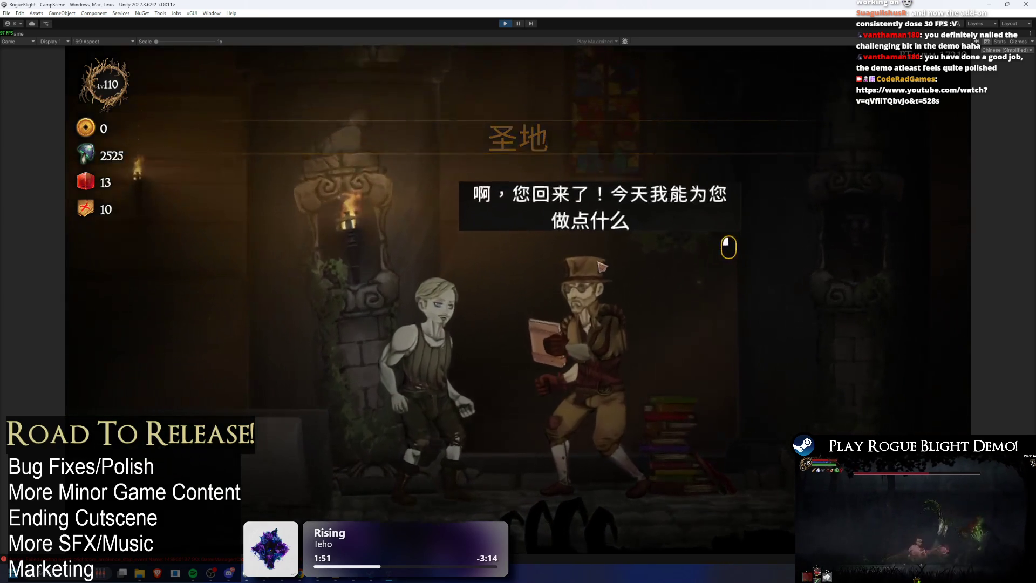
click(508, 263)
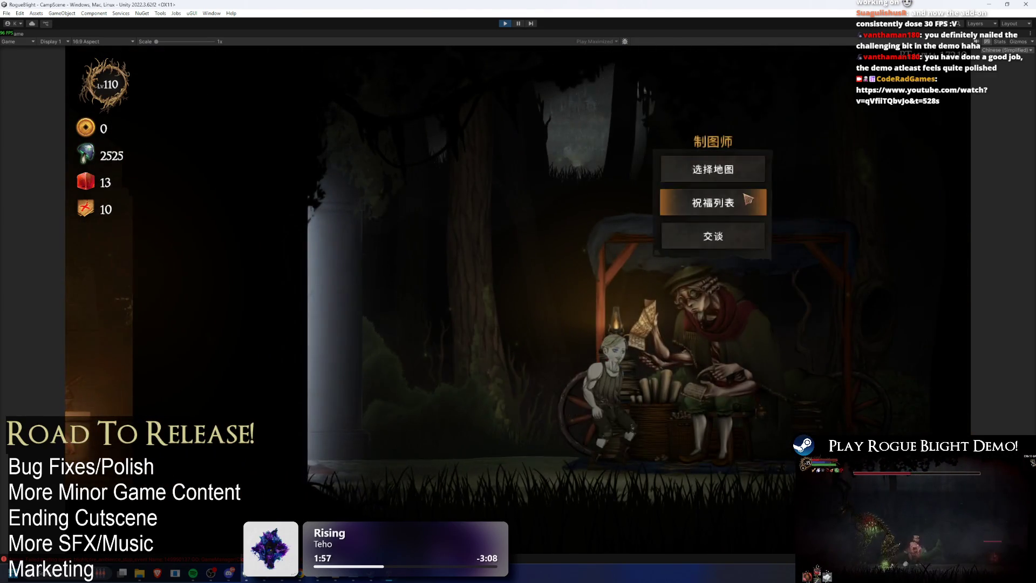
click(693, 204)
scroll(626, 241, down, 5)
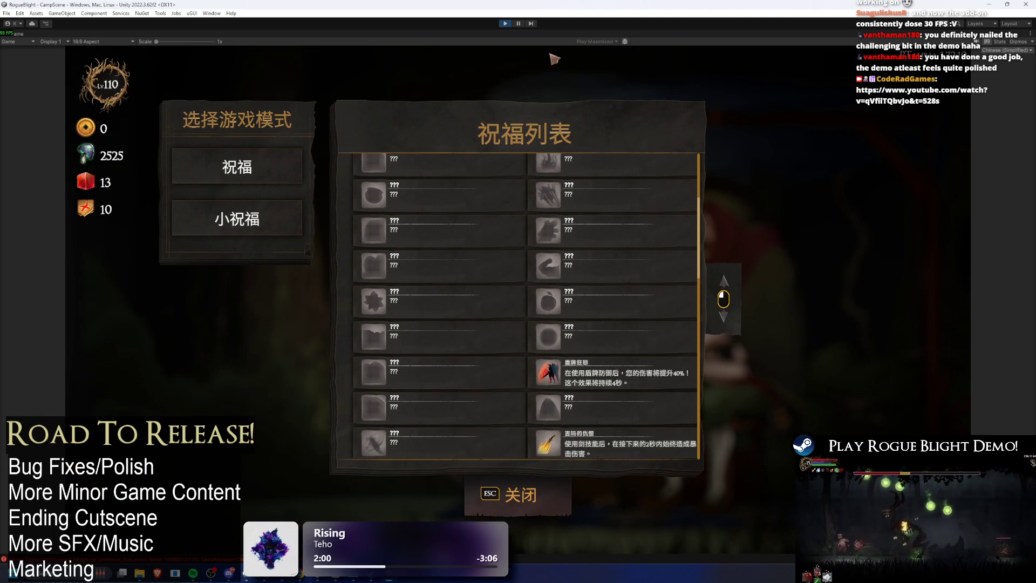
click(506, 22)
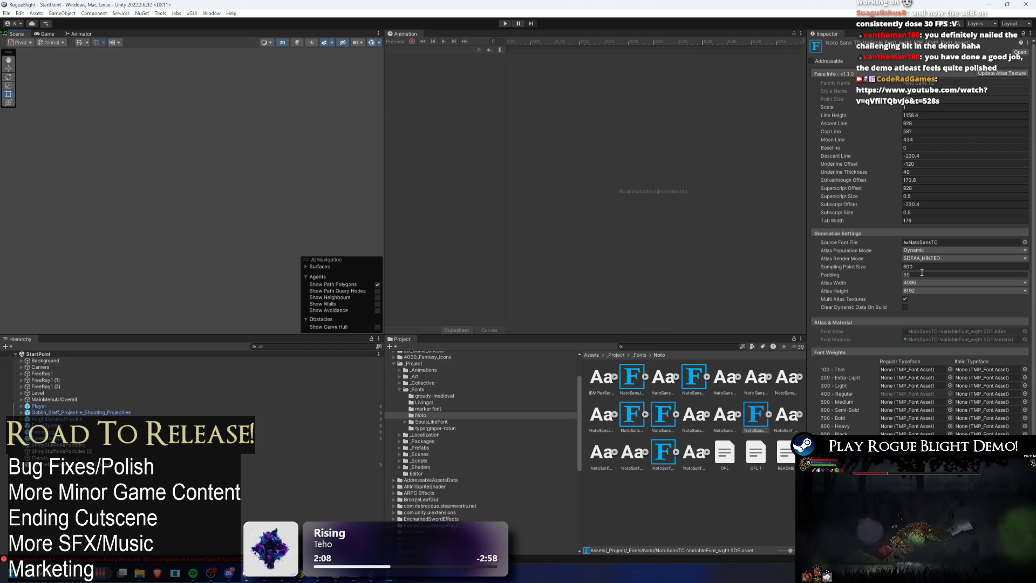
- On NotoSansSC SDF, keep Sampling Point Size 1000, change Padding from 30 to 40, and apply
click(899, 267)
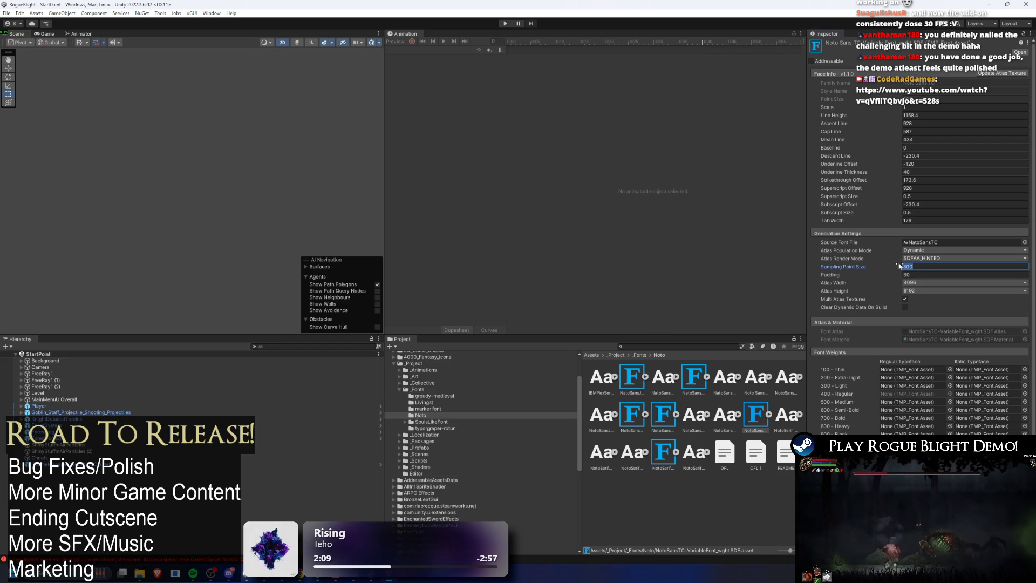
click(633, 377)
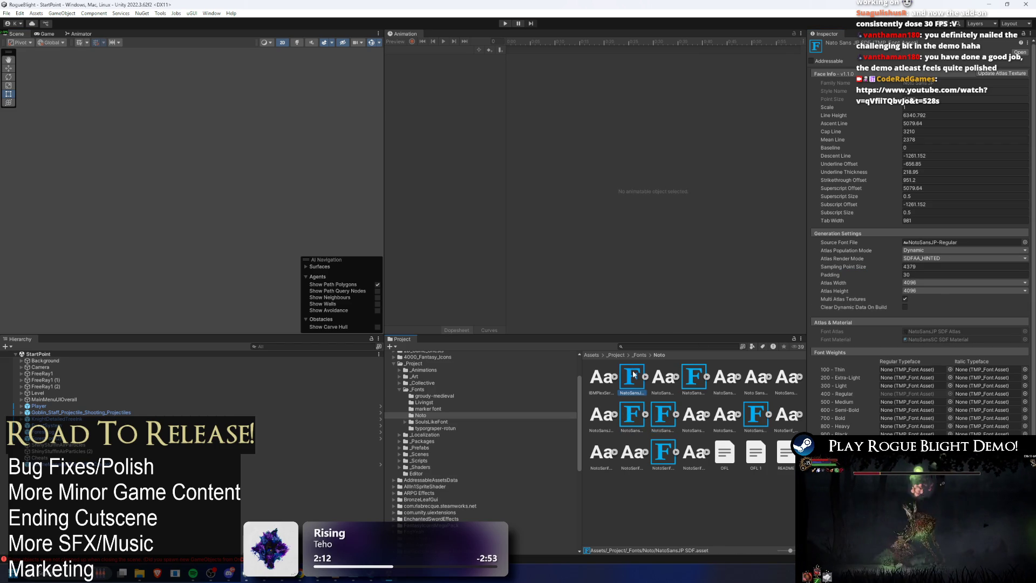
click(694, 378)
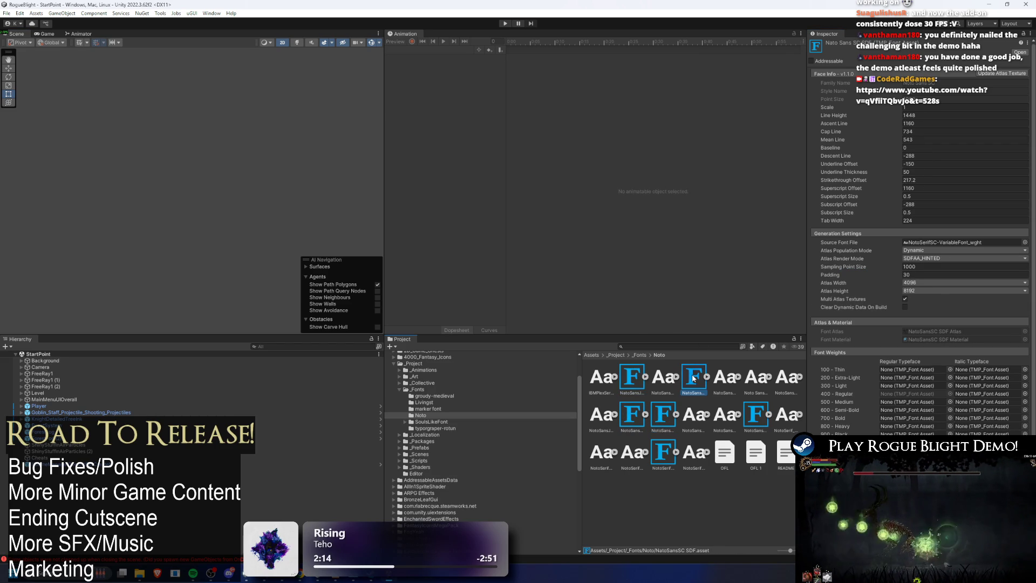
click(930, 267)
text(800)
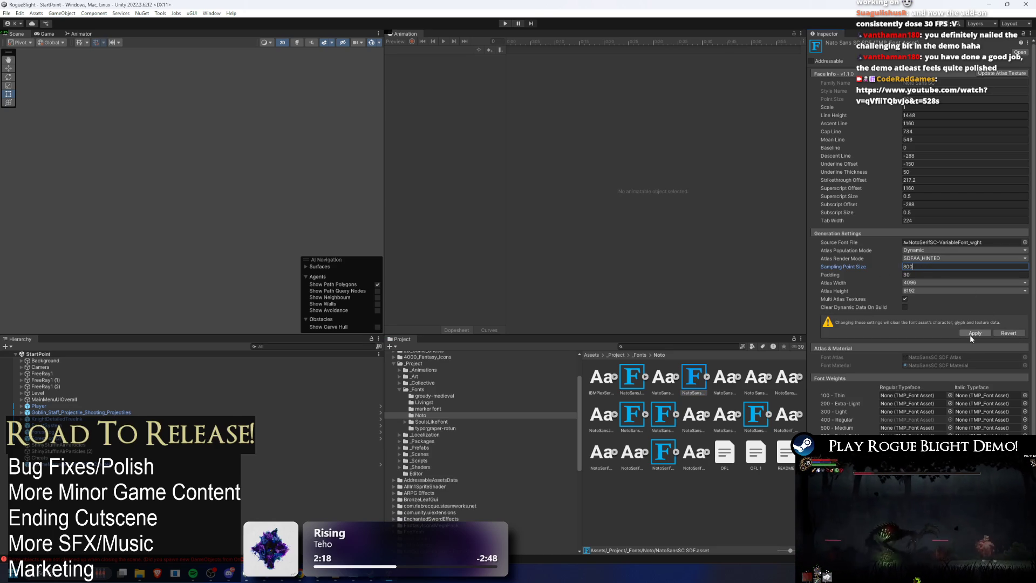
text(1000)
click(958, 277)
text(40)
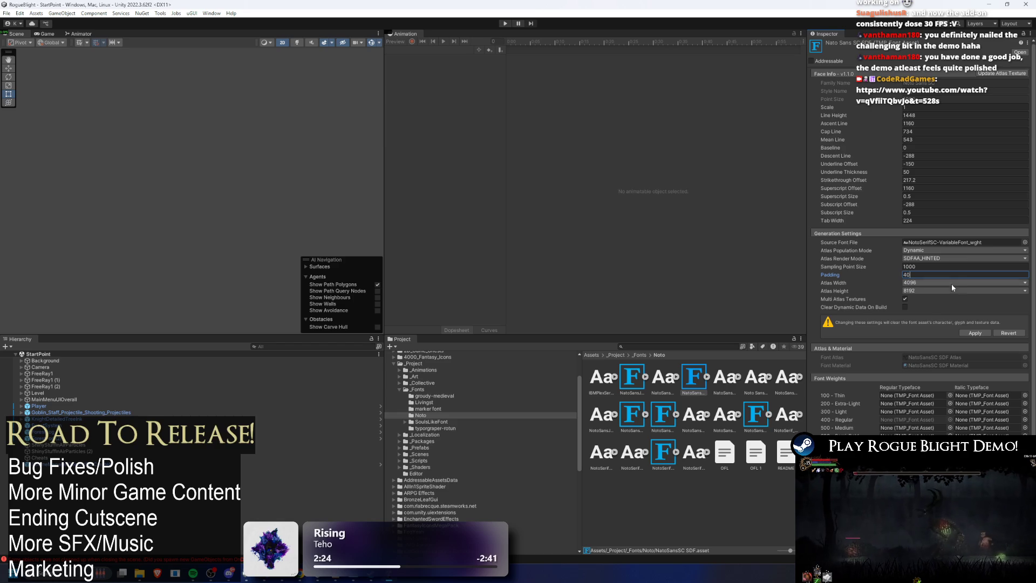
click(976, 332)
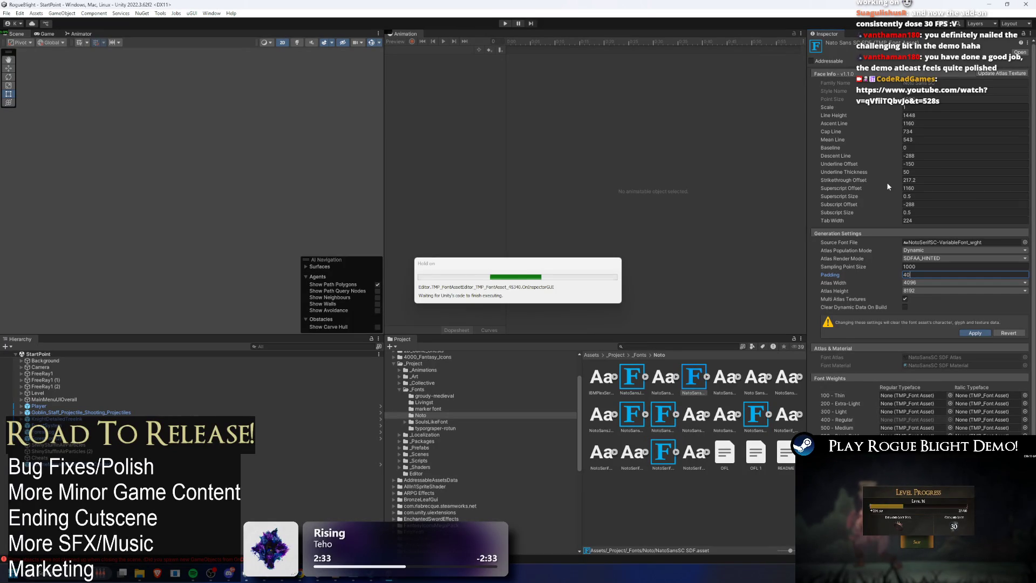
click(768, 418)
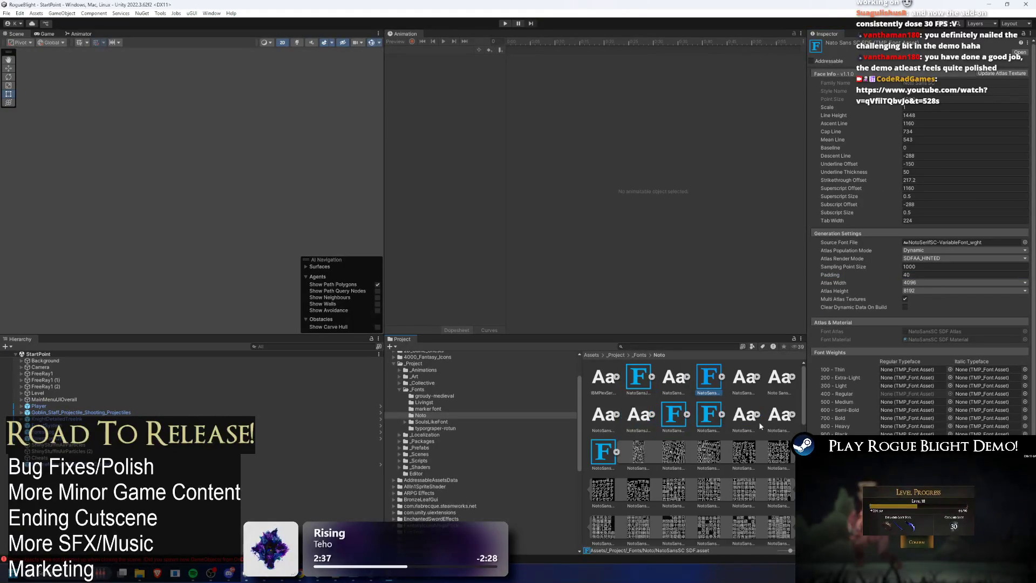
- On NotoSansTC SDF, enter Sampling Point Size 1000 and begin entering Padding 40
click(720, 416)
click(675, 452)
click(931, 266)
text(1)
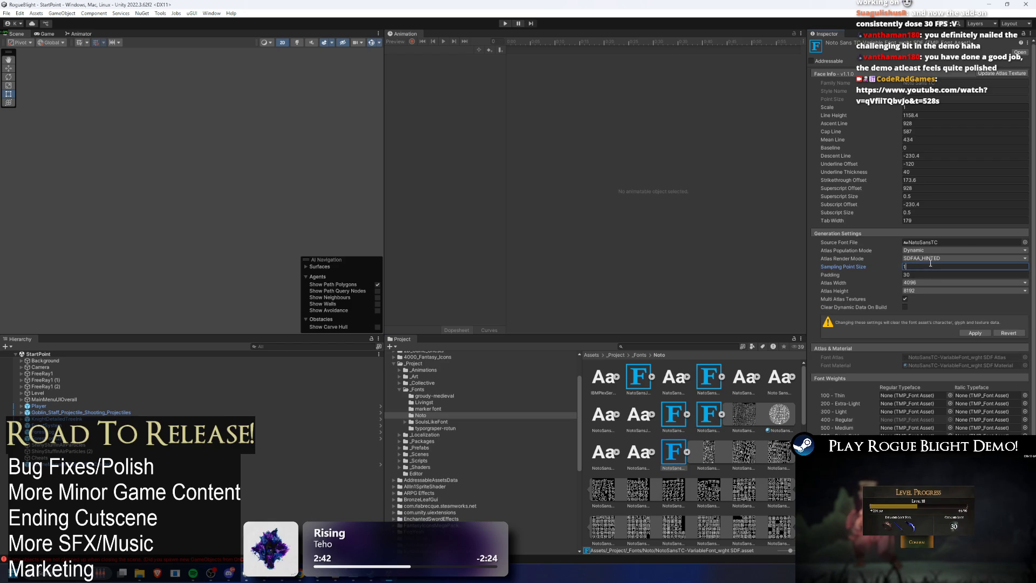
text(00)
key(Return)
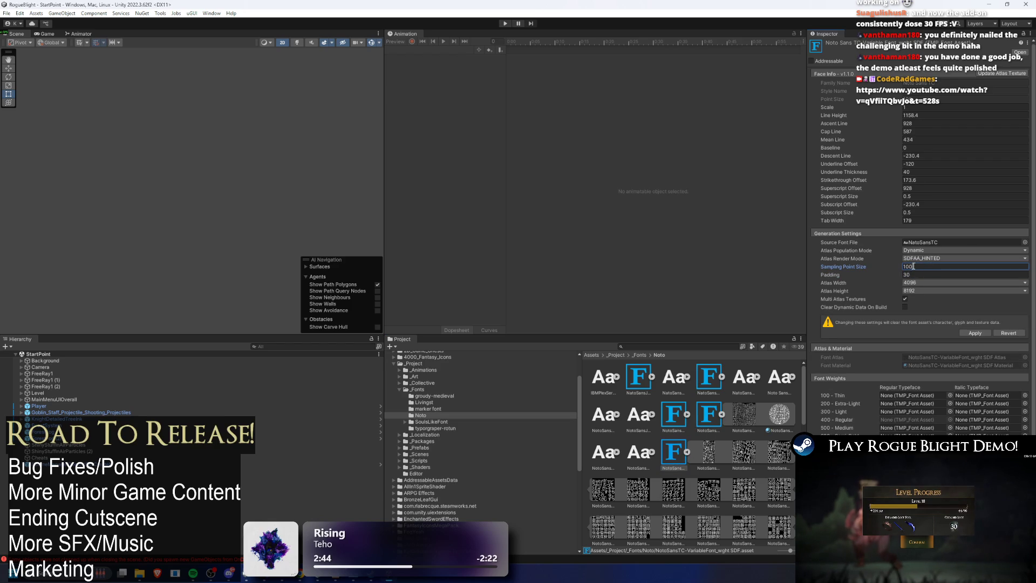
text(0)
key(Tab)
text(4)
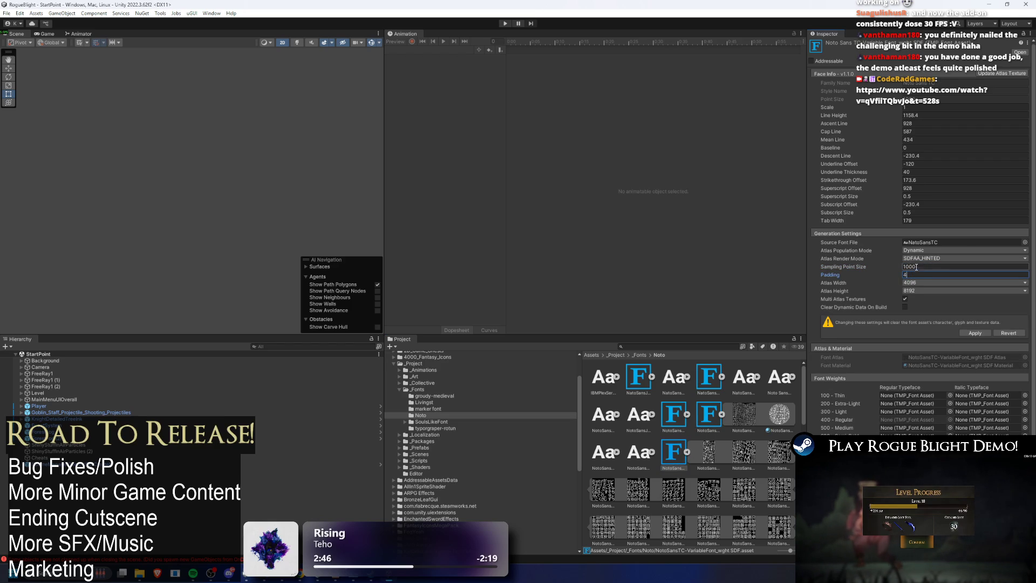
text(0)
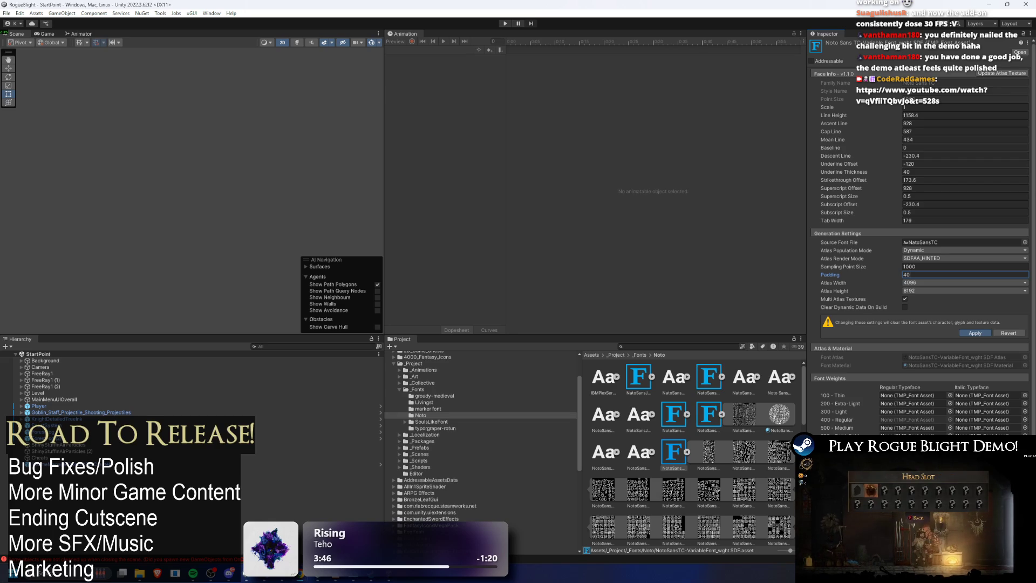
- Commit NotoSansTC's Padding of 40 and enter Play mode
key(Return)
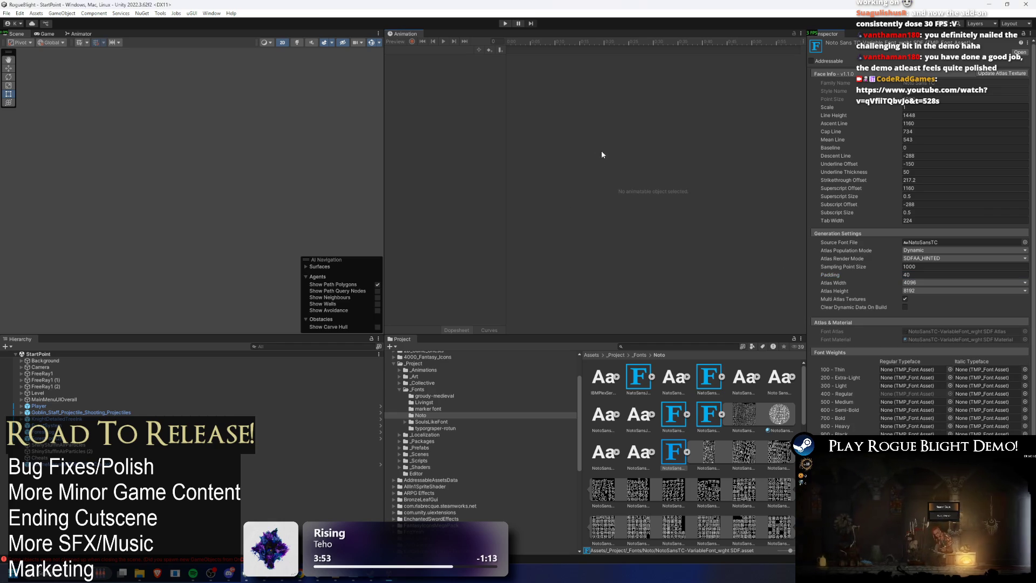
click(505, 24)
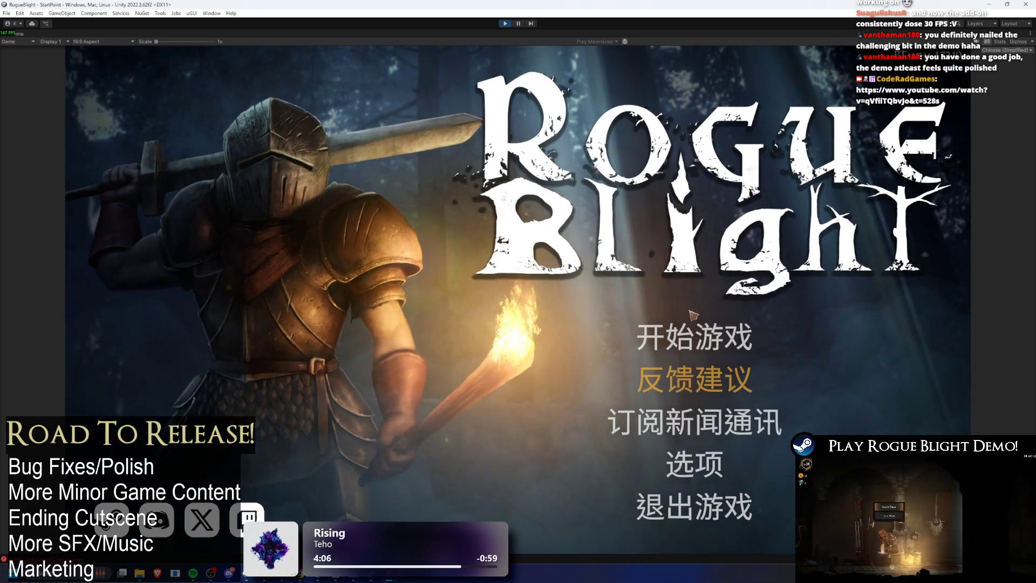
- Load the existing save and exchange a few lines with the merchant before leaving
click(713, 337)
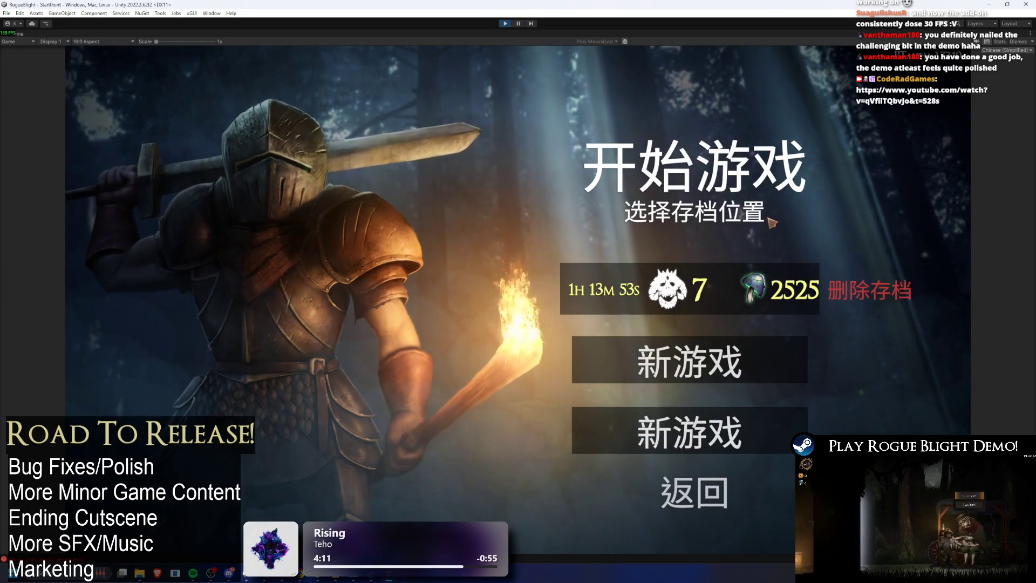
click(691, 289)
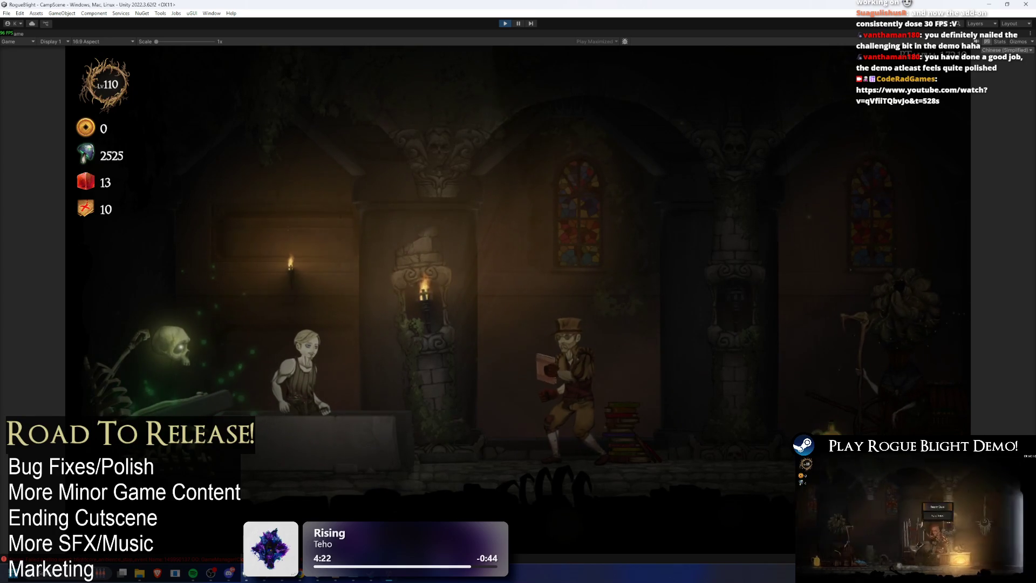
key(d)
key(e)
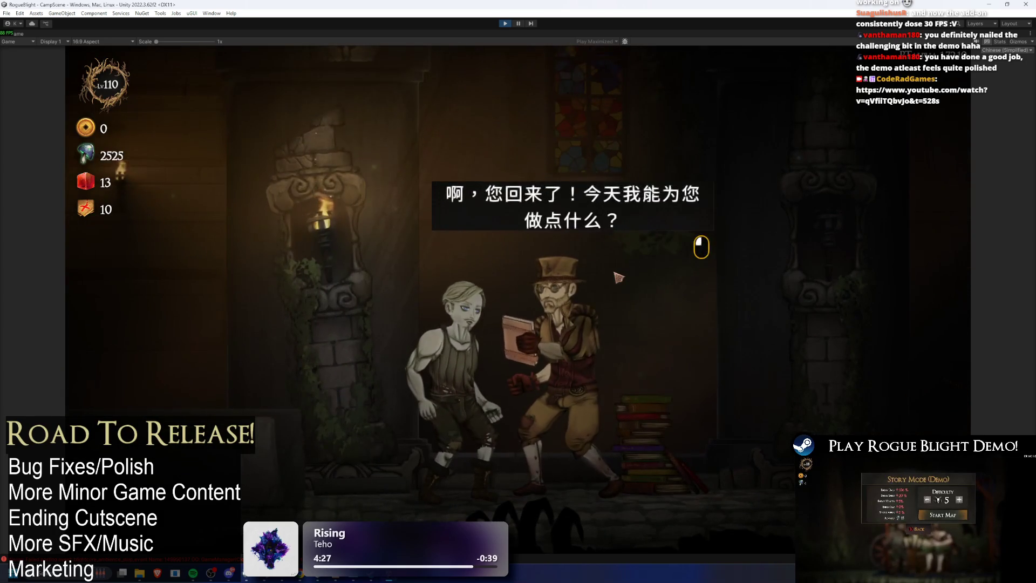
click(620, 281)
click(482, 253)
click(596, 266)
- Walk to the wagon NPC and scroll through the blessing list, then close it
key(a)
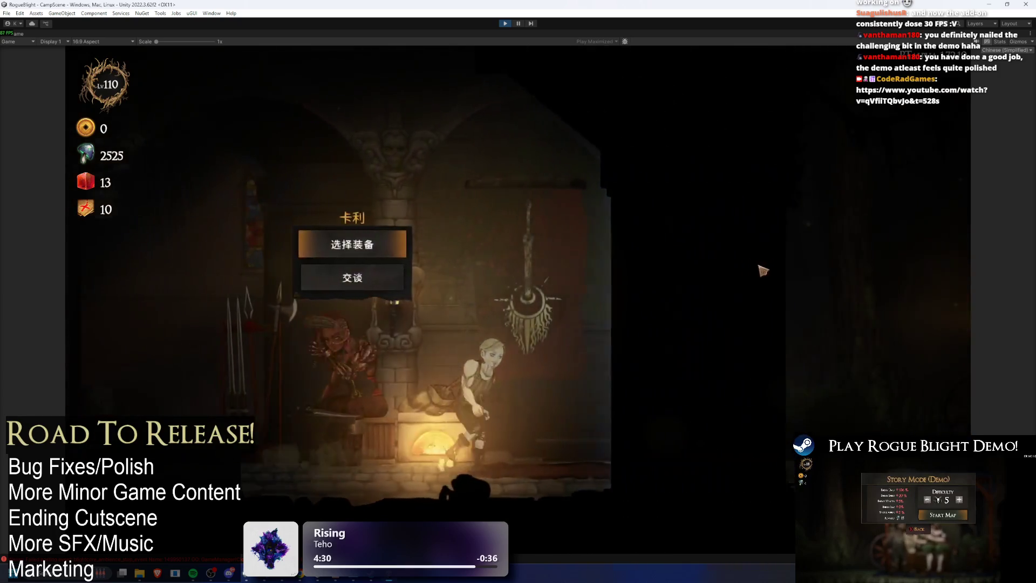
key(d)
key(e)
click(694, 200)
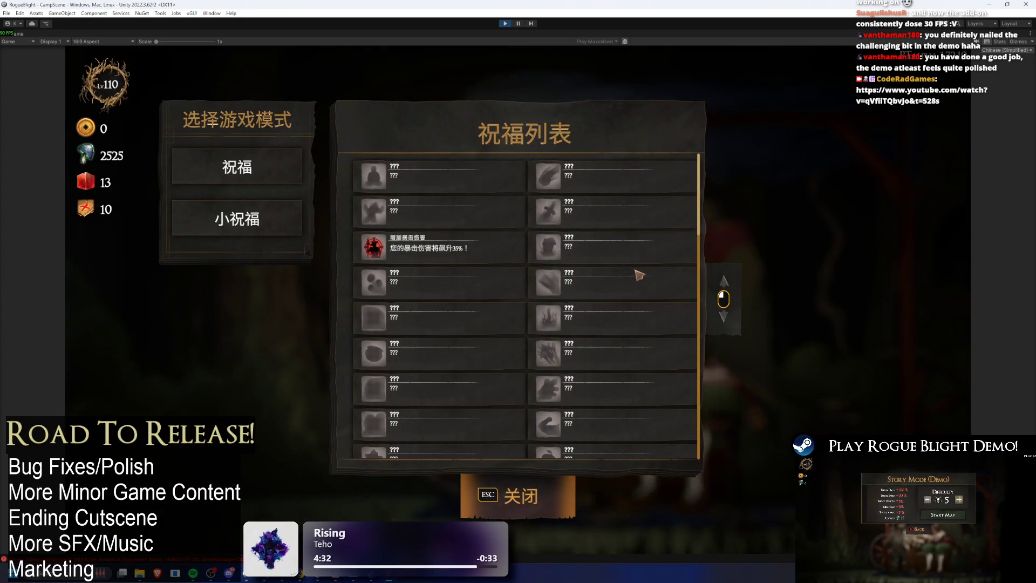
scroll(601, 404, down, 5)
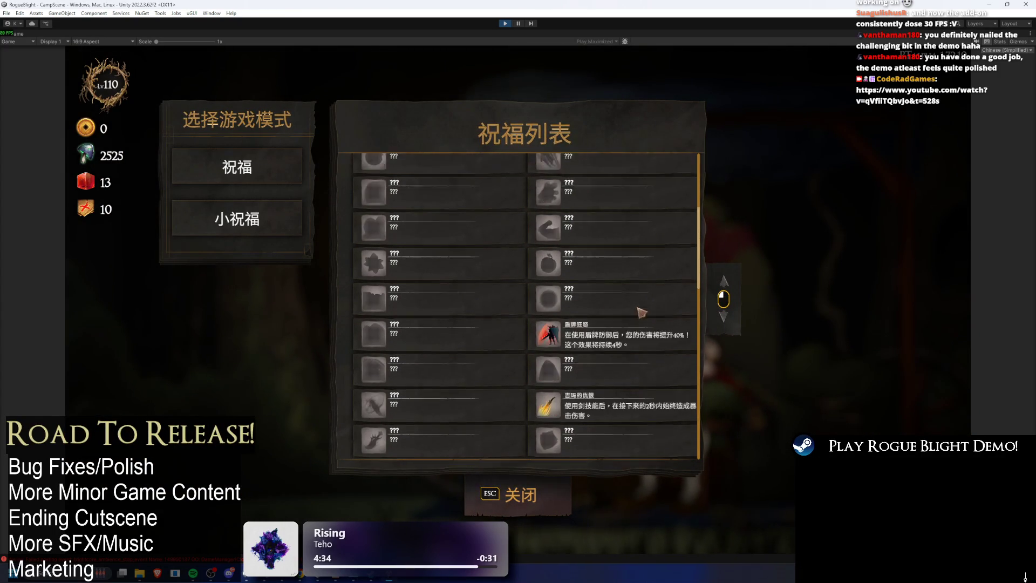
click(561, 476)
- Return to the top-hat merchant and pick the 状态效果解析 topic
key(a)
key(e)
key(a)
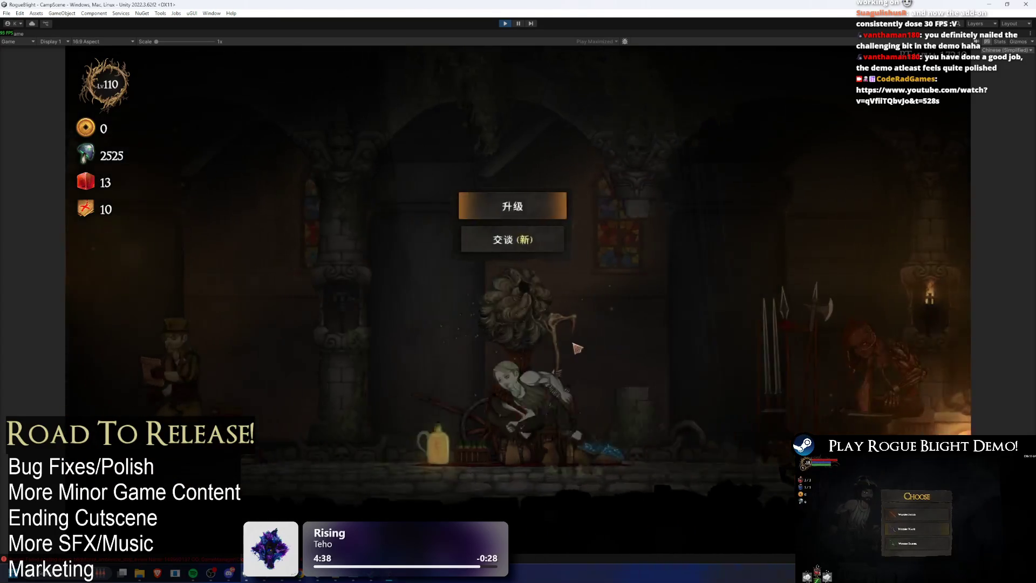
key(e)
click(506, 259)
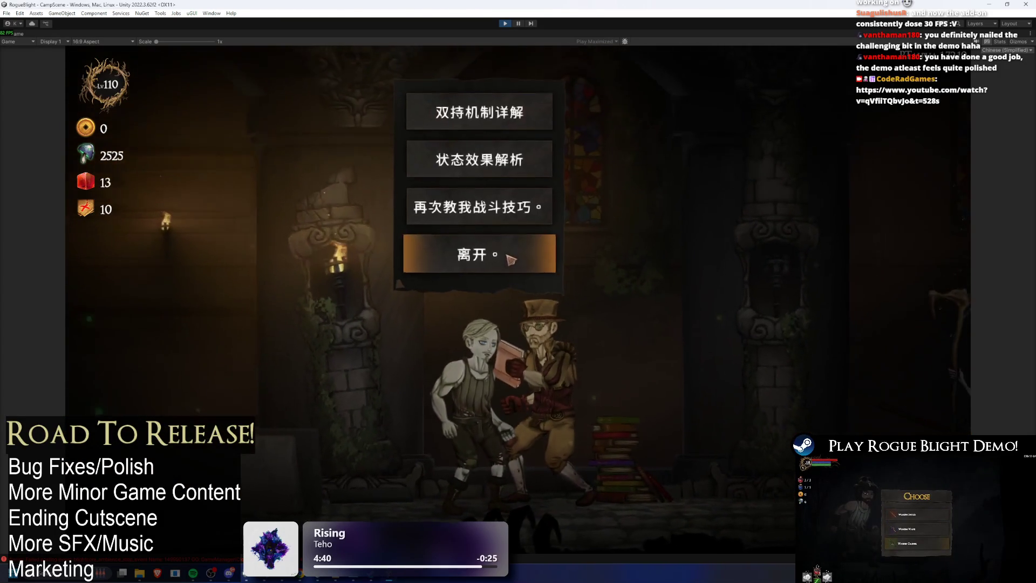
click(512, 160)
- Read through every status-effect dialogue line, then exit Play mode
click(556, 230)
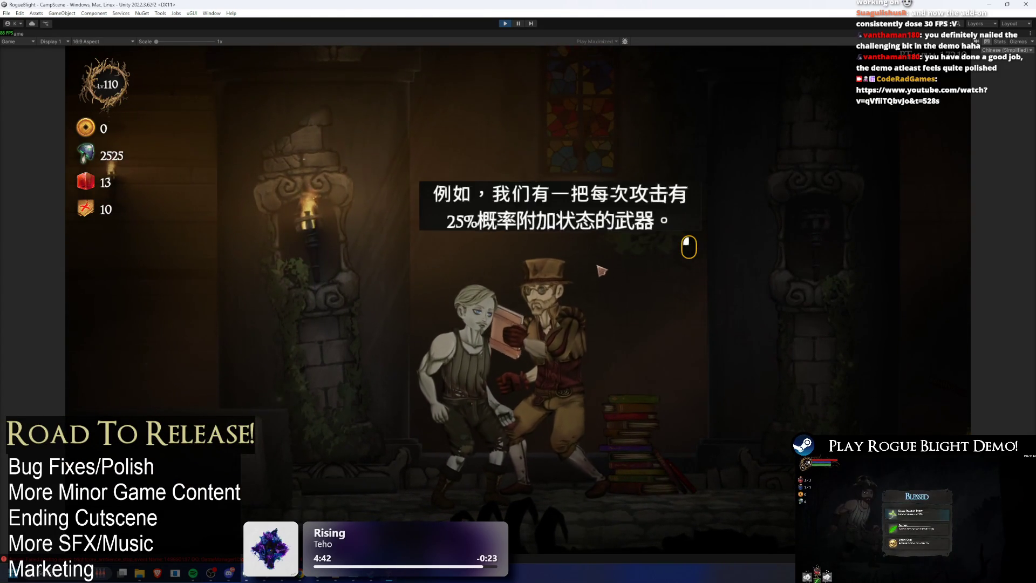
click(548, 236)
click(541, 241)
click(534, 247)
click(534, 247)
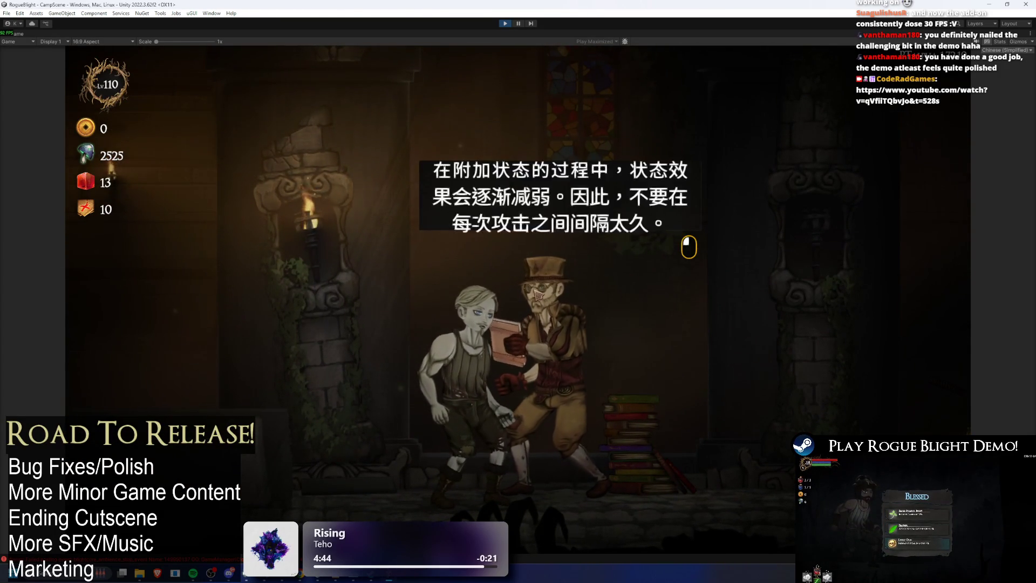
click(534, 247)
click(510, 21)
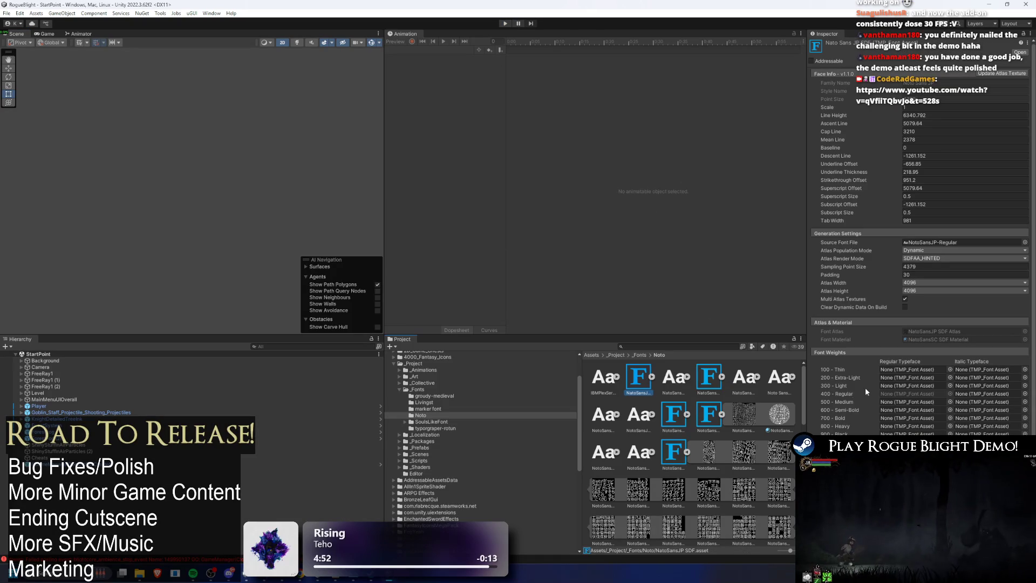
- Set the NotoSansSC SDF font asset's padding to 100
scroll(987, 326, down, 1)
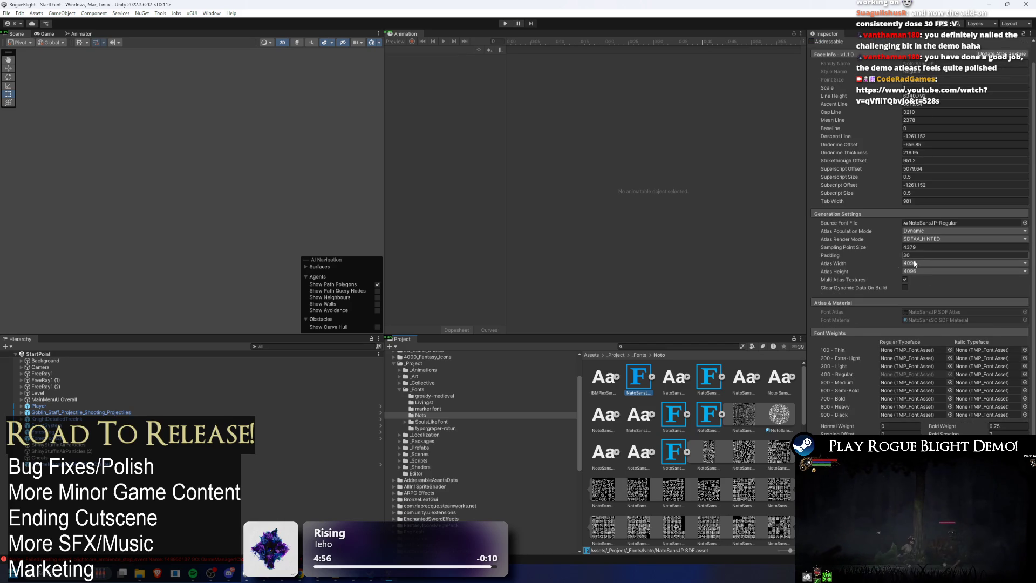
click(707, 378)
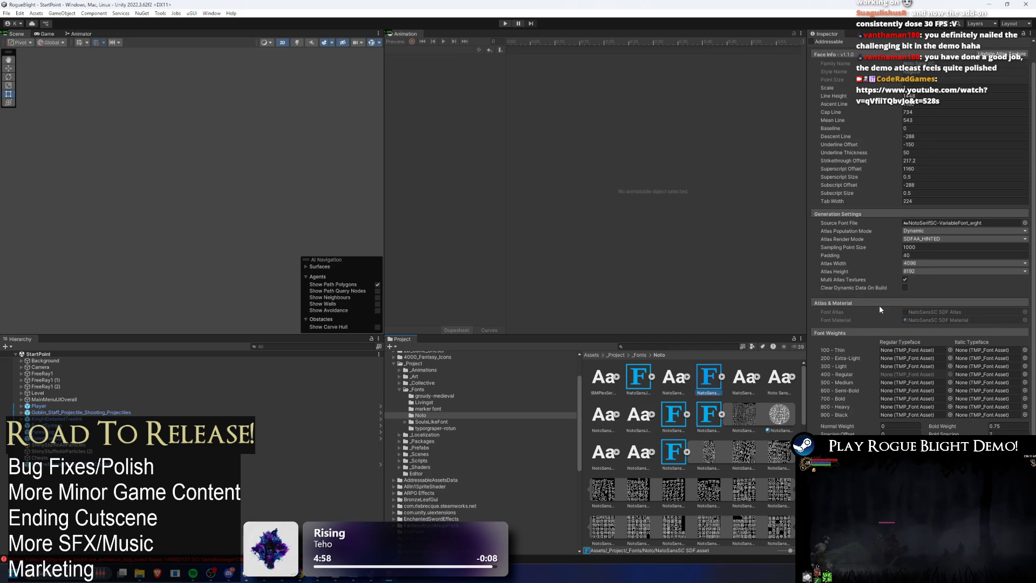
click(639, 375)
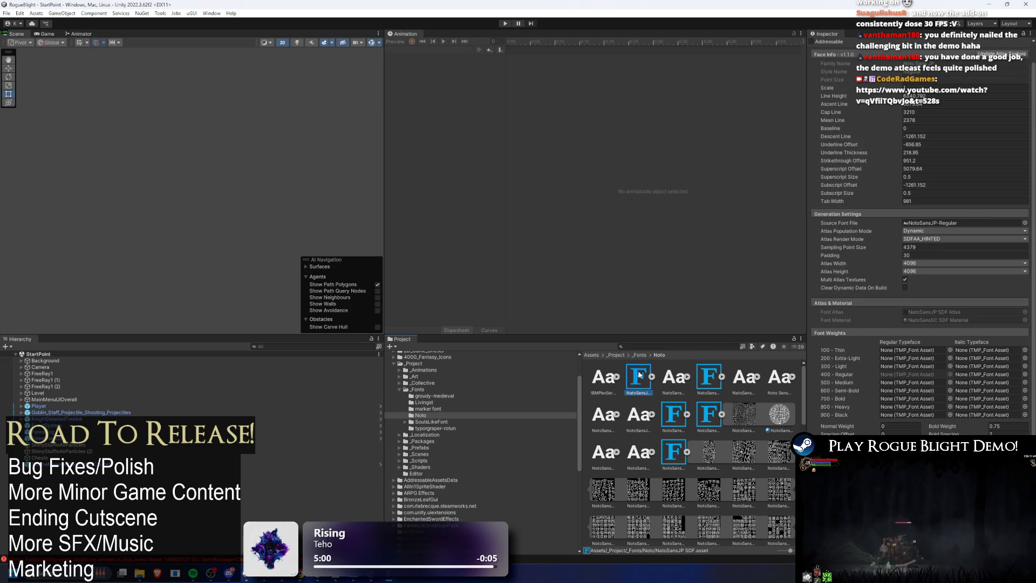
click(702, 380)
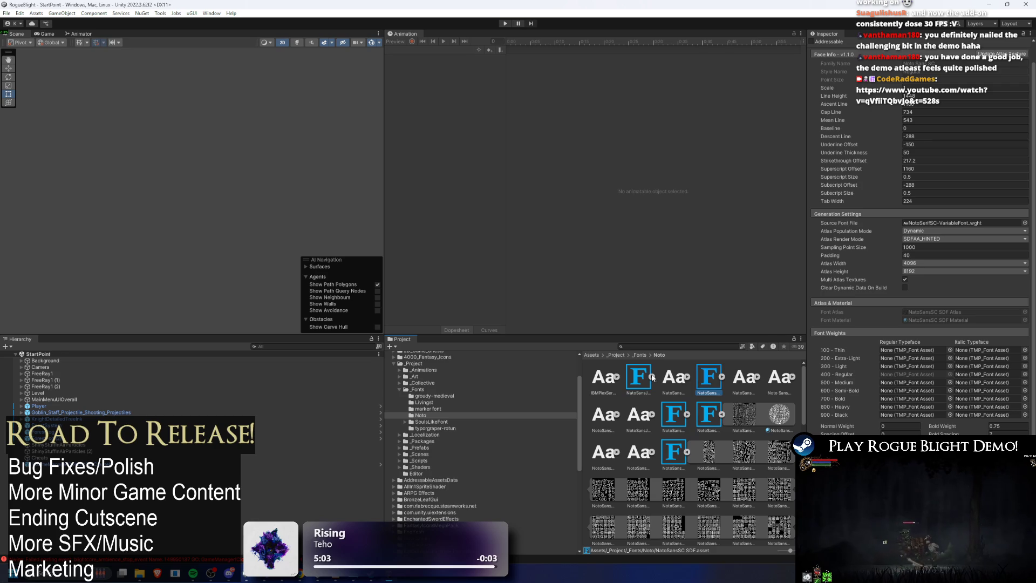
click(934, 257)
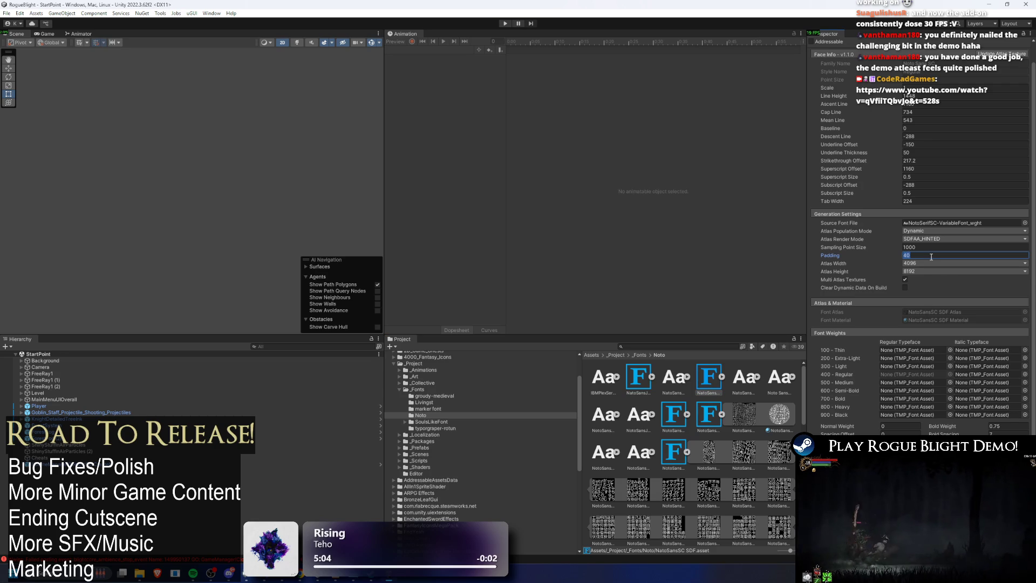
text(100)
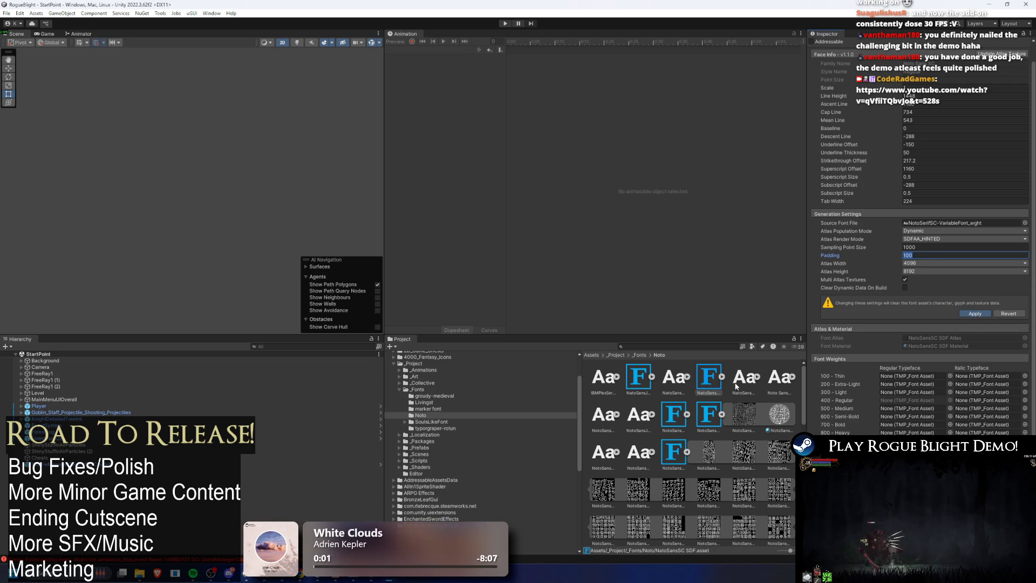
key(Return)
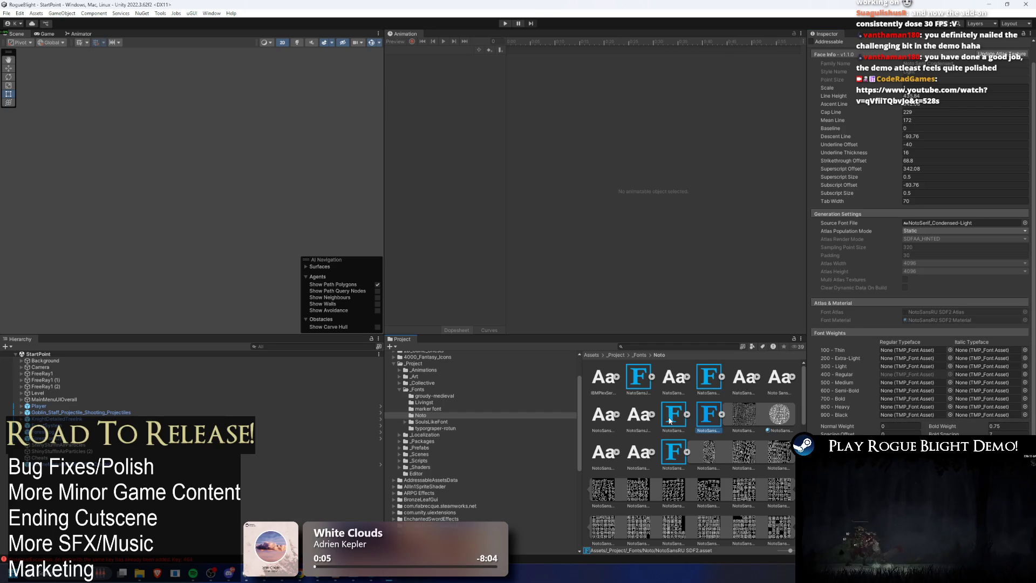
- Set NotoSansTC SDF padding to 100, apply it, and enter Play mode
click(669, 454)
click(924, 257)
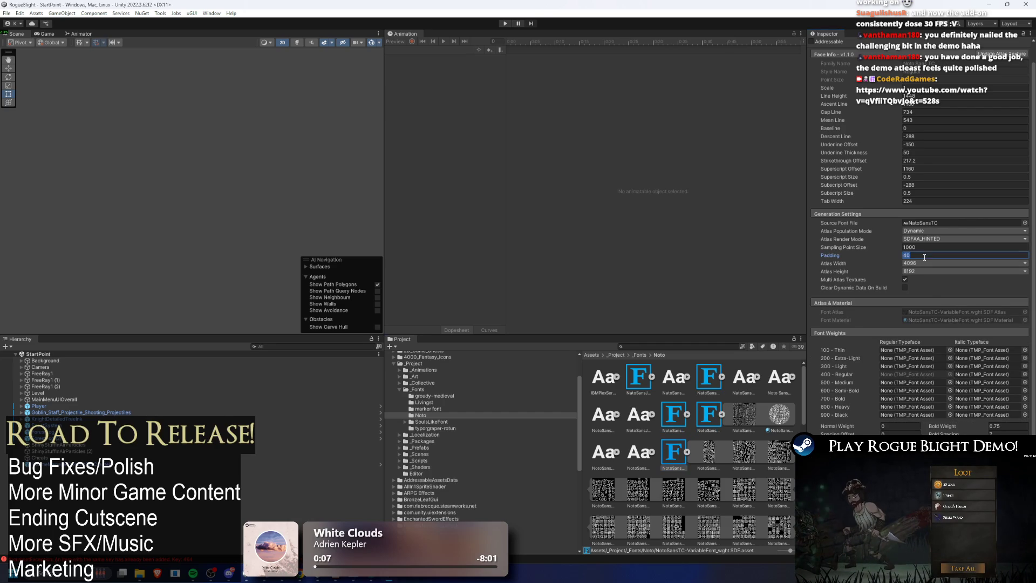
text(100)
click(981, 314)
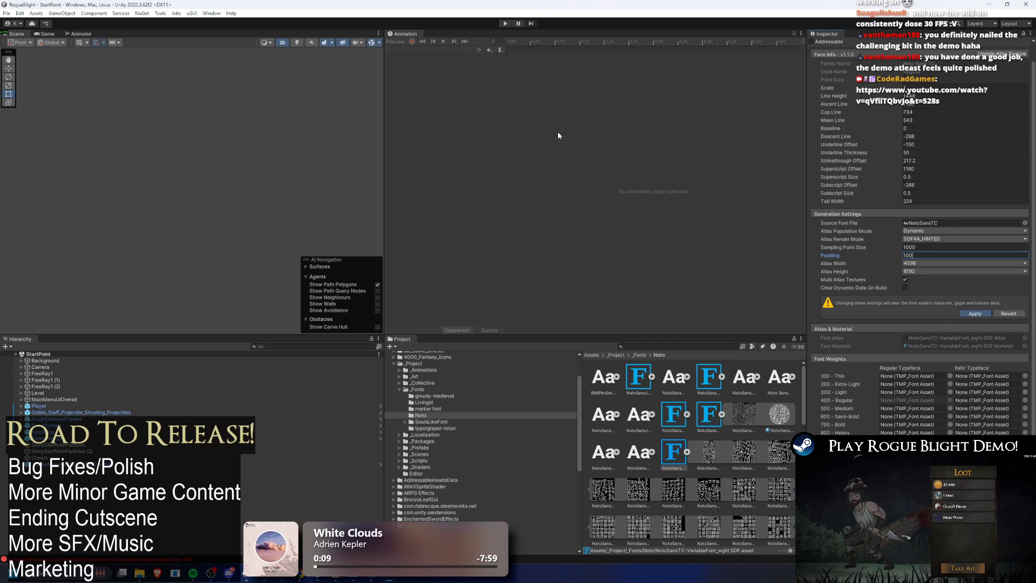
click(506, 24)
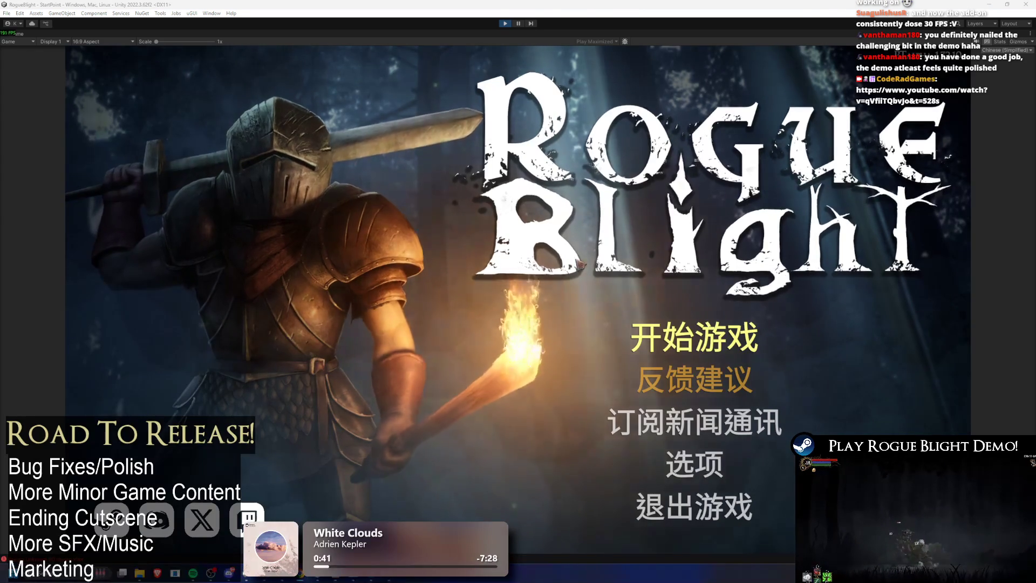
- Start a new game in the first slot and check the captain's dialogue, leaving via 离开
click(697, 338)
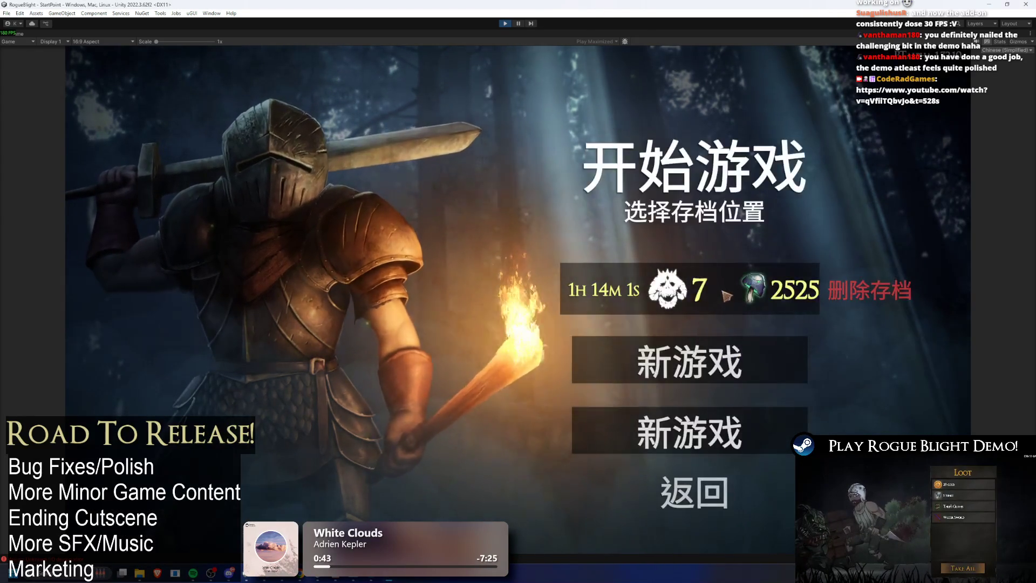
click(727, 295)
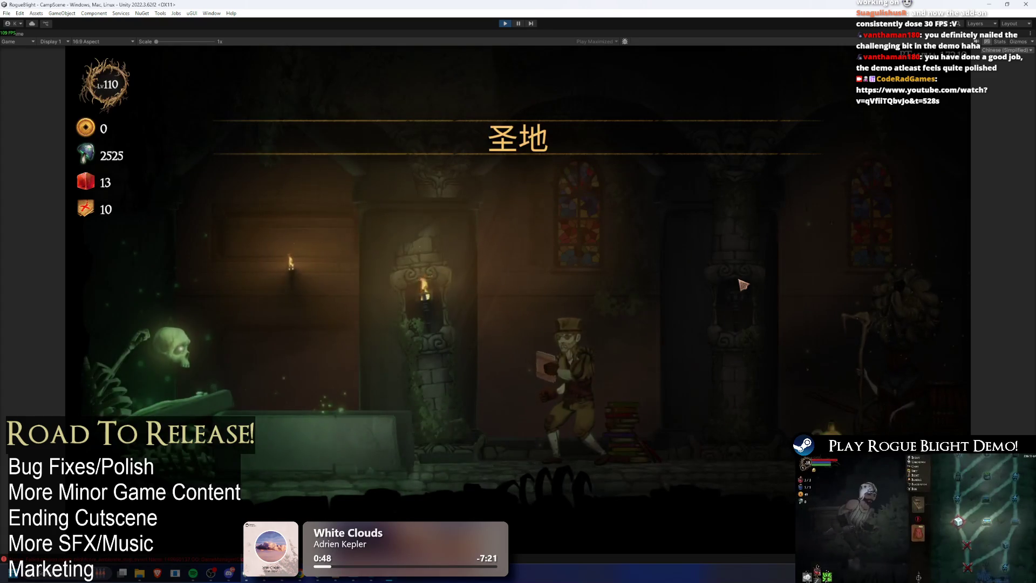
key(d)
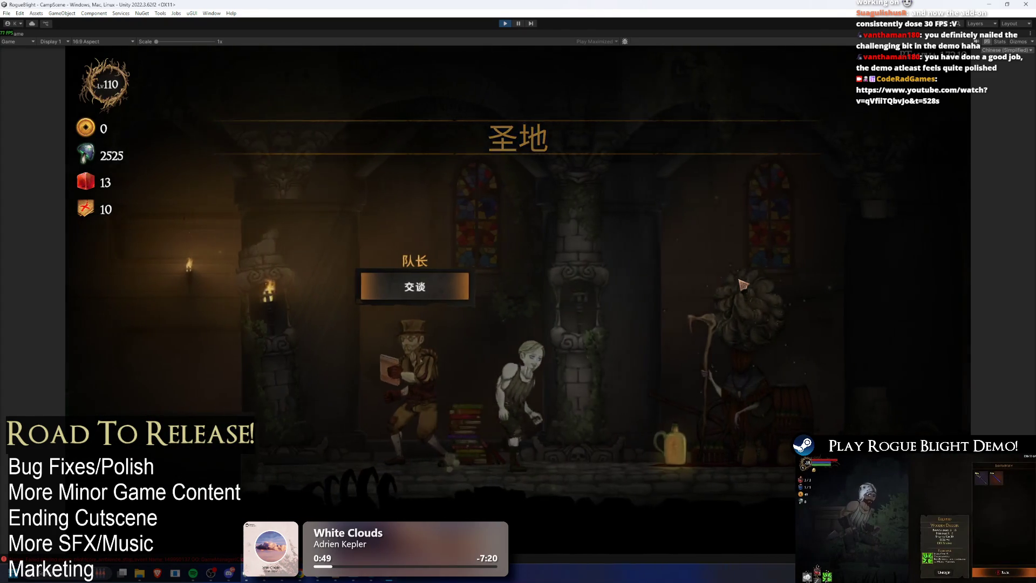
key(d)
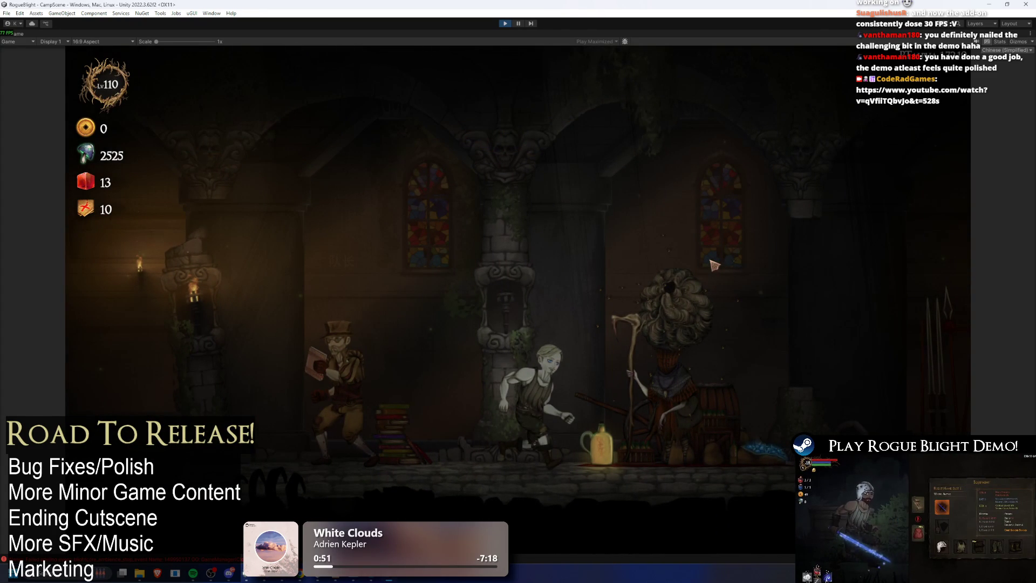
key(a)
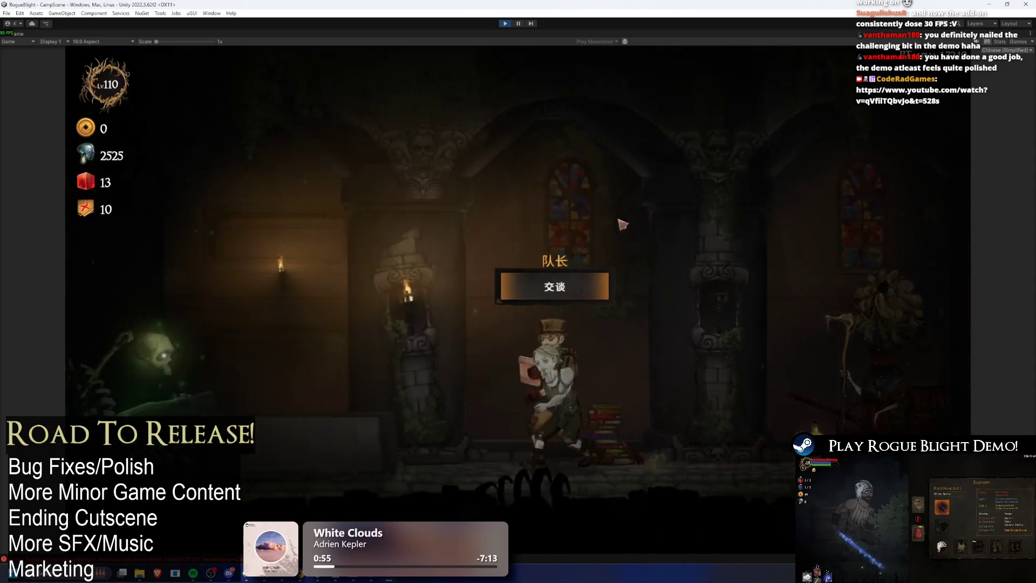
key(a)
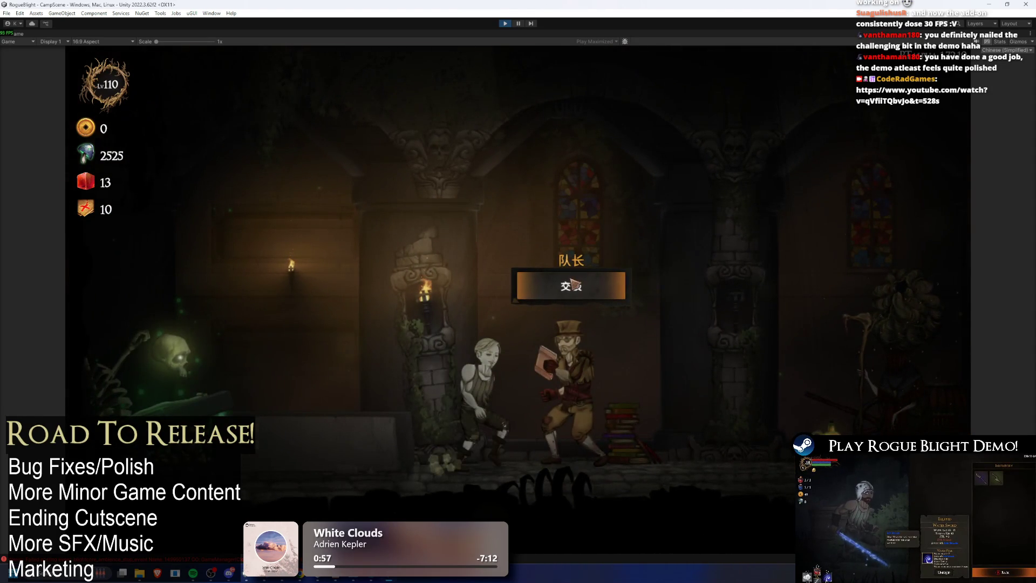
click(575, 284)
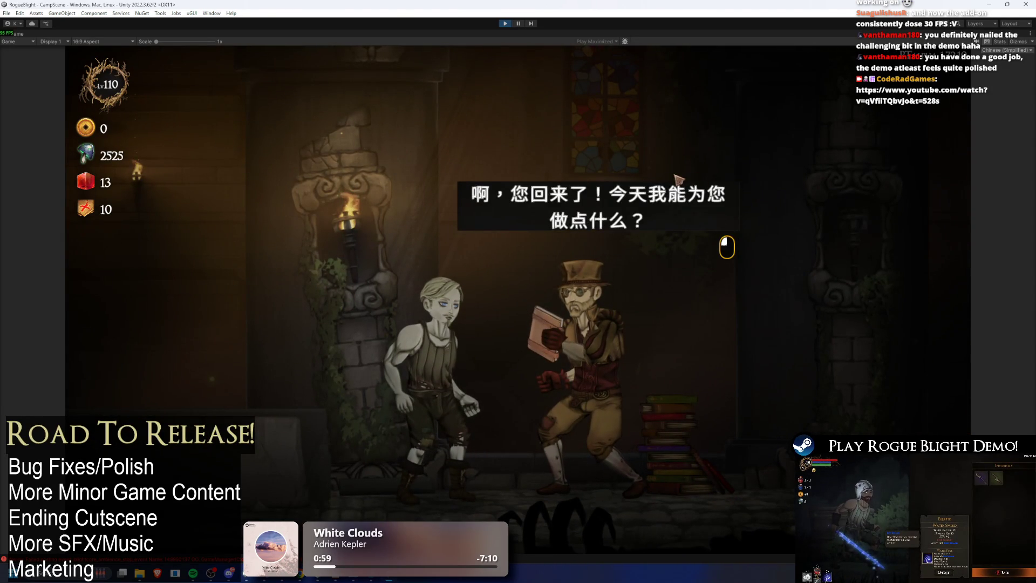
click(679, 180)
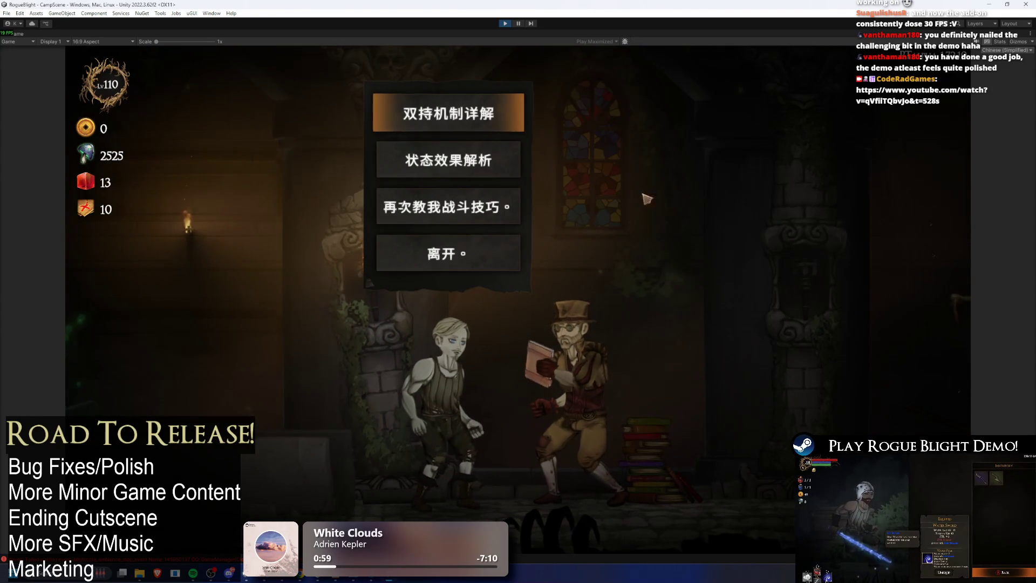
click(415, 253)
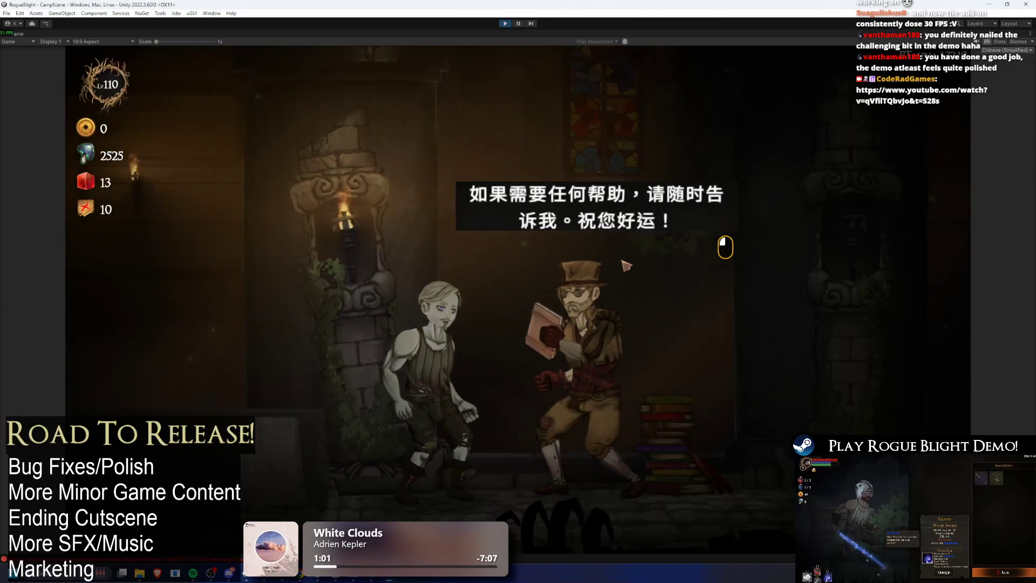
click(724, 243)
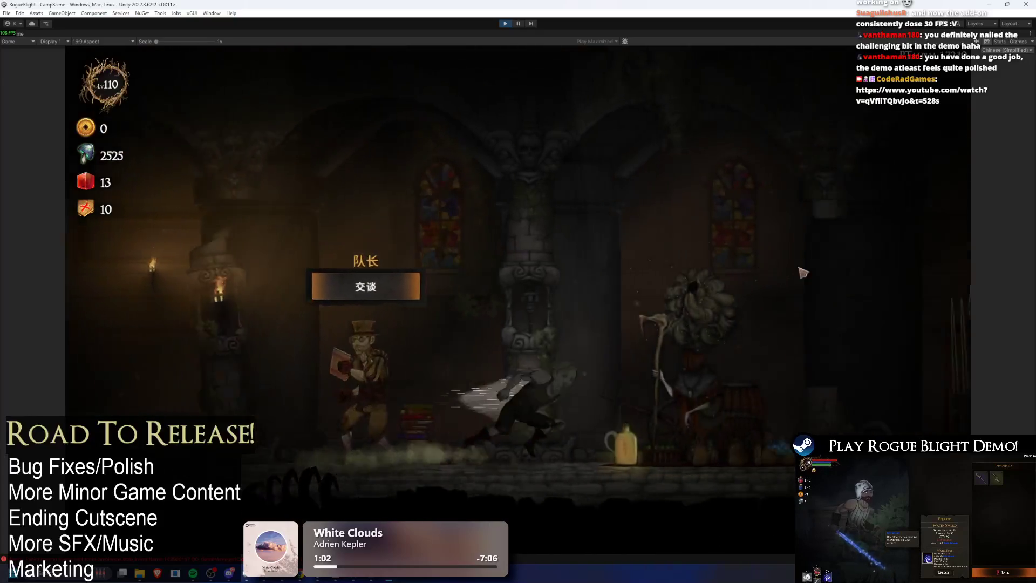
- Open the cartographer's 祝福列表 blessing list, then stop Play mode
key(d)
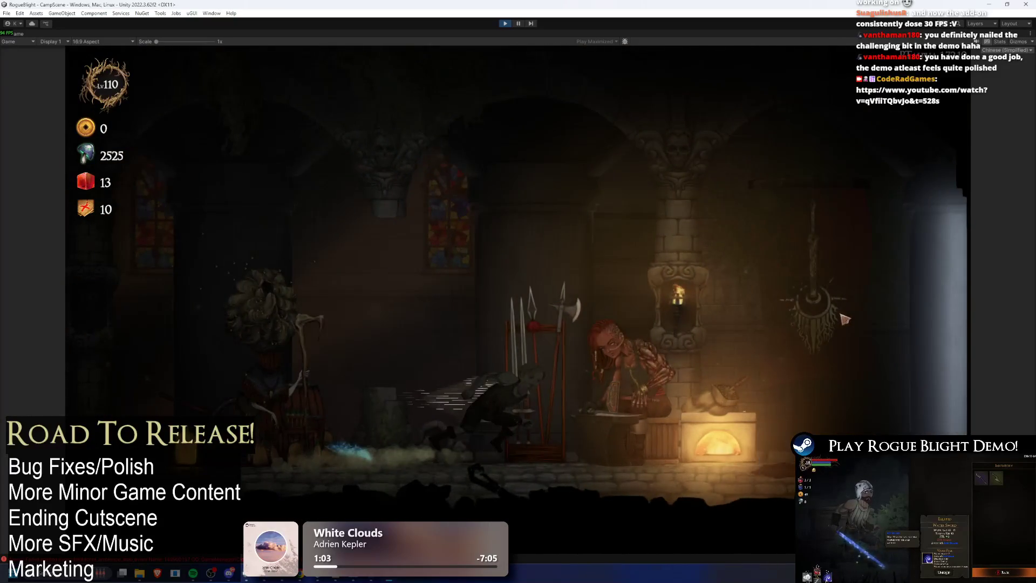
key(d)
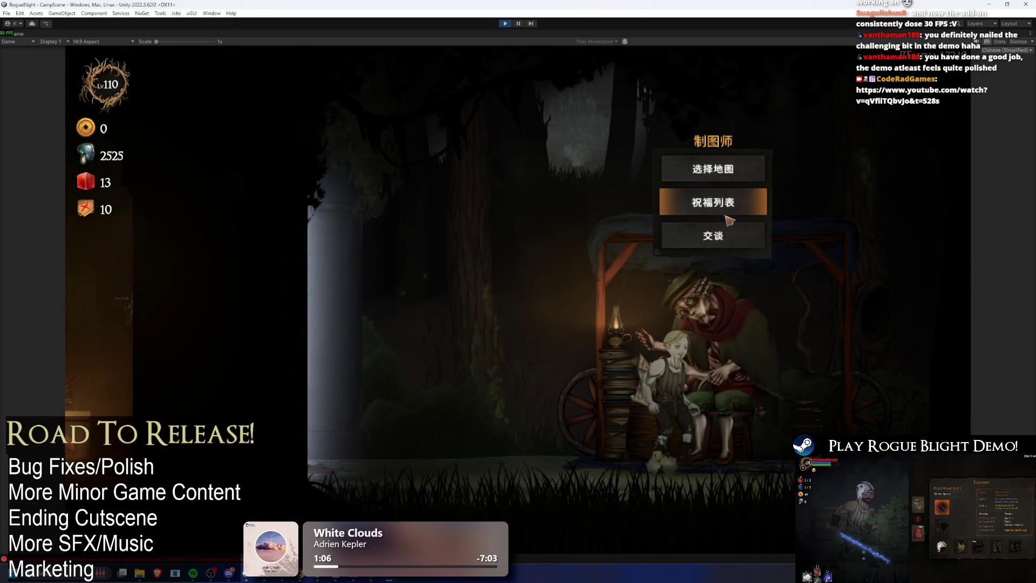
click(747, 203)
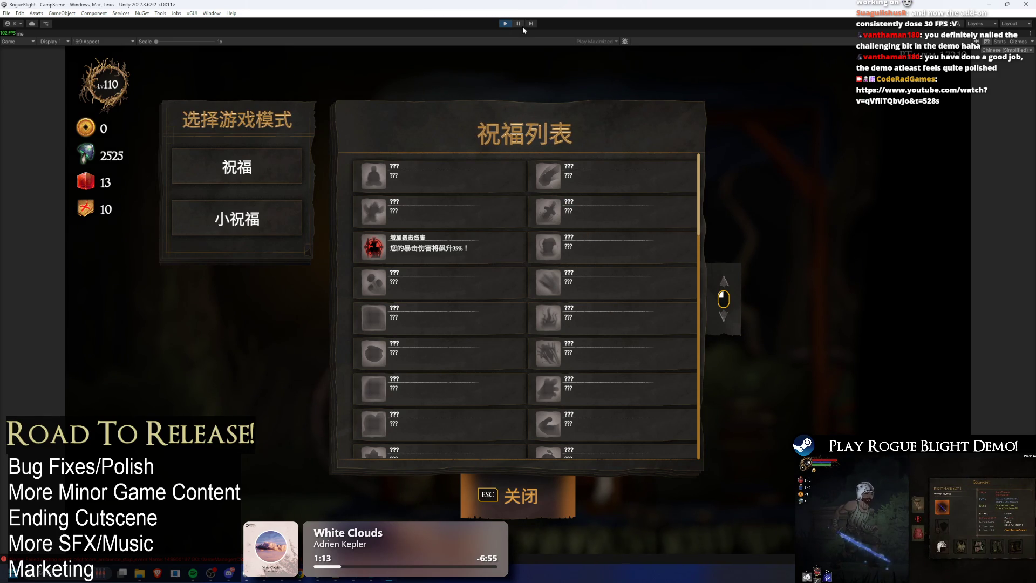
click(506, 24)
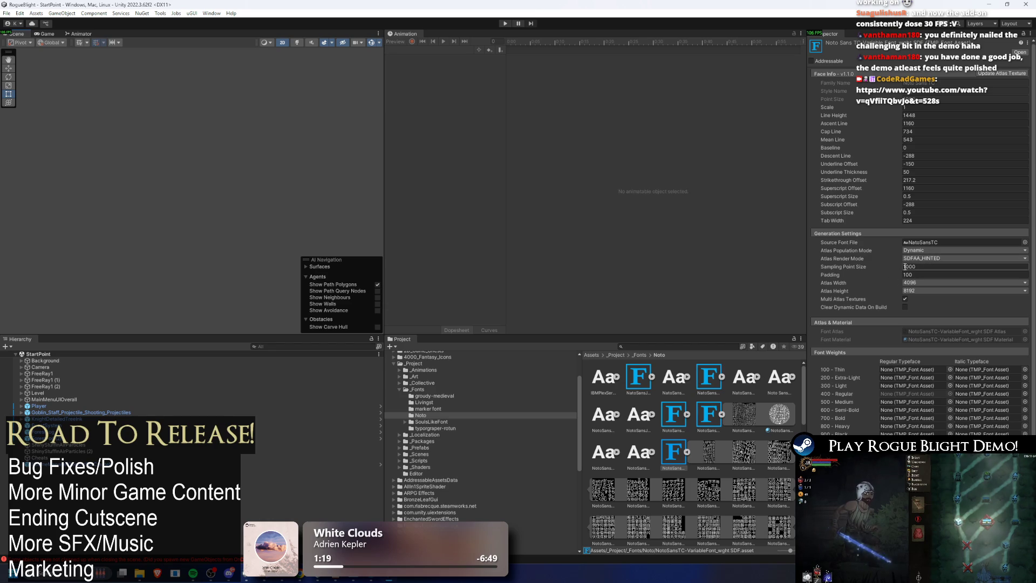
- Apply a 2000 Sampling Point Size to NotoSansTC-VariableFont_wght SDF, then select NotoSansRU SDF2
click(911, 267)
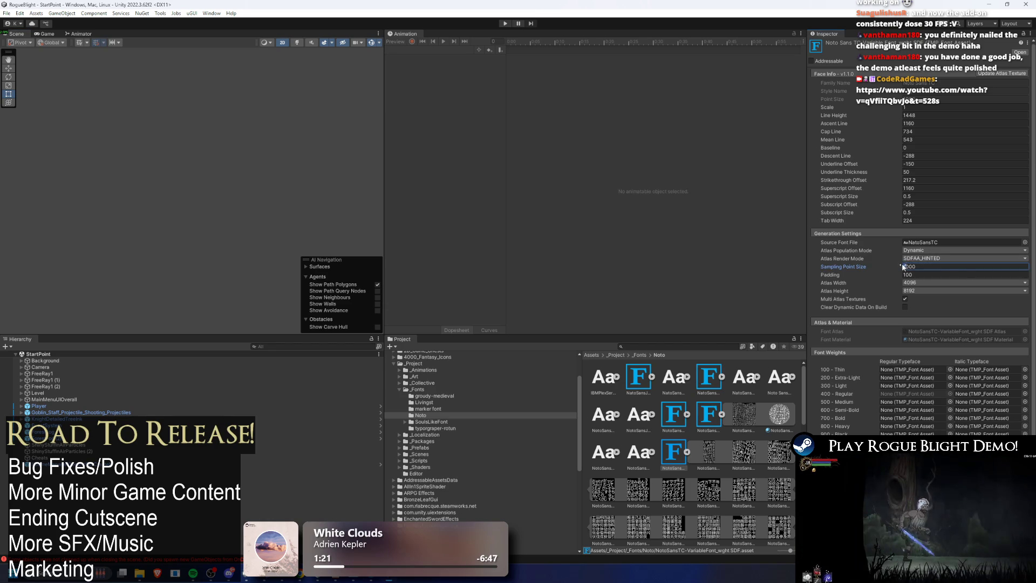
text(2000)
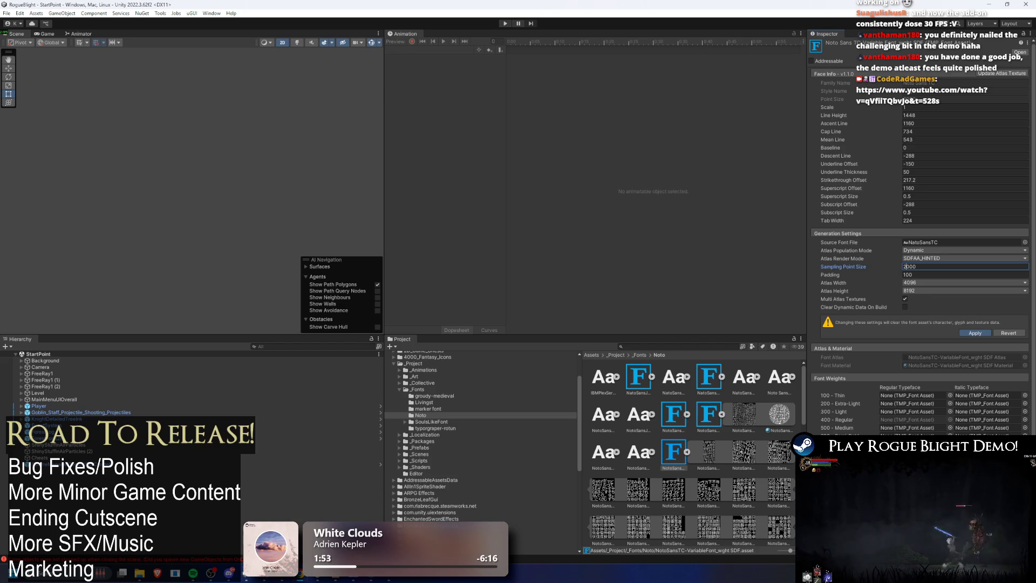
click(974, 333)
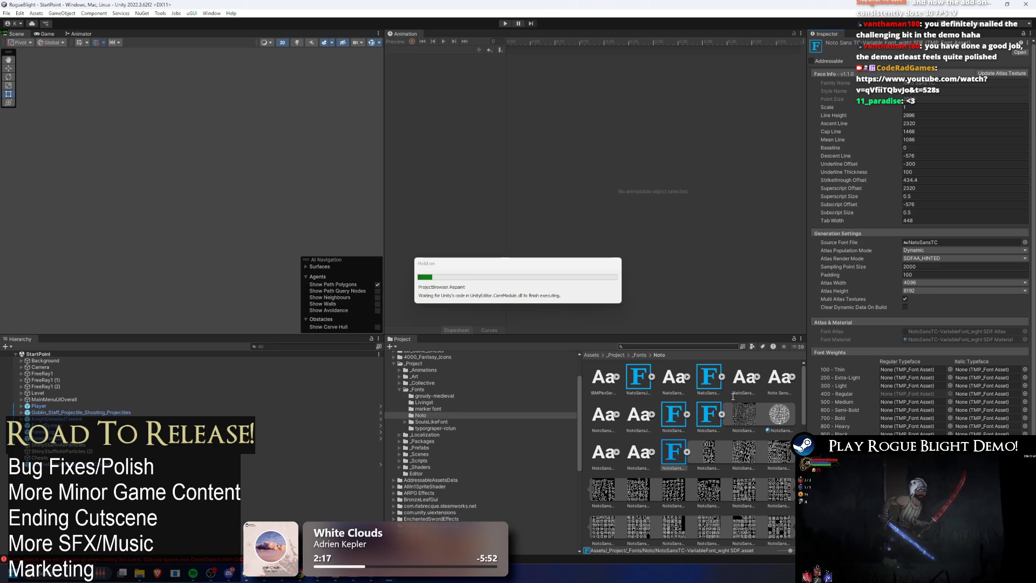
click(709, 414)
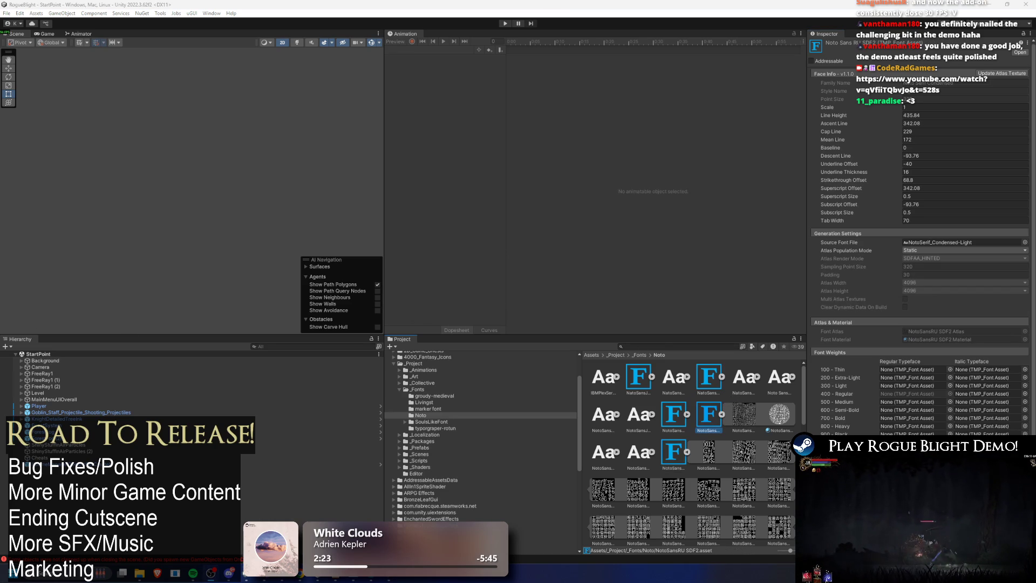
- Browse the Fonts/Noto assets, checking NotoSansTC and NotoSansJP, and settle on NotoSansSC SDF
scroll(690, 448, down, 3)
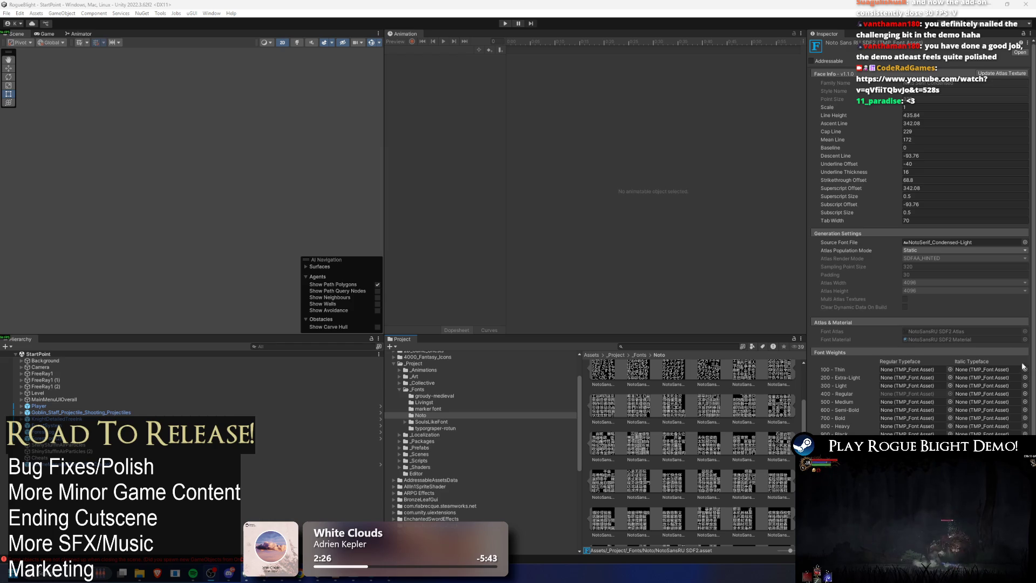
scroll(917, 243, down, 1)
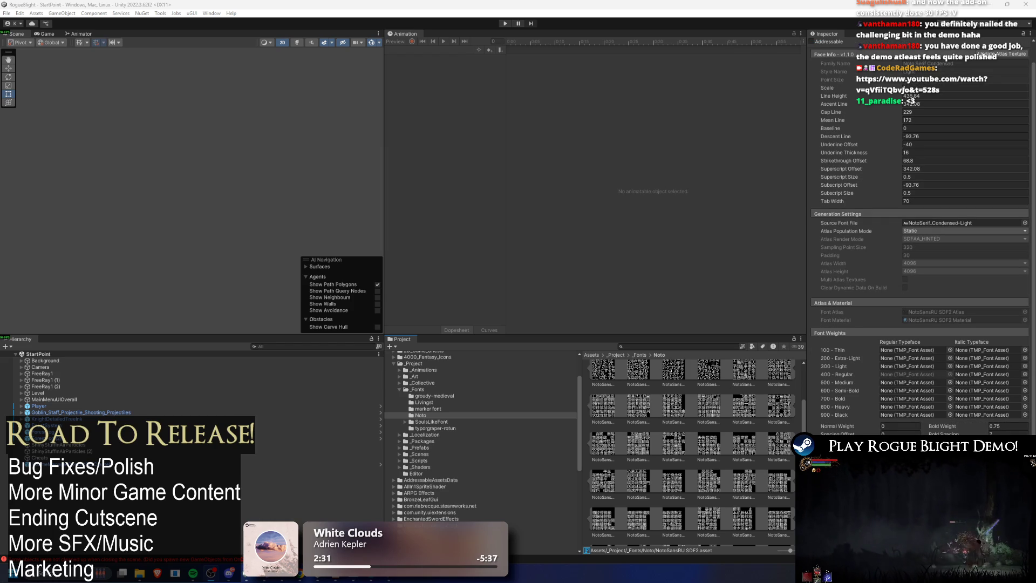
scroll(750, 406, up, 3)
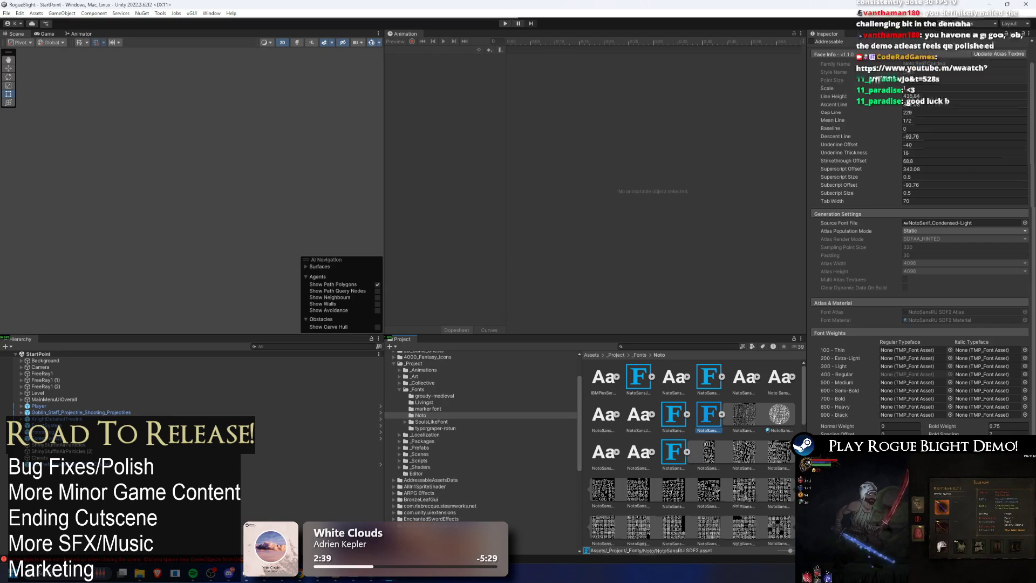
click(673, 452)
key(ctrl+z)
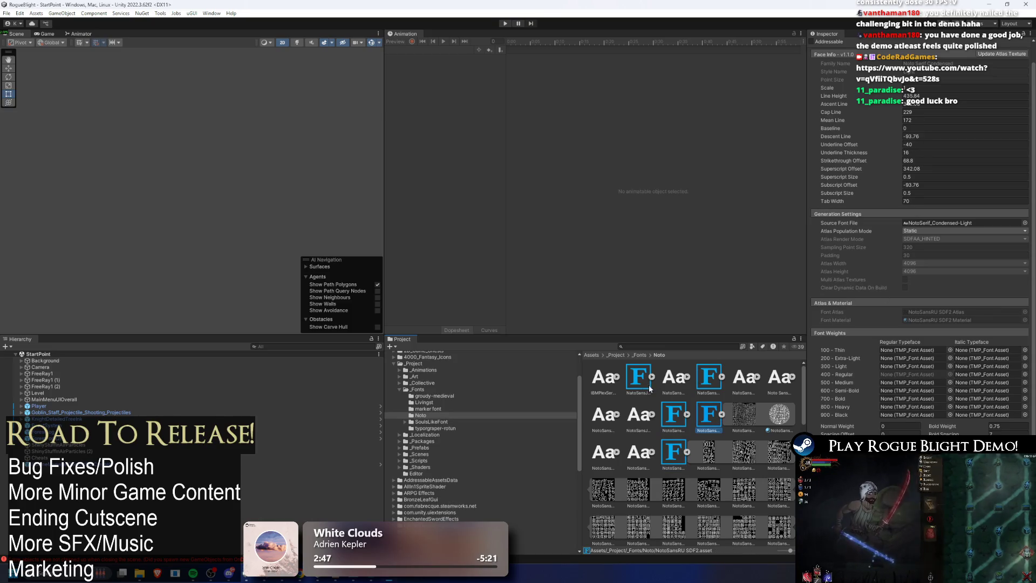
click(717, 381)
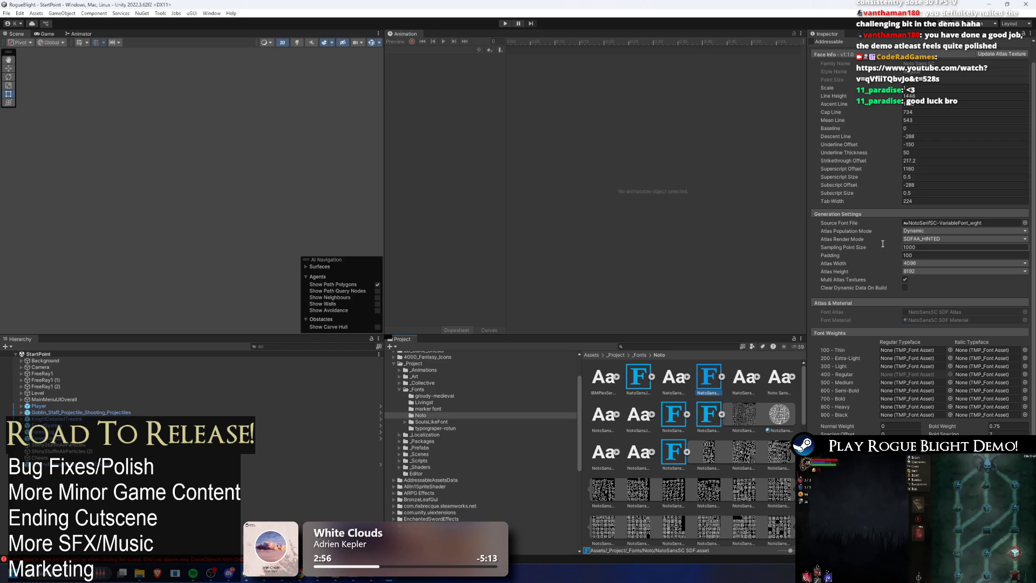
- Change NotoSansSC SDF's Sampling Point Size to 2000 and enter Play mode
click(953, 248)
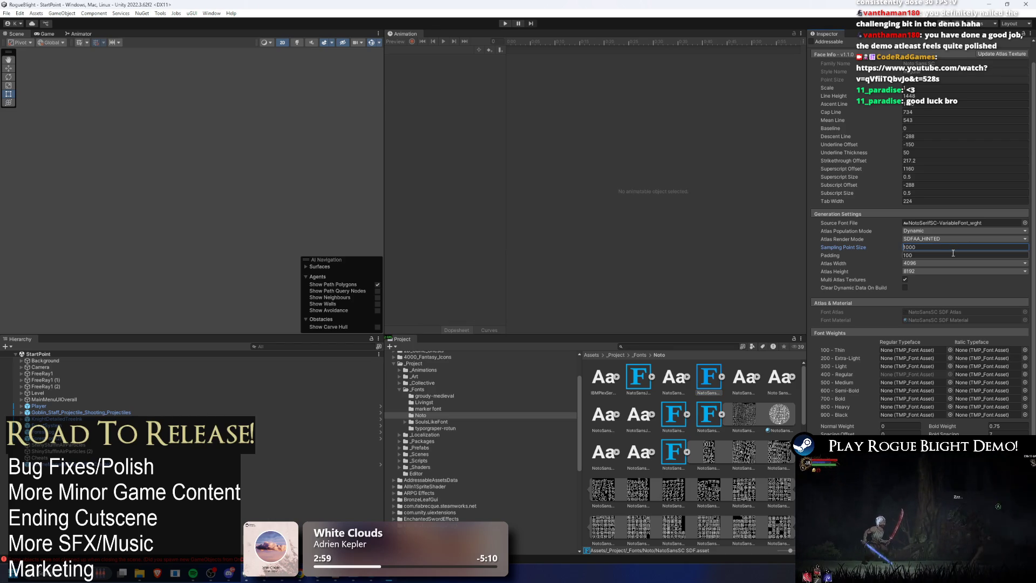
key(Delete)
text(2)
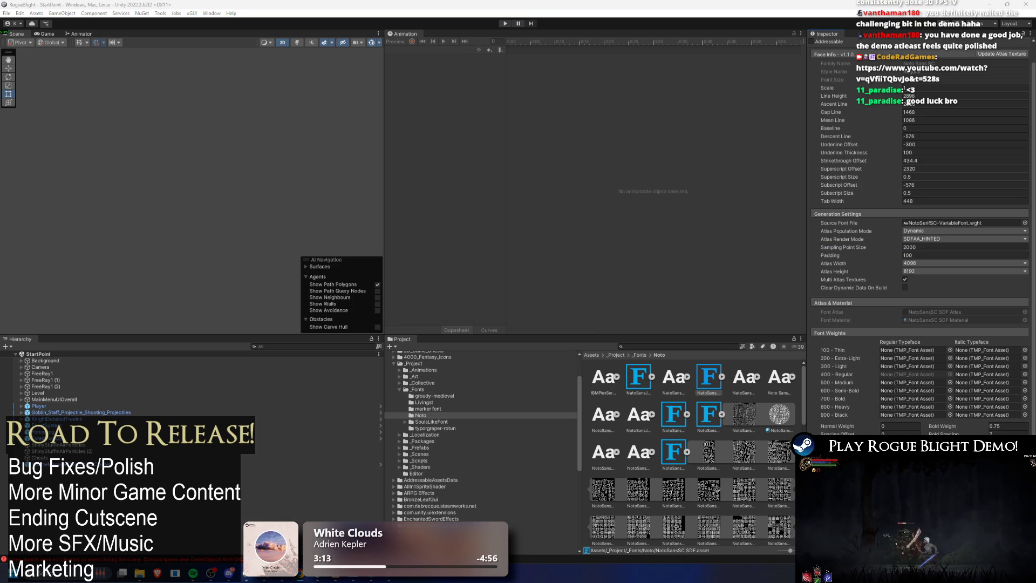
click(505, 24)
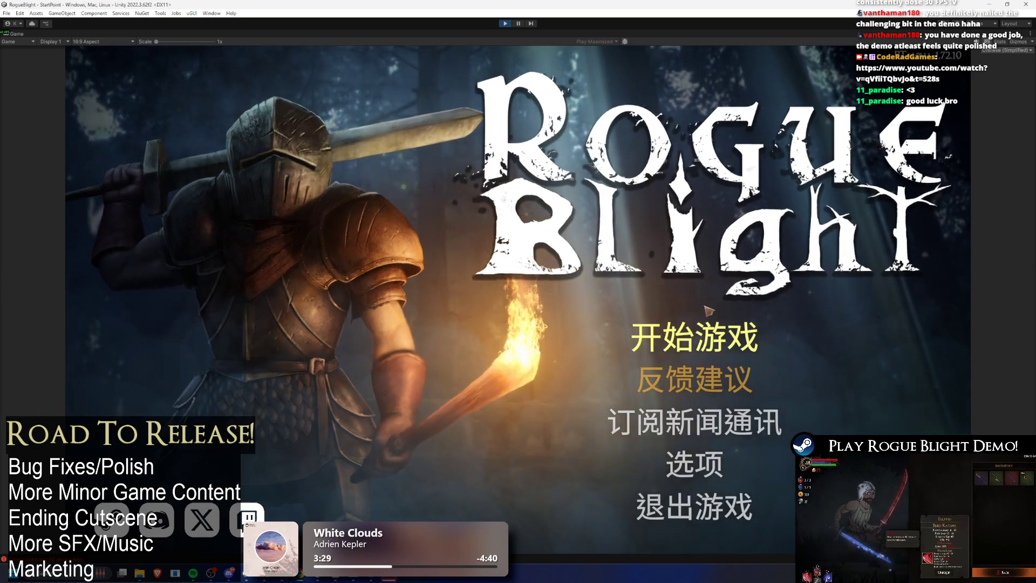
- Load the first save slot and ask the camp NPC for 状态效果解析
click(695, 337)
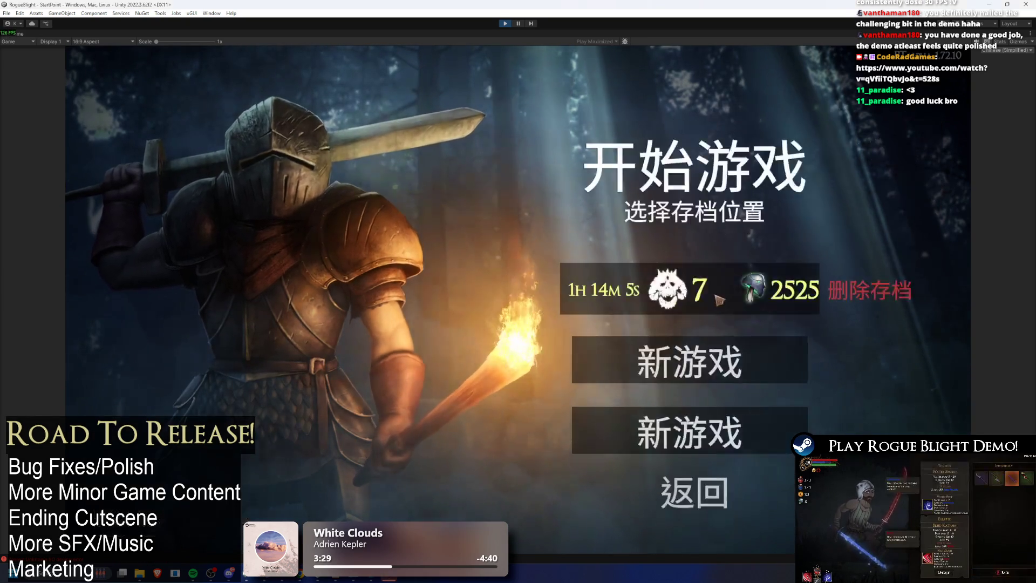
click(722, 297)
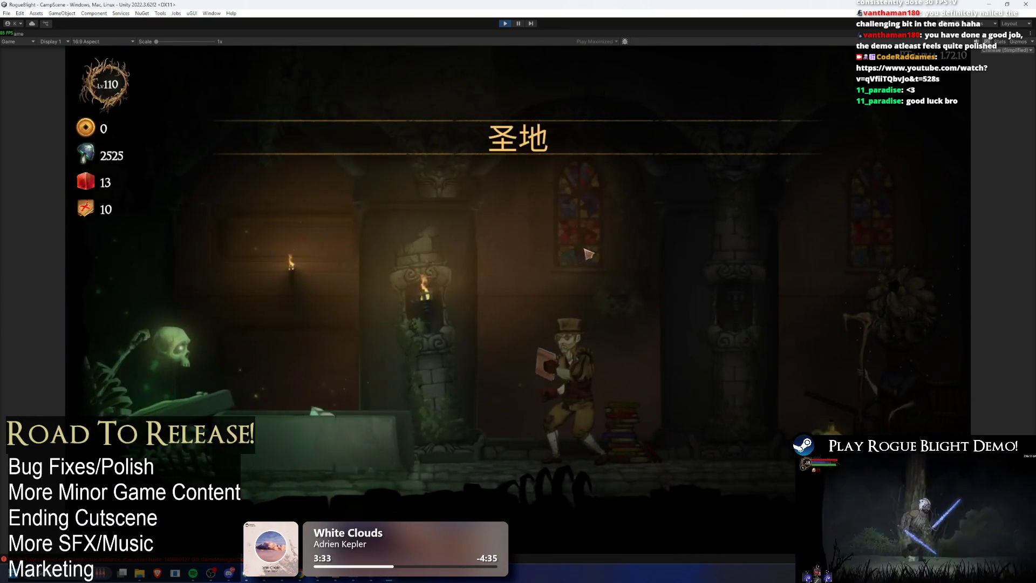
key(e)
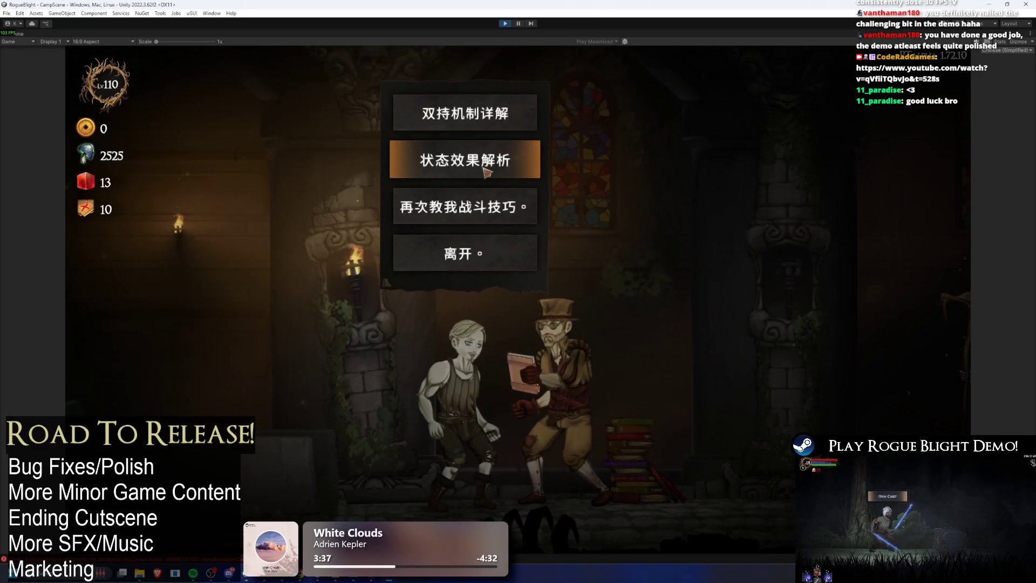
click(483, 168)
- Read through the status-effect explanation, leave the conversation, and run right to the cartographer
click(712, 160)
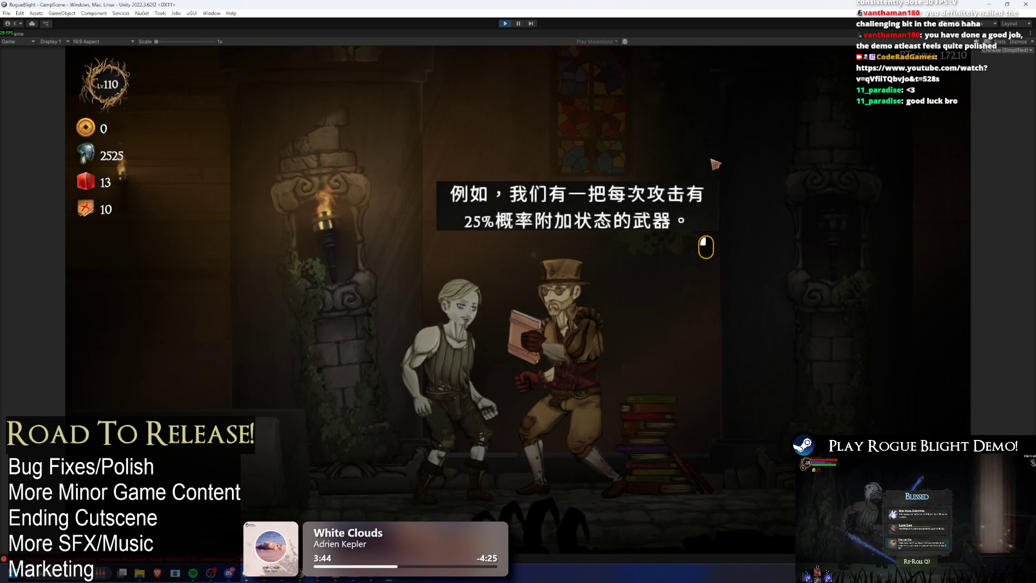
click(714, 166)
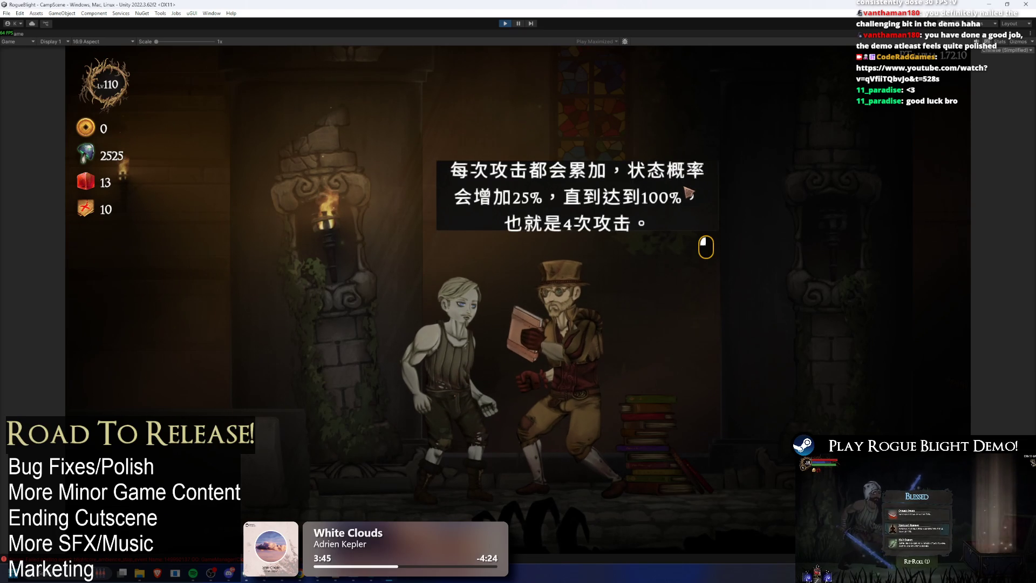
click(686, 194)
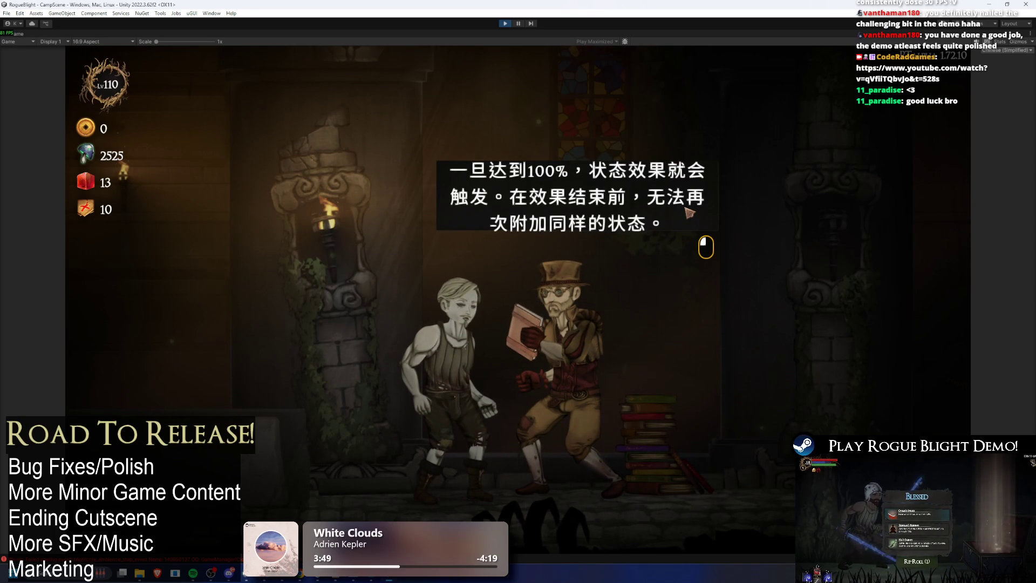
click(688, 213)
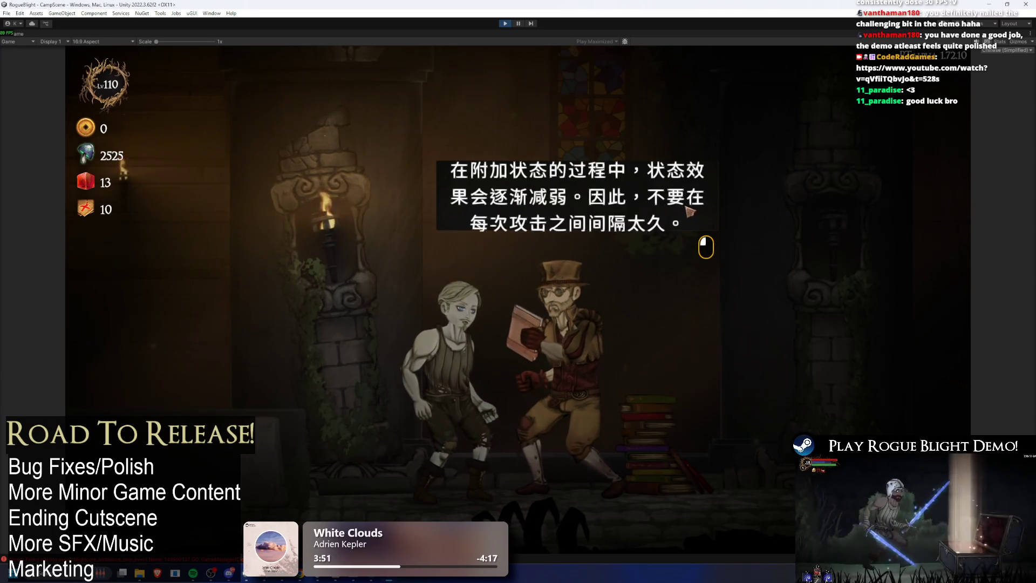
click(685, 212)
click(477, 255)
click(712, 296)
key(d)
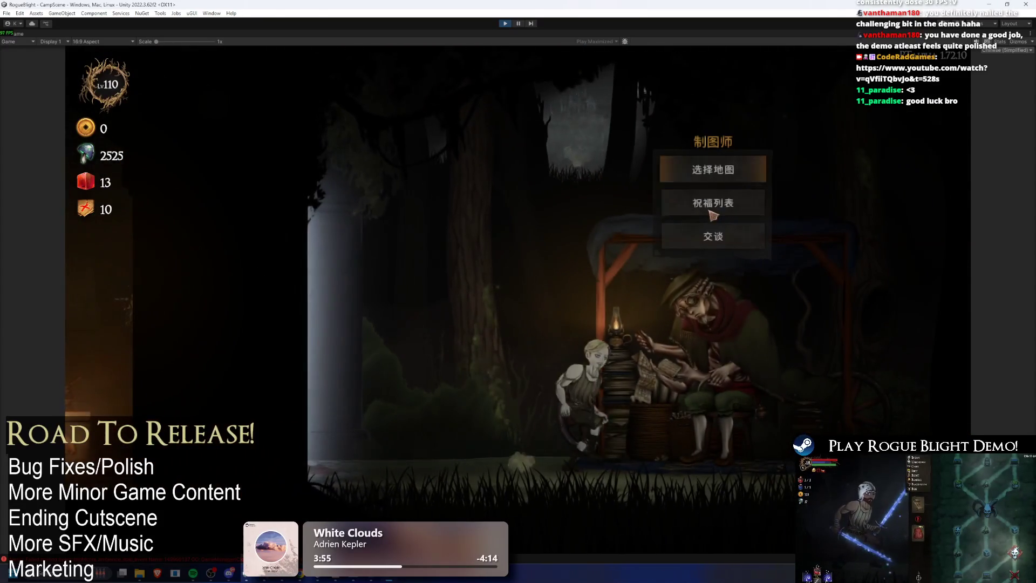
- Scroll through the 祝福列表, then start a 故事模式 run from 选择地图
click(691, 197)
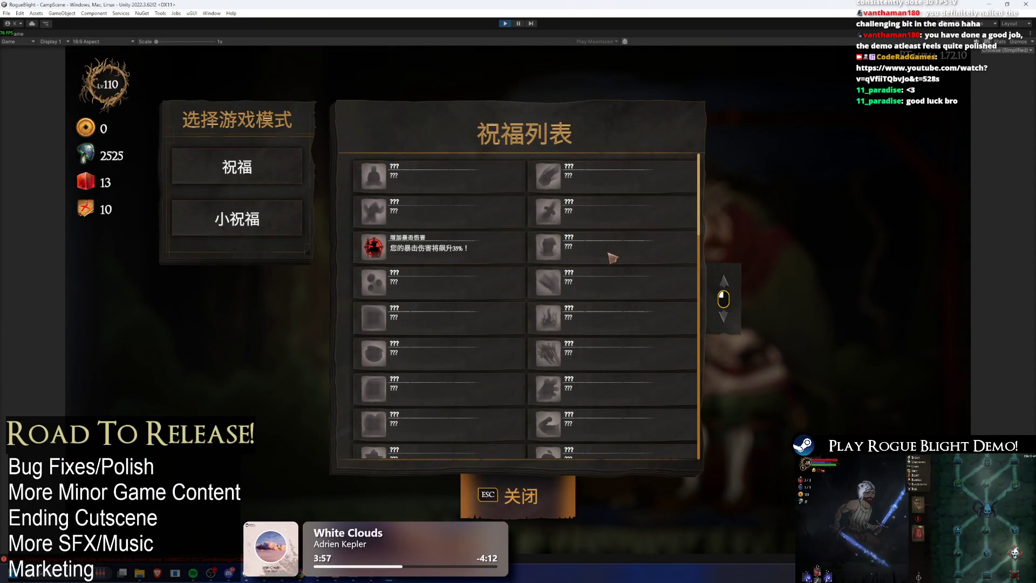
scroll(567, 270, down, 3)
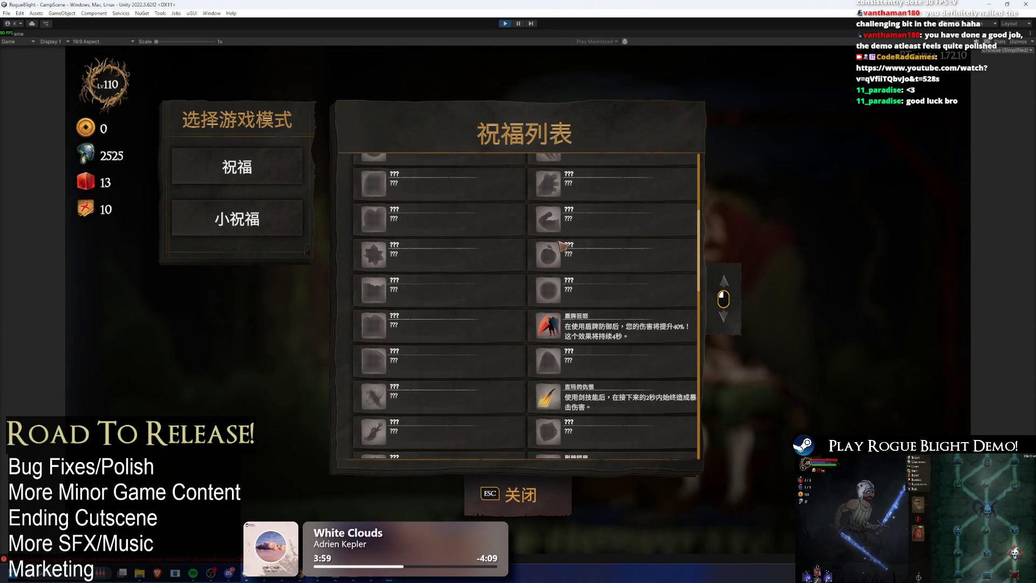
scroll(520, 294, down, 5)
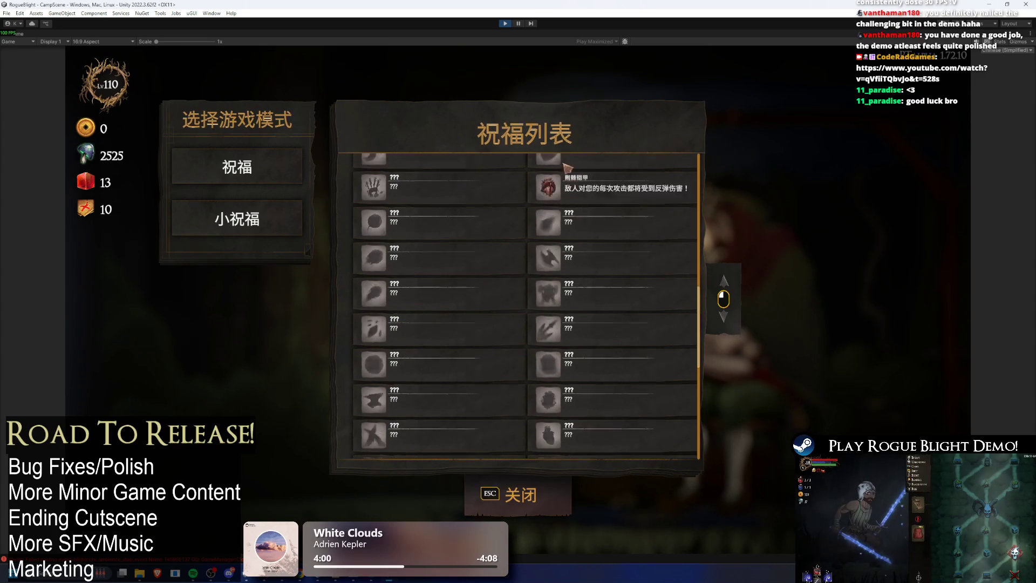
key(Escape)
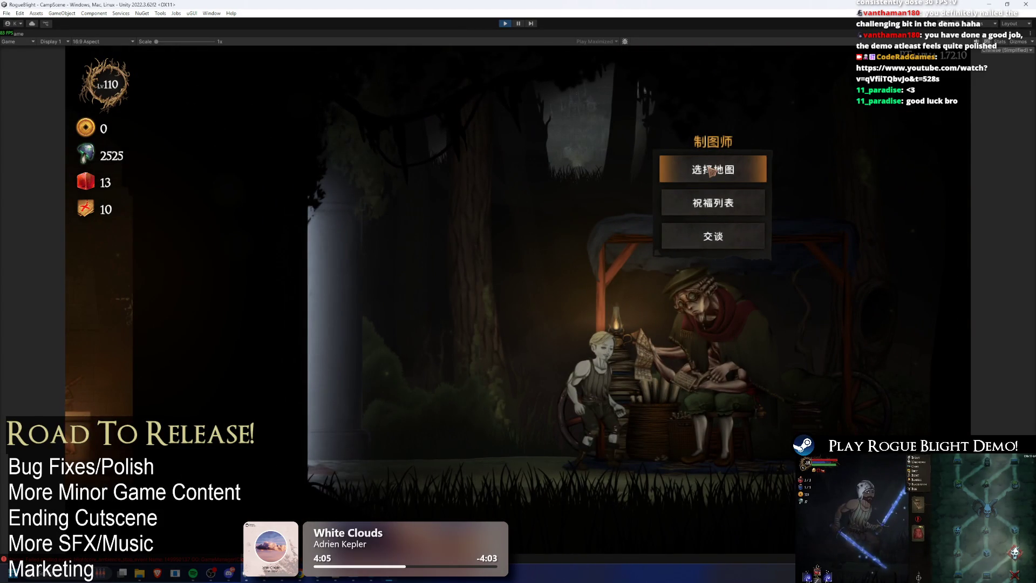
click(712, 171)
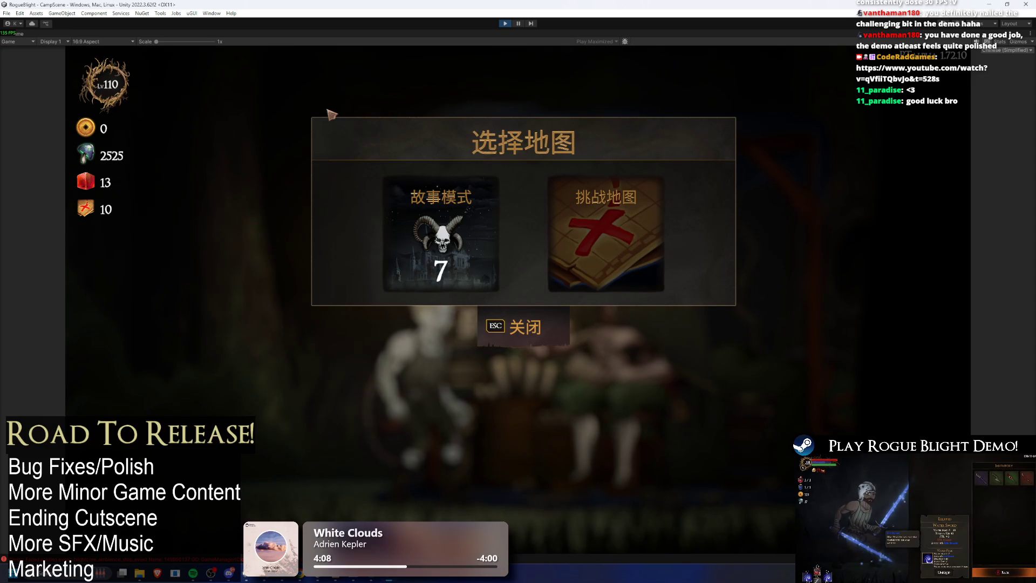
click(441, 237)
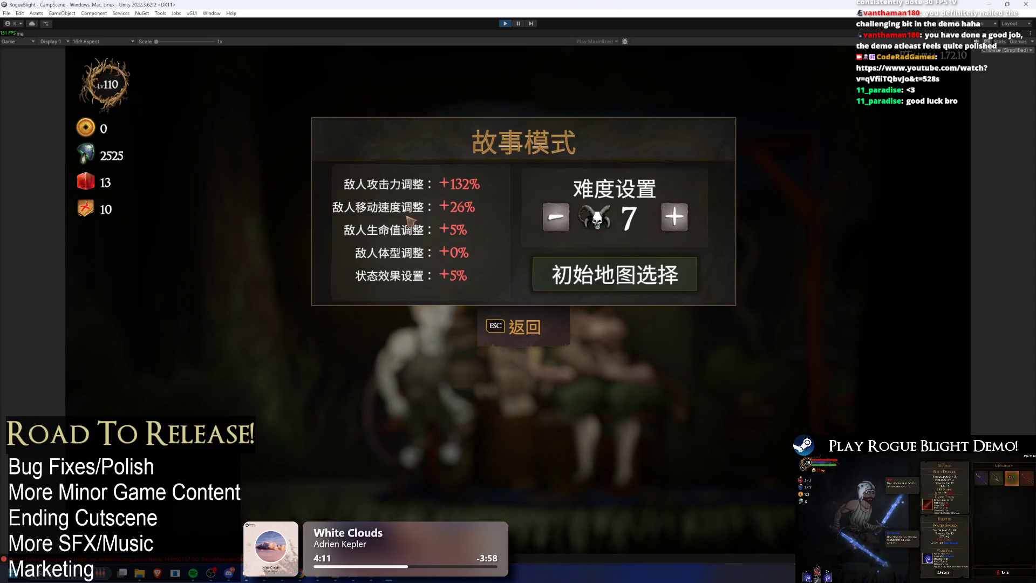
click(609, 274)
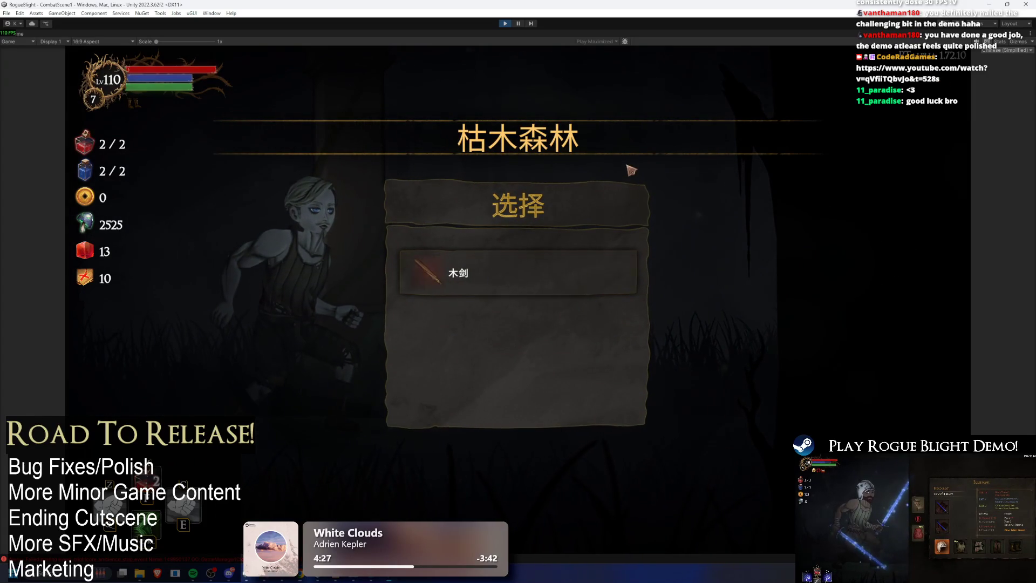
- Take the 木剑, enable the F1 reroll cheat, reroll and pick the third minor blessing
click(544, 279)
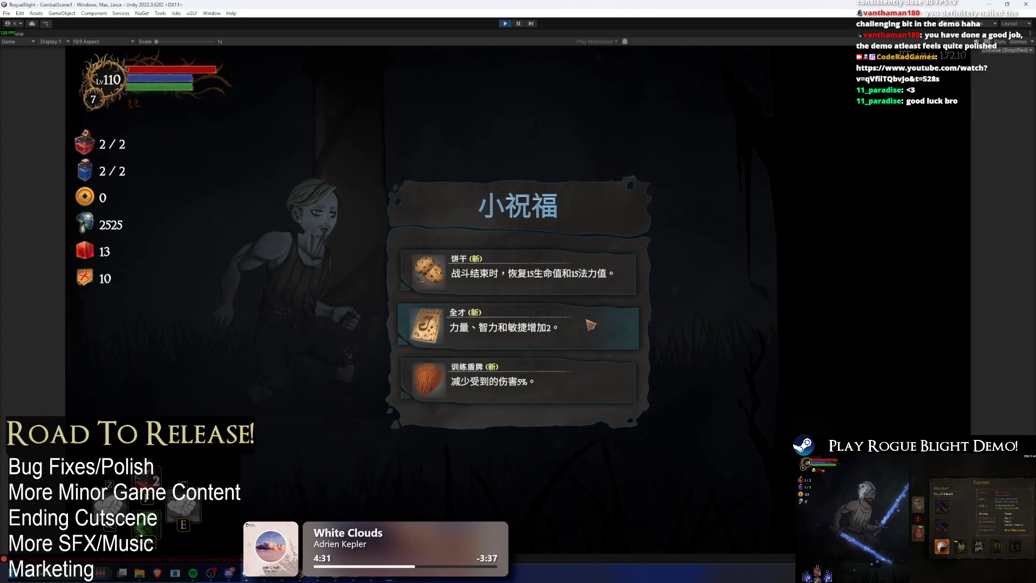
key(F1)
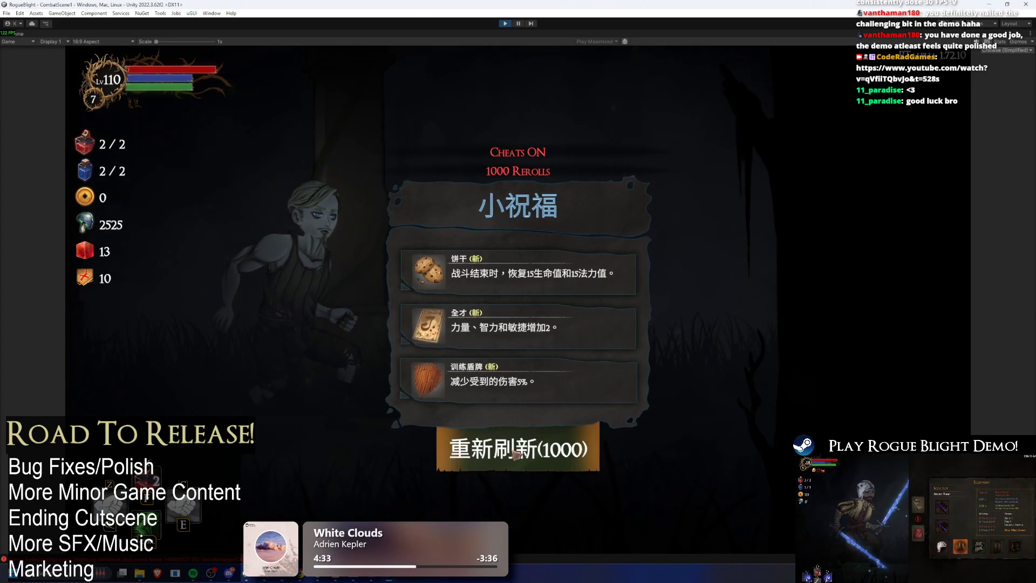
click(546, 465)
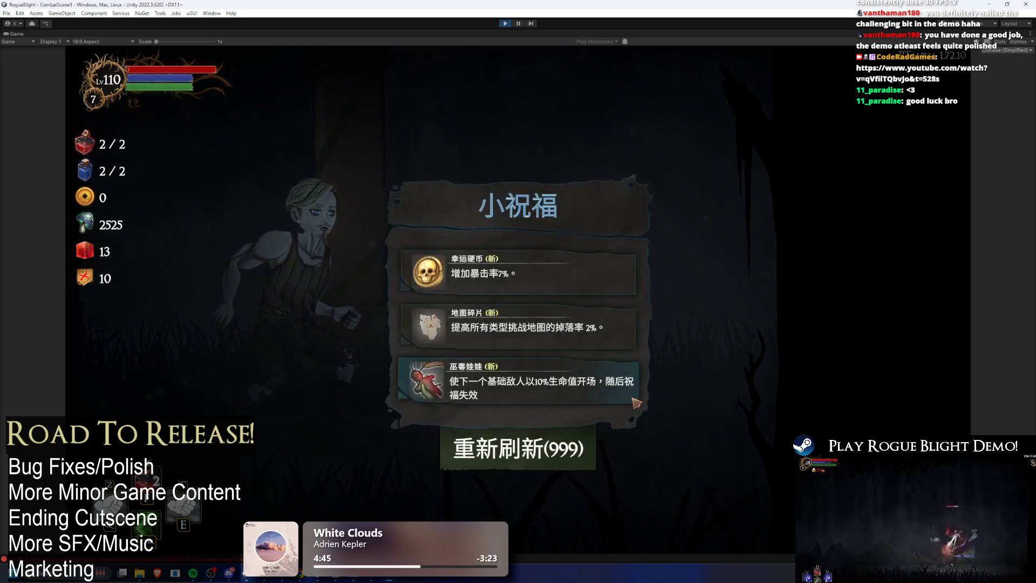
click(585, 382)
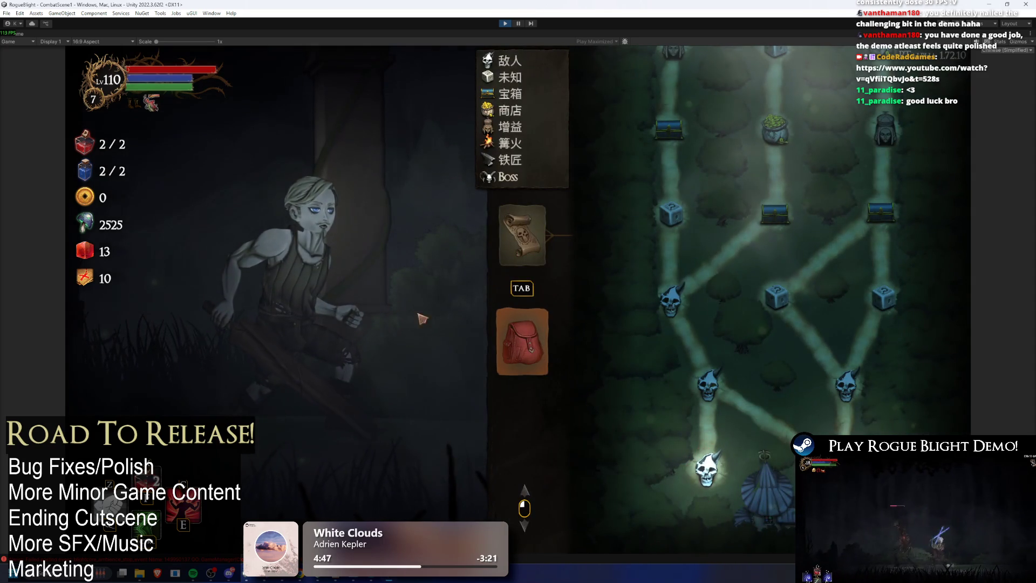
- Abandon the run and restart from the cartographer's 选择地图 with the 木剑
key(Escape)
click(484, 311)
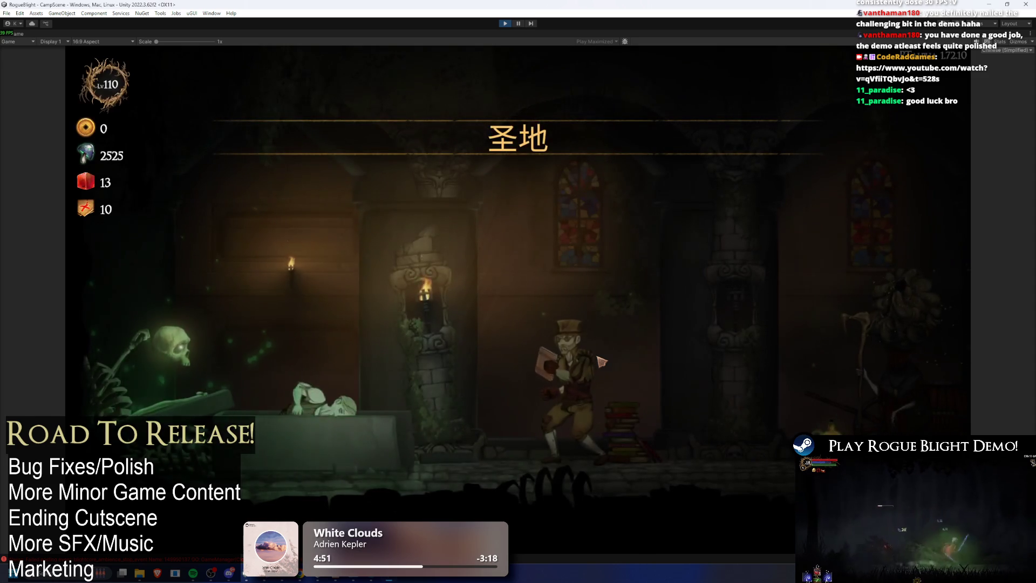
key(a)
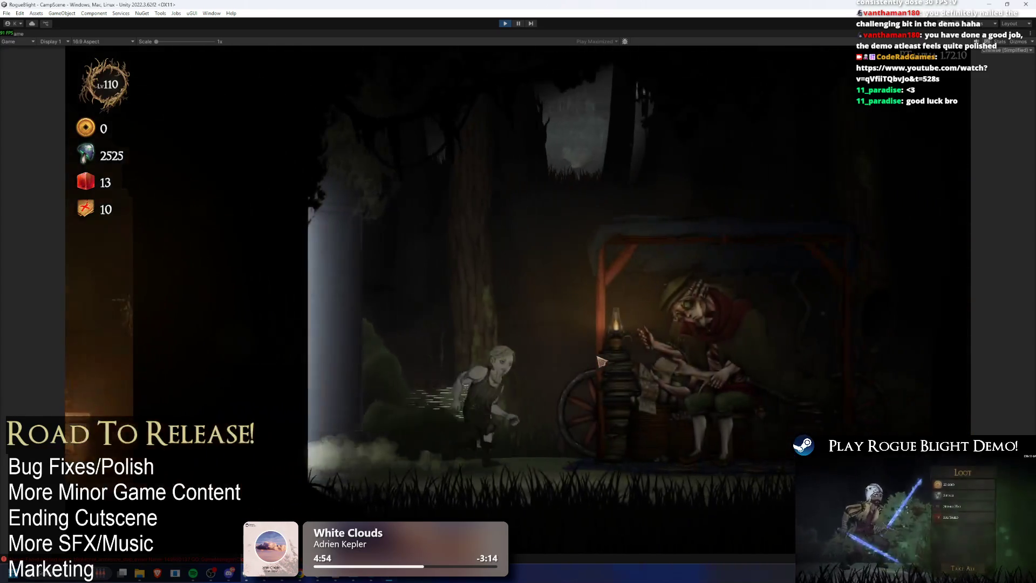
key(e)
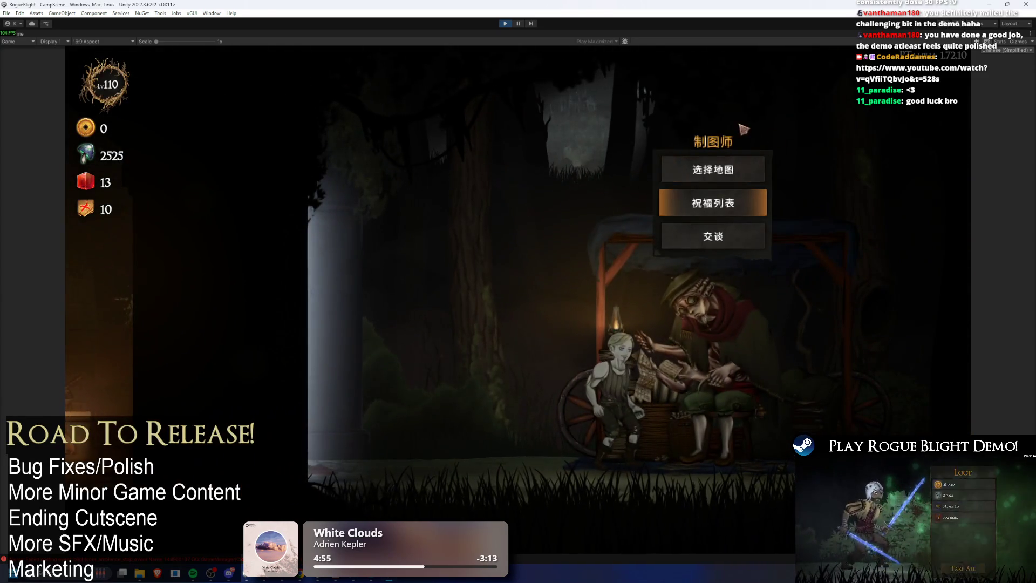
click(671, 201)
click(451, 238)
click(588, 285)
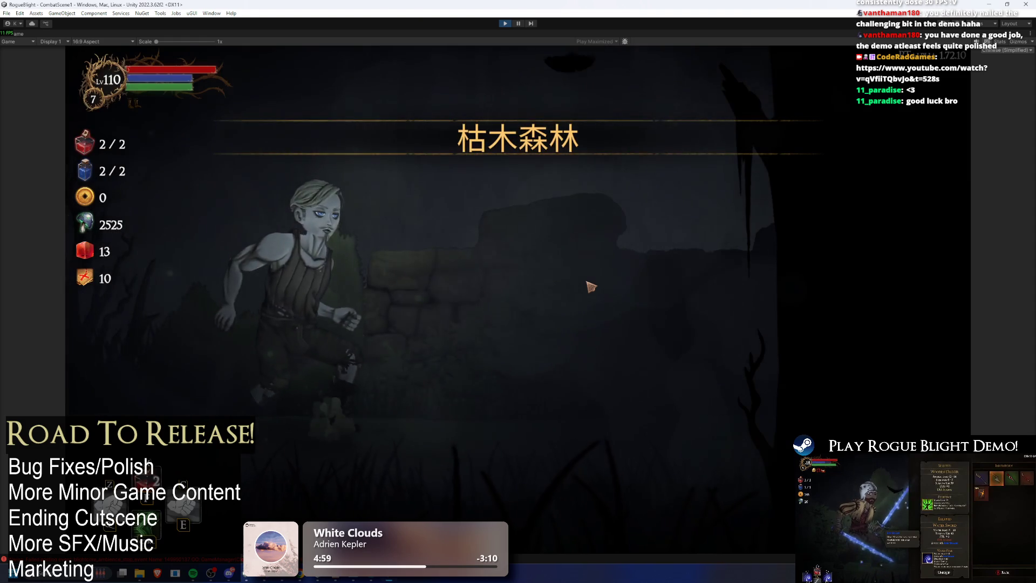
click(460, 265)
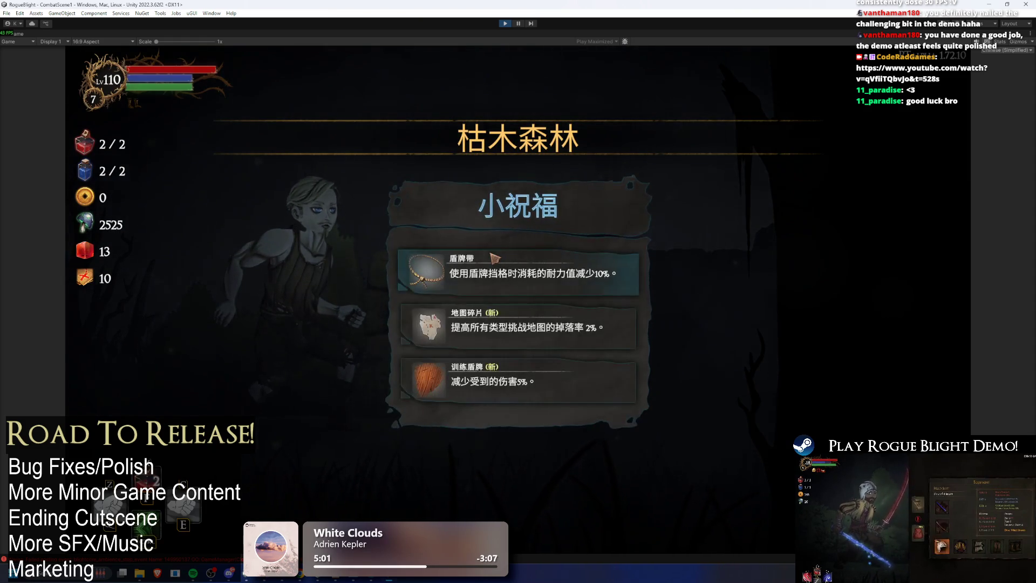
- Reroll the blessing choices ten times and take the 咖啡杯 blessing
click(487, 470)
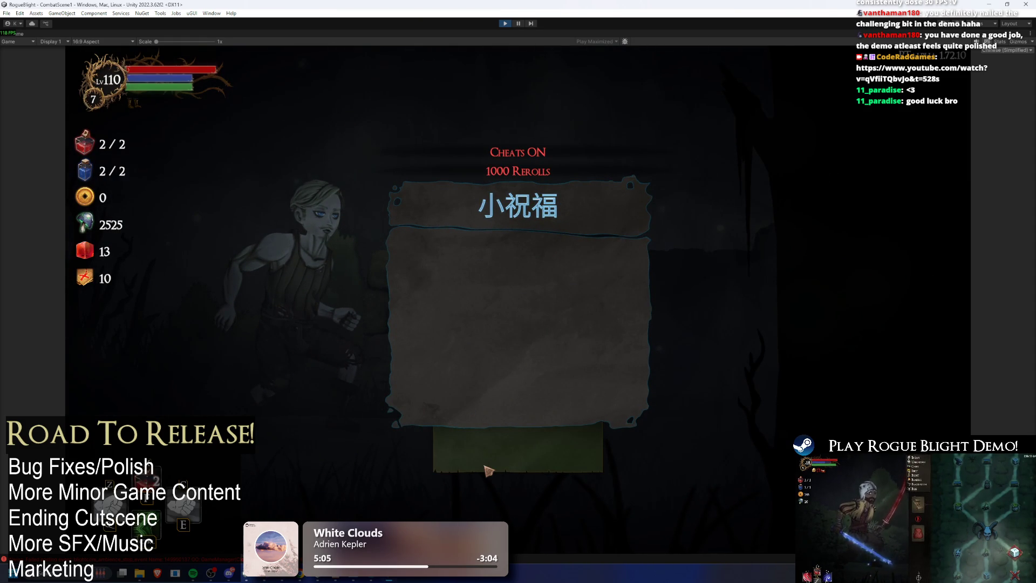
click(526, 455)
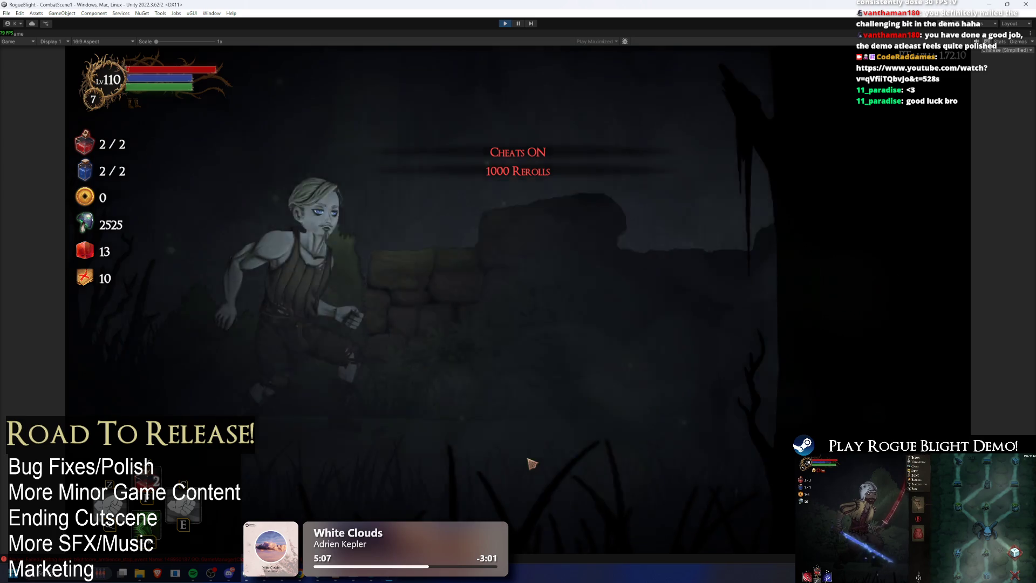
click(529, 460)
click(533, 463)
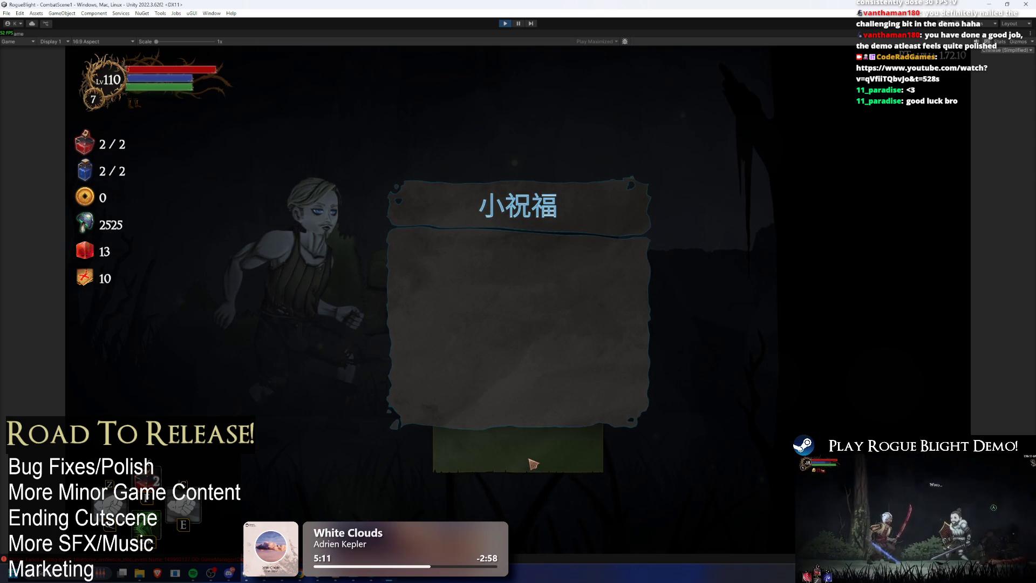
click(546, 458)
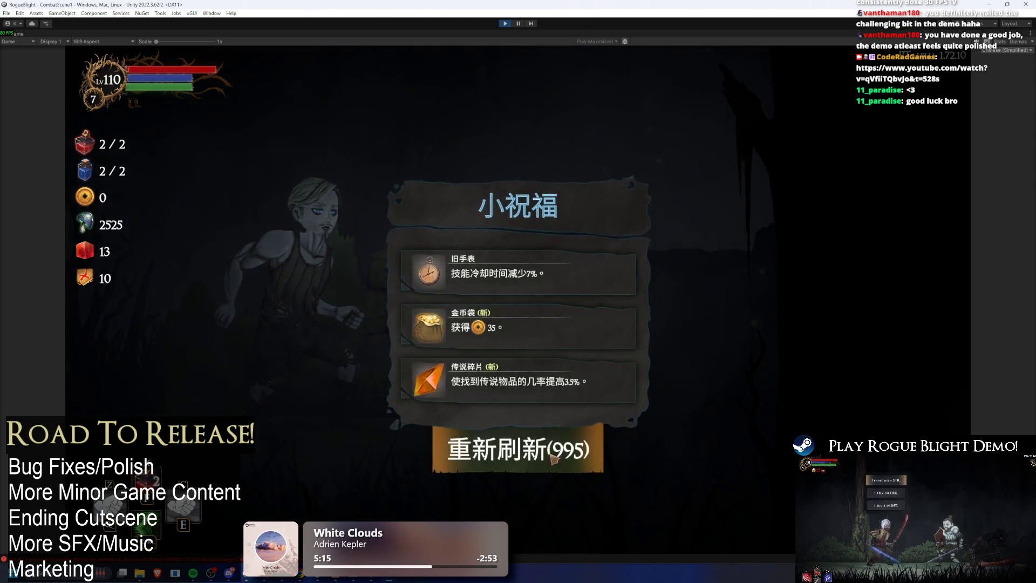
click(551, 458)
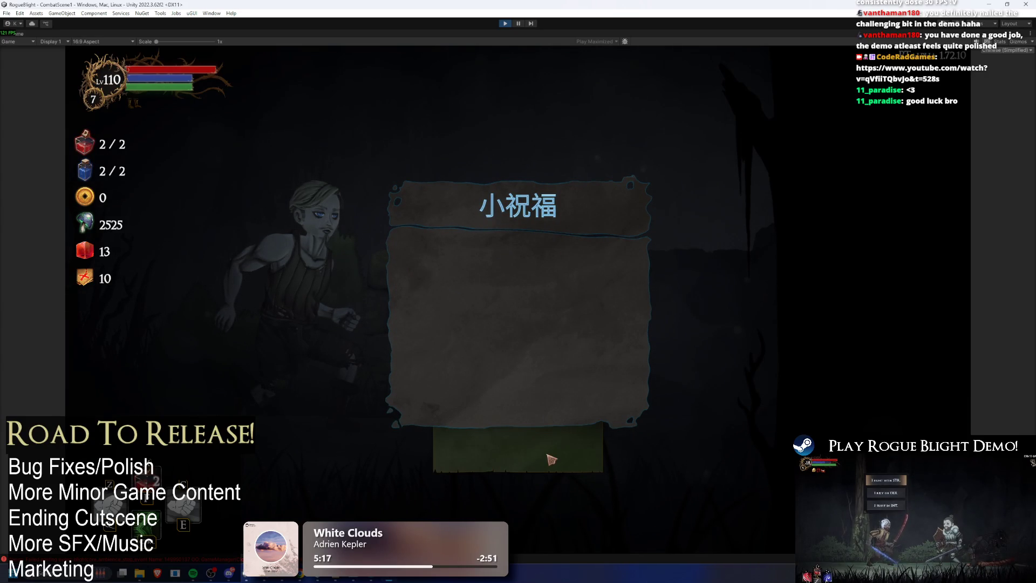
click(550, 461)
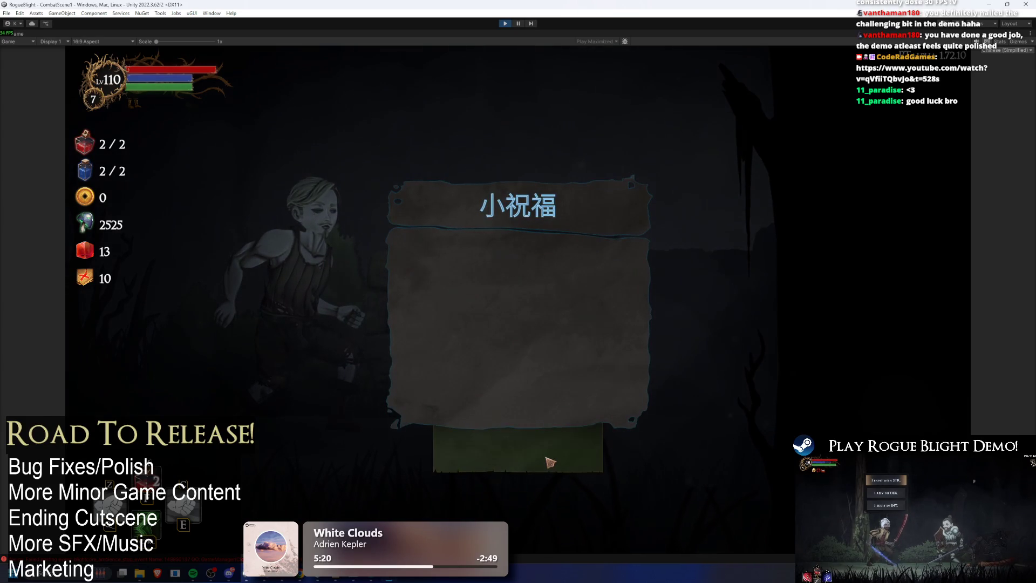
click(551, 461)
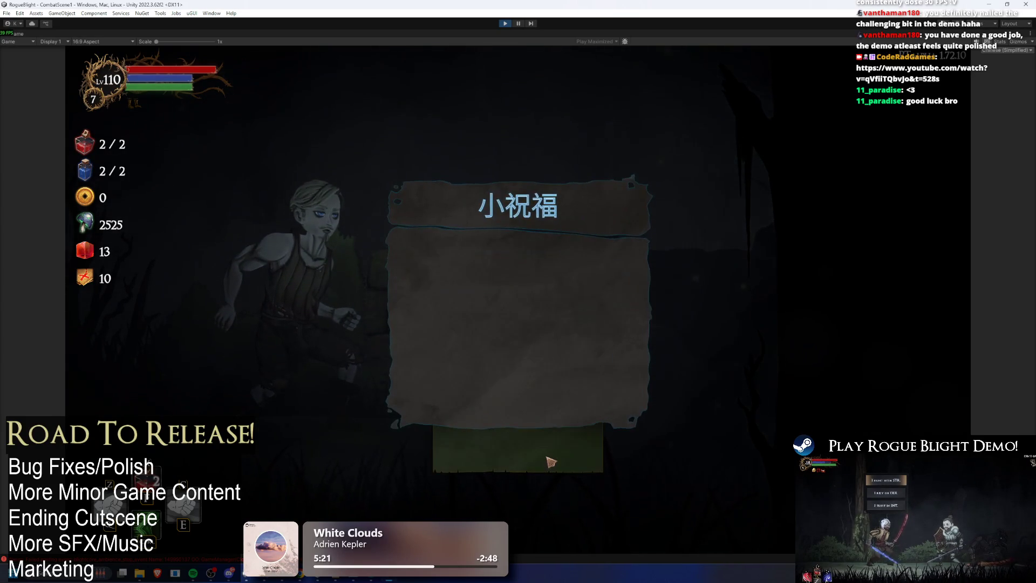
click(551, 461)
click(551, 461)
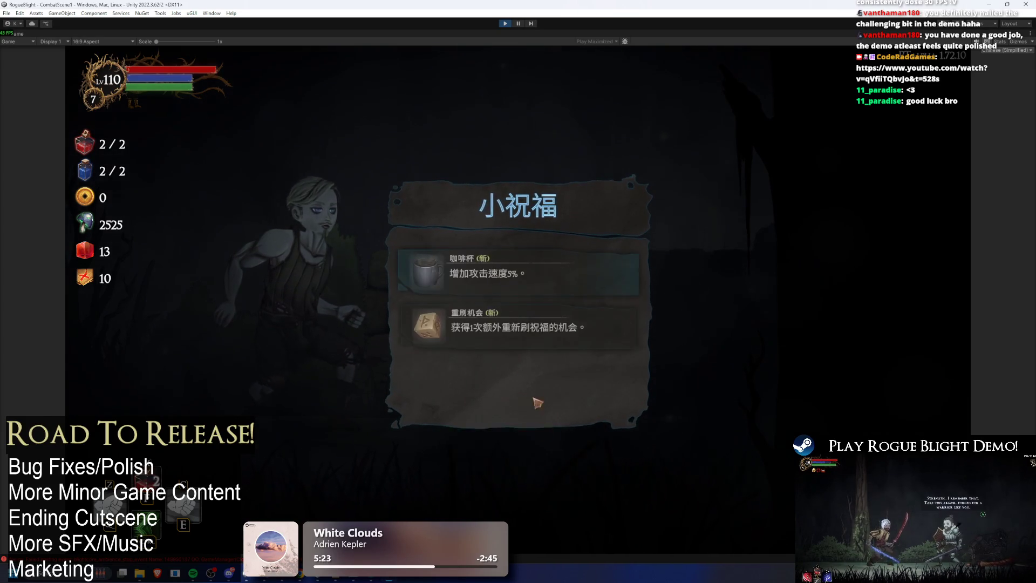
click(483, 254)
key(Tab)
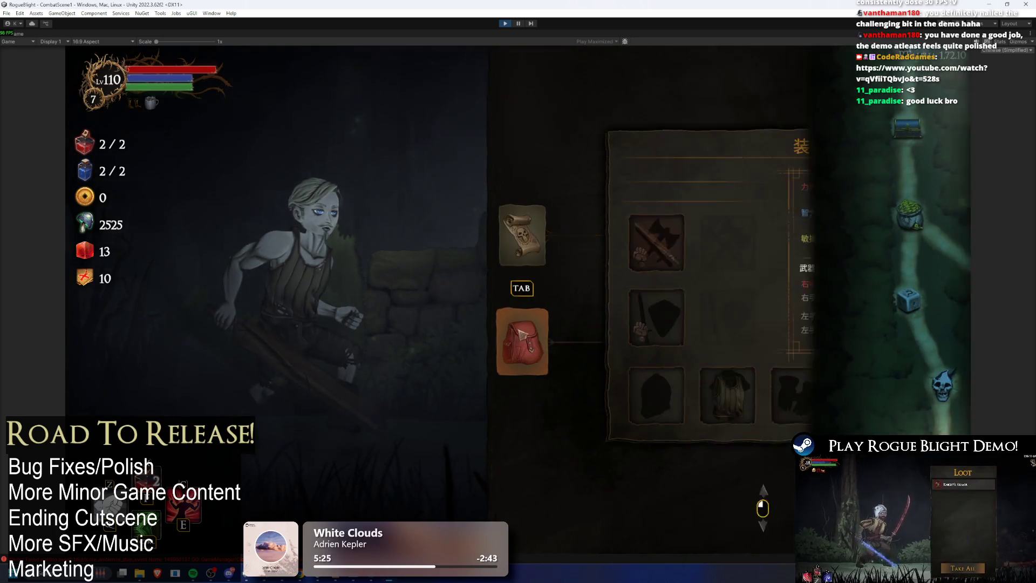
- Add all gear with the F1 cheat and open the right-hand weapon slot's list
click(606, 243)
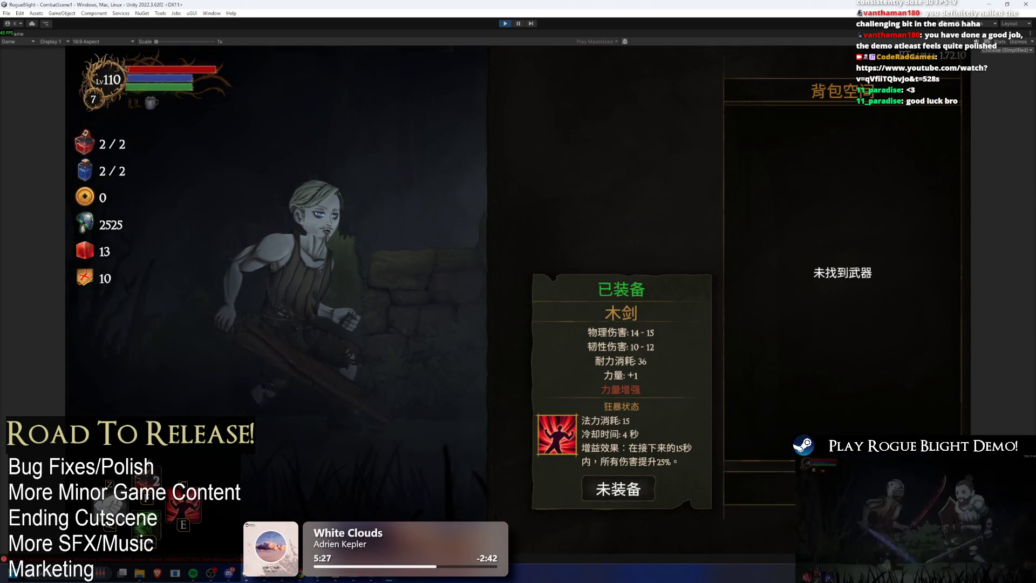
key(Escape)
key(F1)
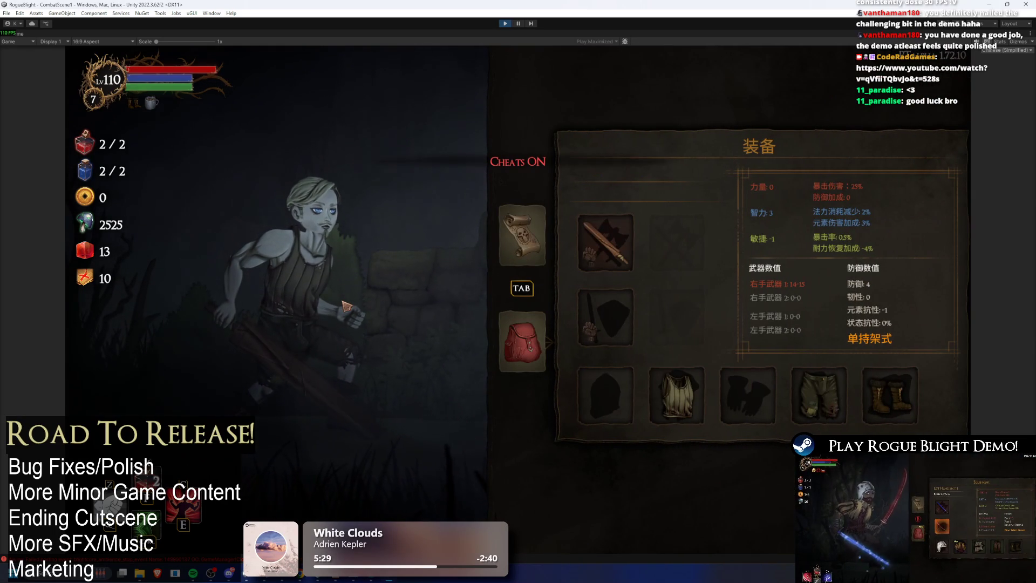
click(633, 246)
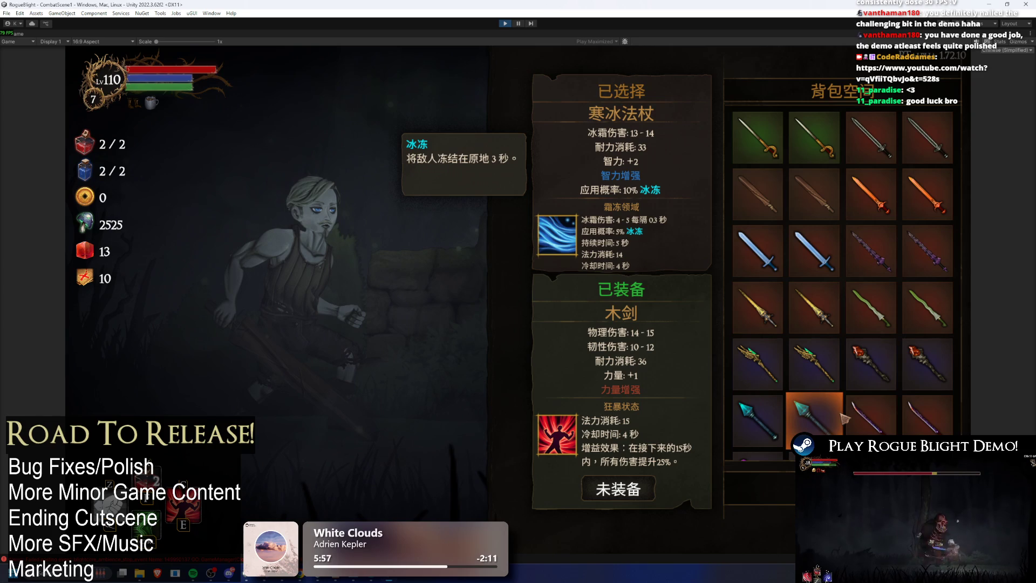
- Scroll and arrow through the backpack weapons, checking each 已选择 stat and skill tooltip
mouse_move(846, 417)
mouse_down()
mouse_move(864, 373)
mouse_move(883, 168)
mouse_up()
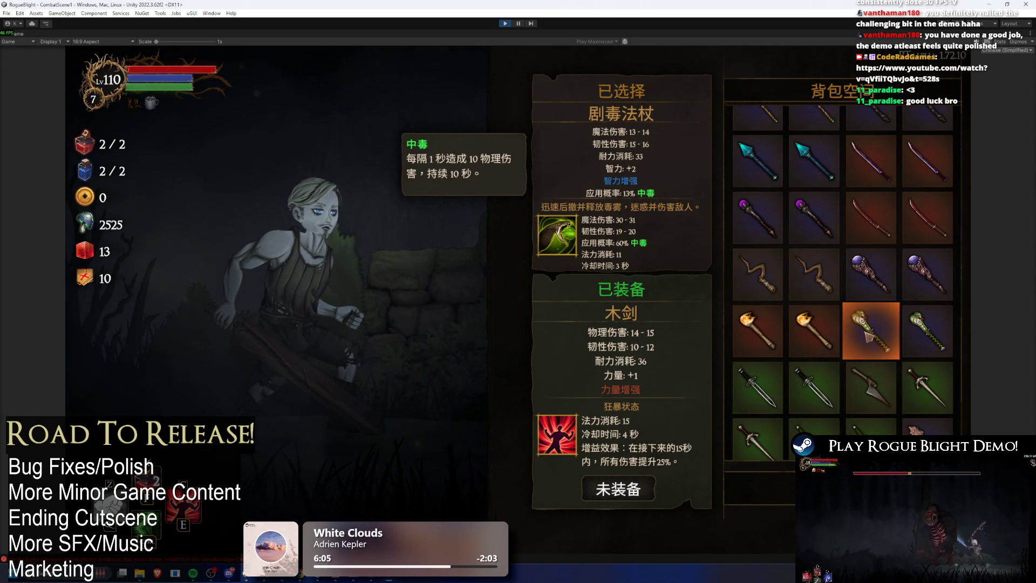
scroll(814, 291, down, 3)
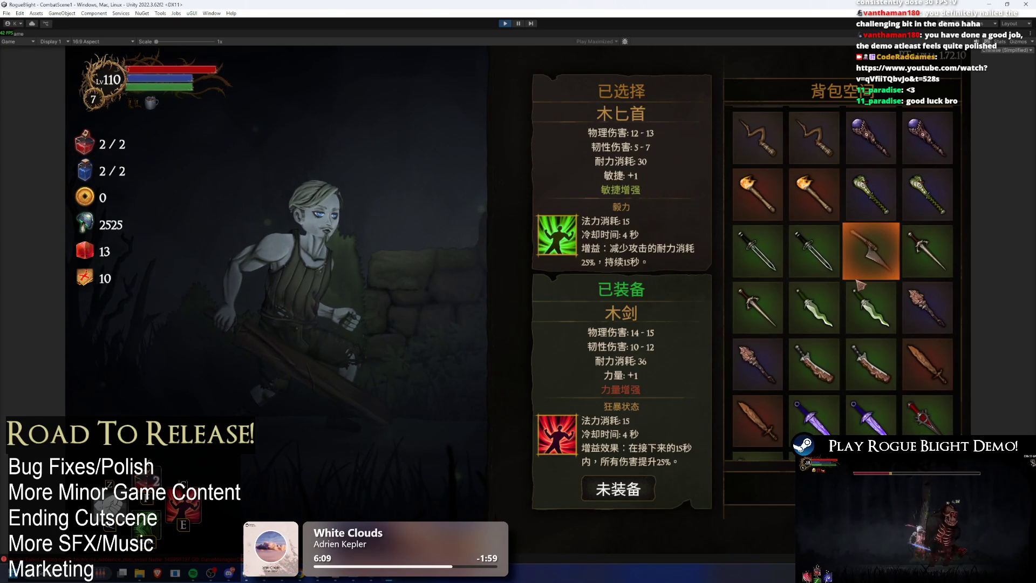
scroll(812, 291, down, 2)
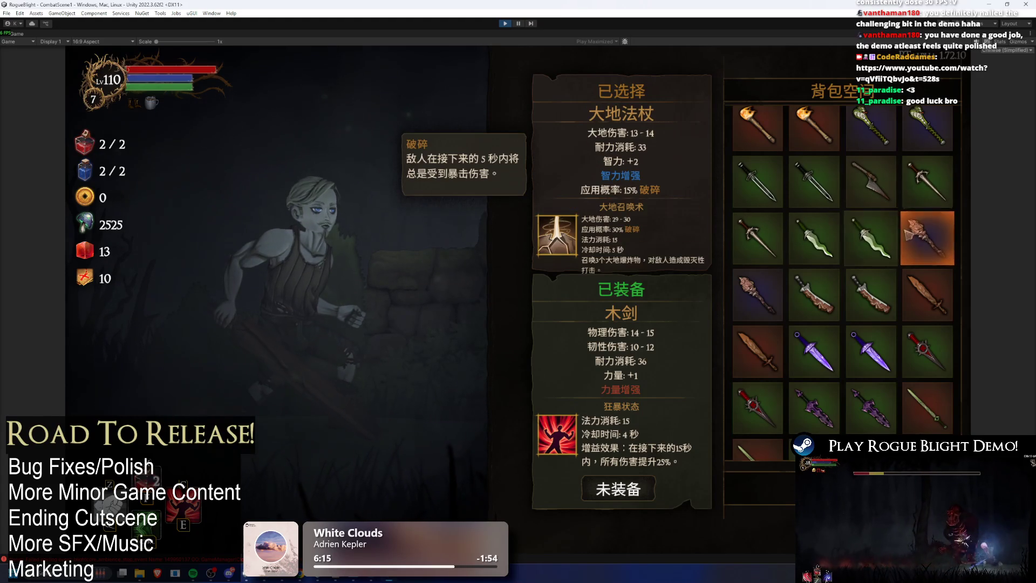
scroll(922, 223, down, 1)
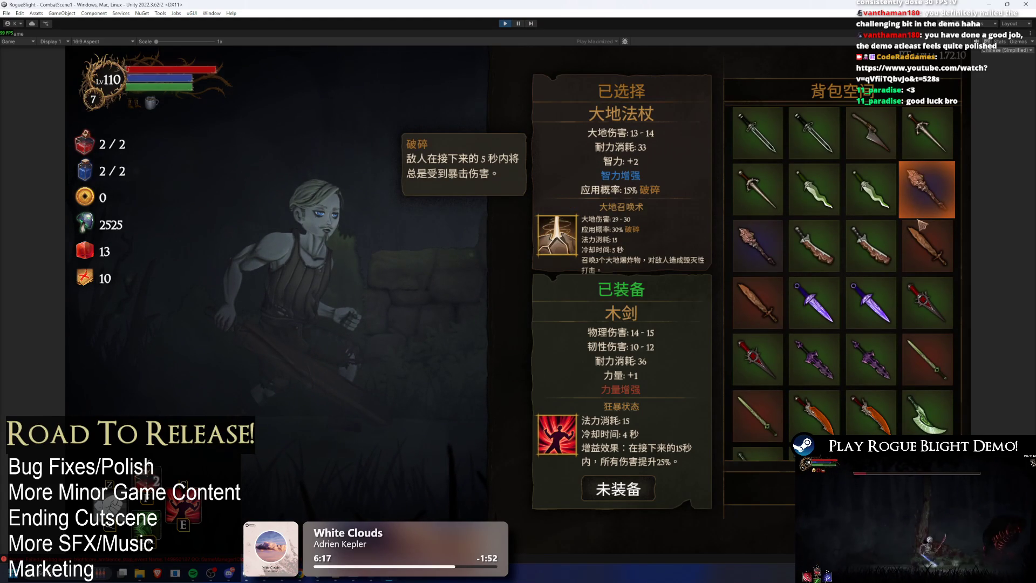
key(Left)
key(Left)
key(Left)
key(Down)
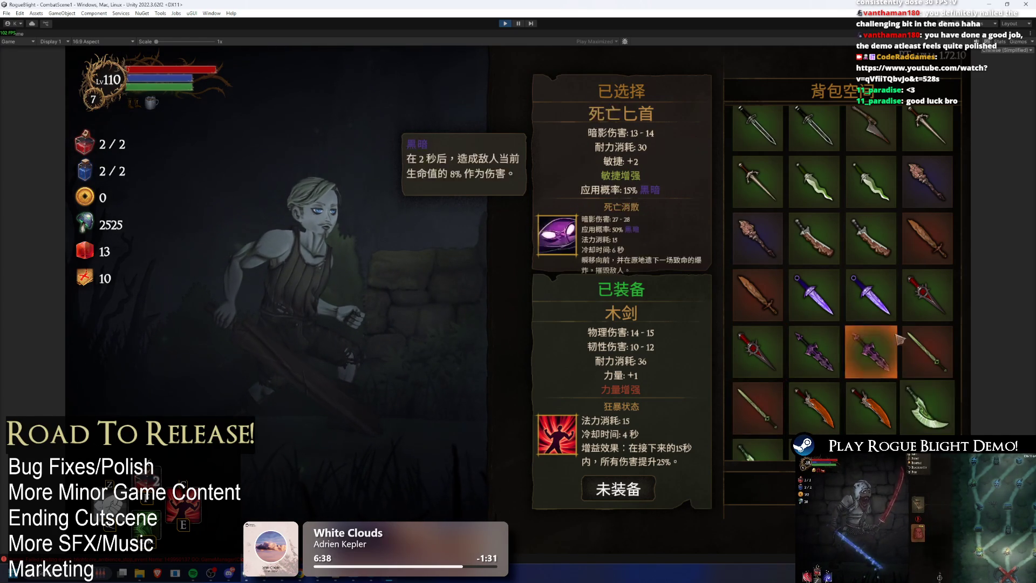
- Scroll through the remaining weapon tooltips and return to the 装备 equipment panel
scroll(902, 340, down, 3)
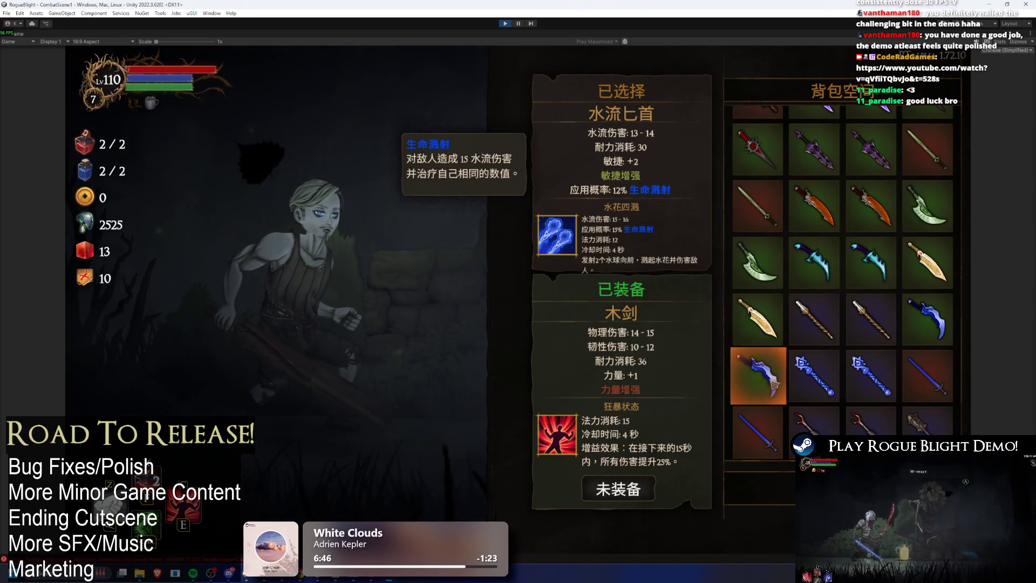
scroll(768, 373, down, 1)
scroll(777, 367, down, 1)
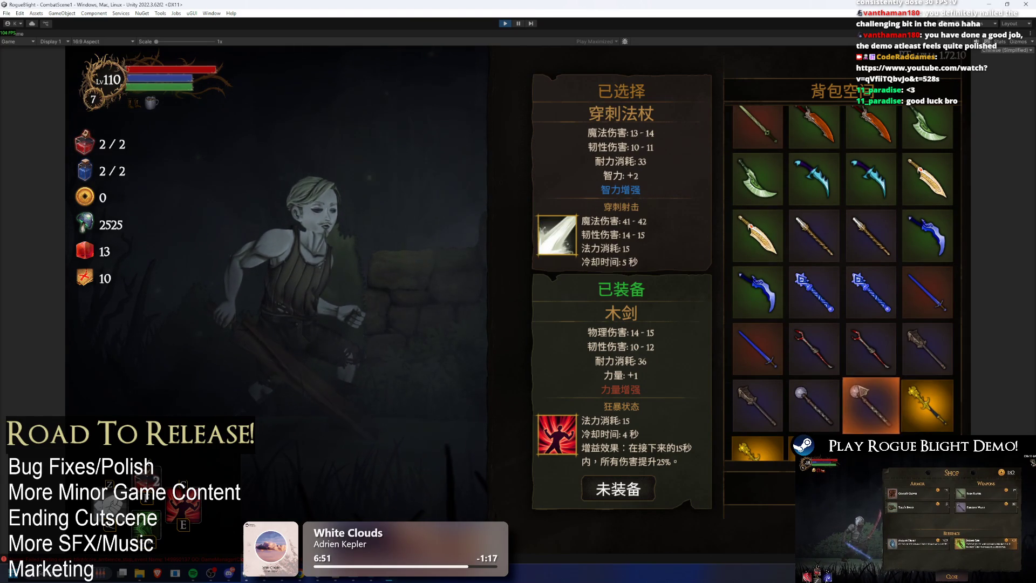
scroll(815, 367, down, 2)
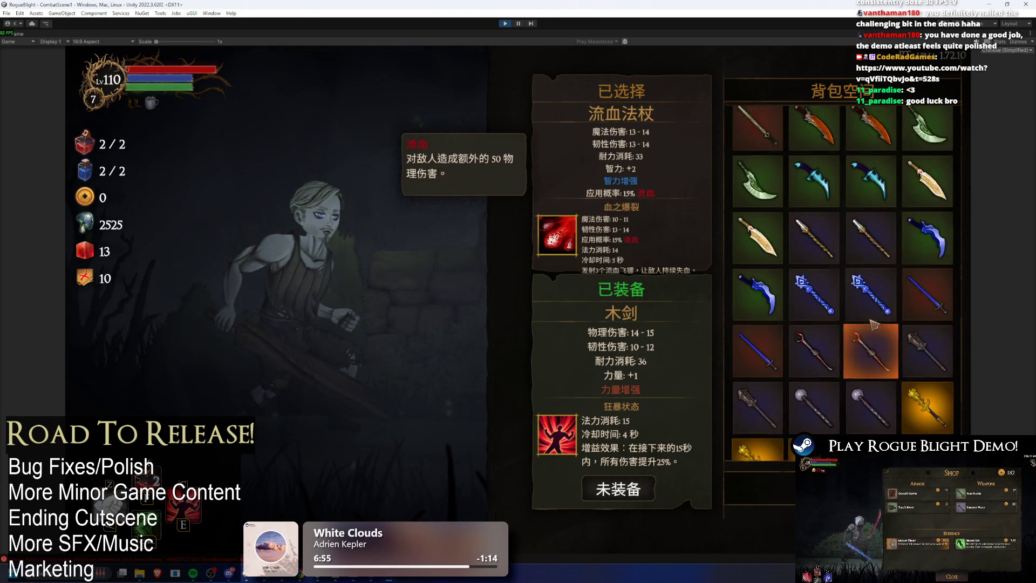
key(Tab)
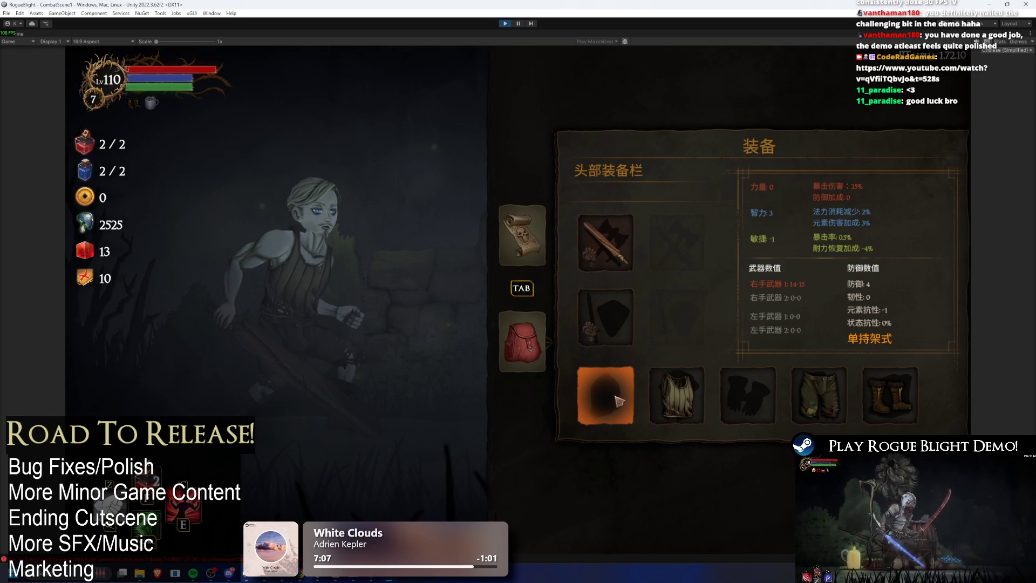
- Open the head-slot helmet list and preview 学徒帽子, 法师尖帽, 卫兵钢盔, 猩猩亡魂头盔, 南瓜头盔 and 骑士钢盔
click(619, 401)
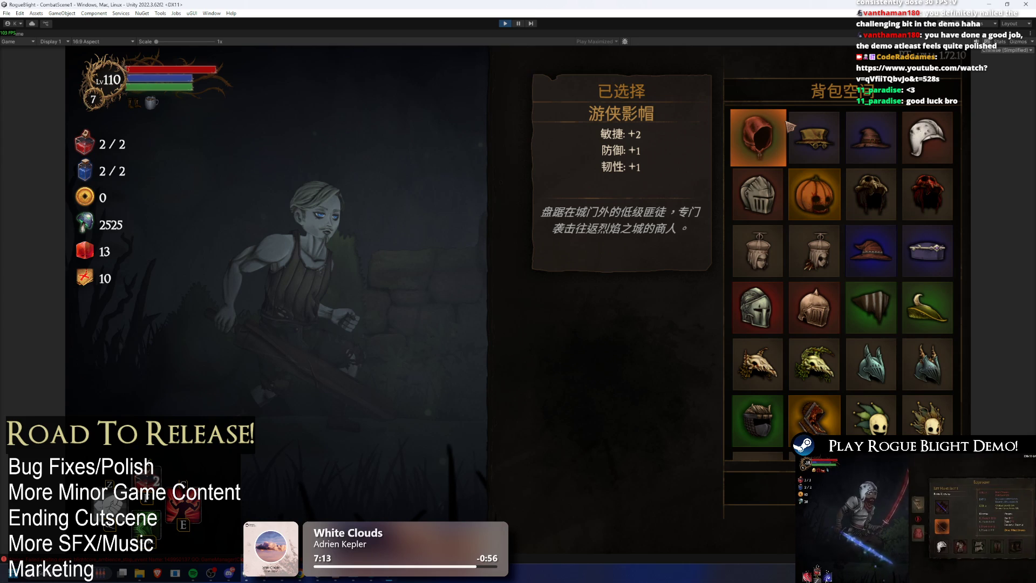
click(794, 126)
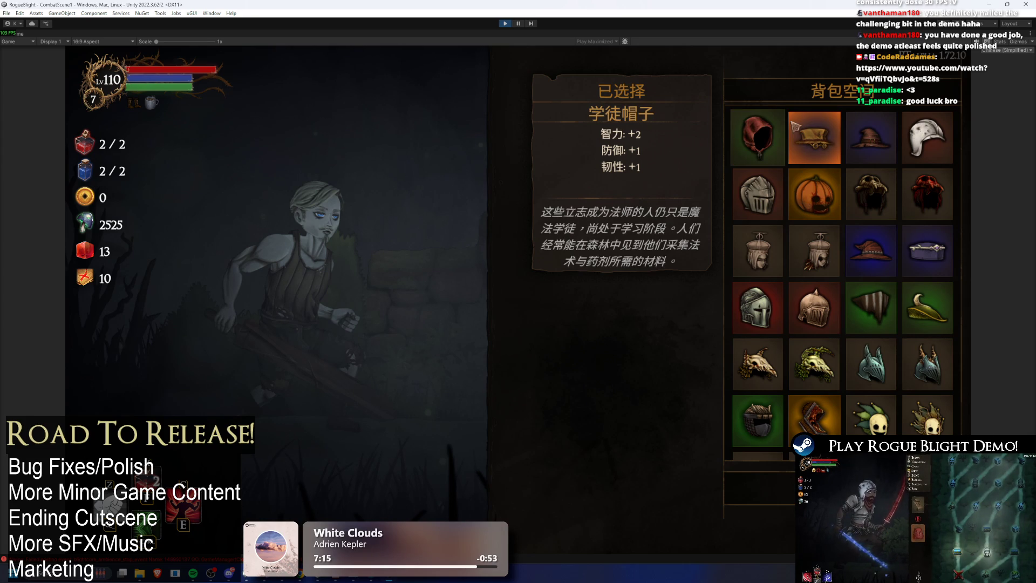
click(869, 139)
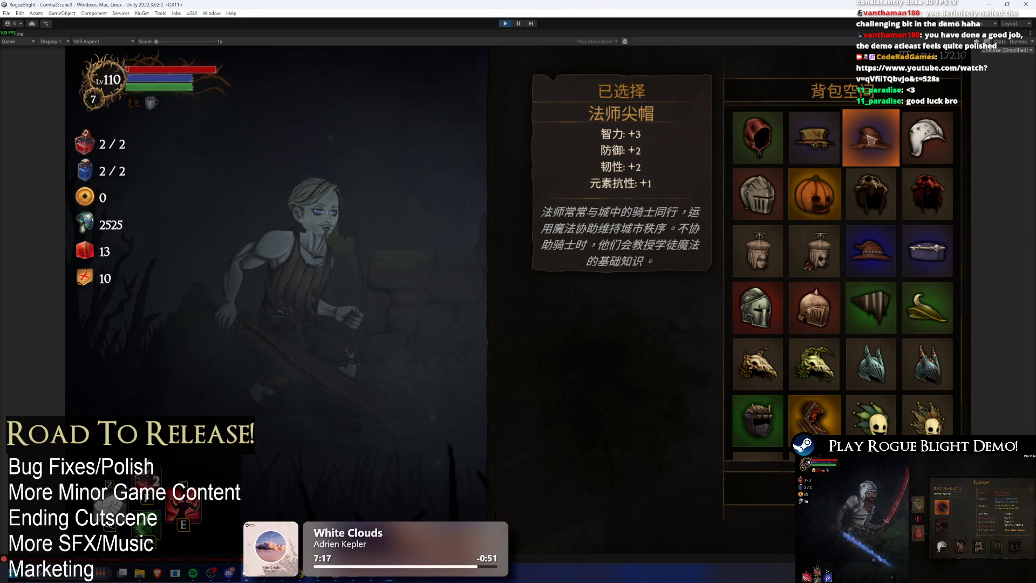
click(927, 137)
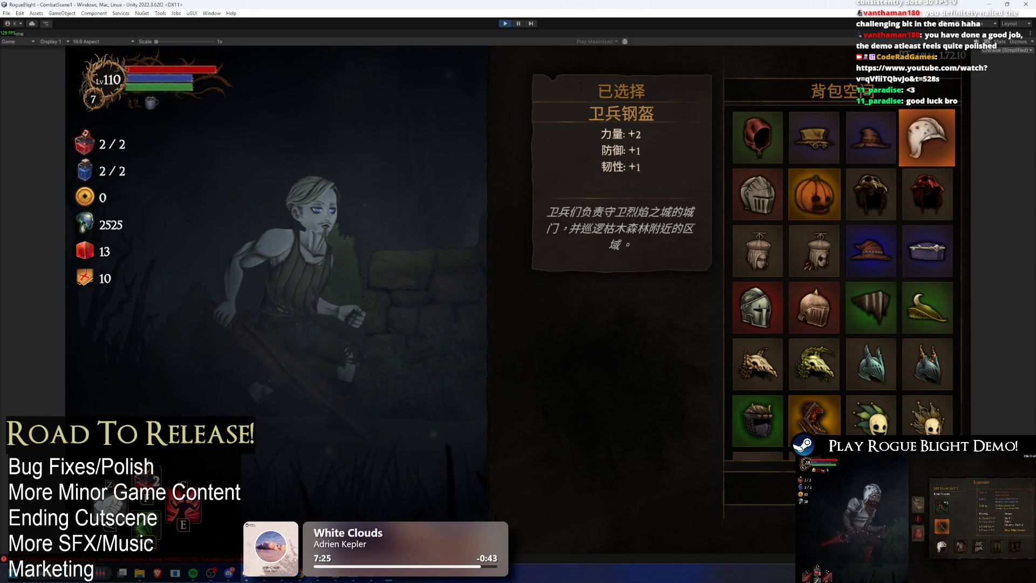
click(866, 195)
click(928, 195)
click(856, 199)
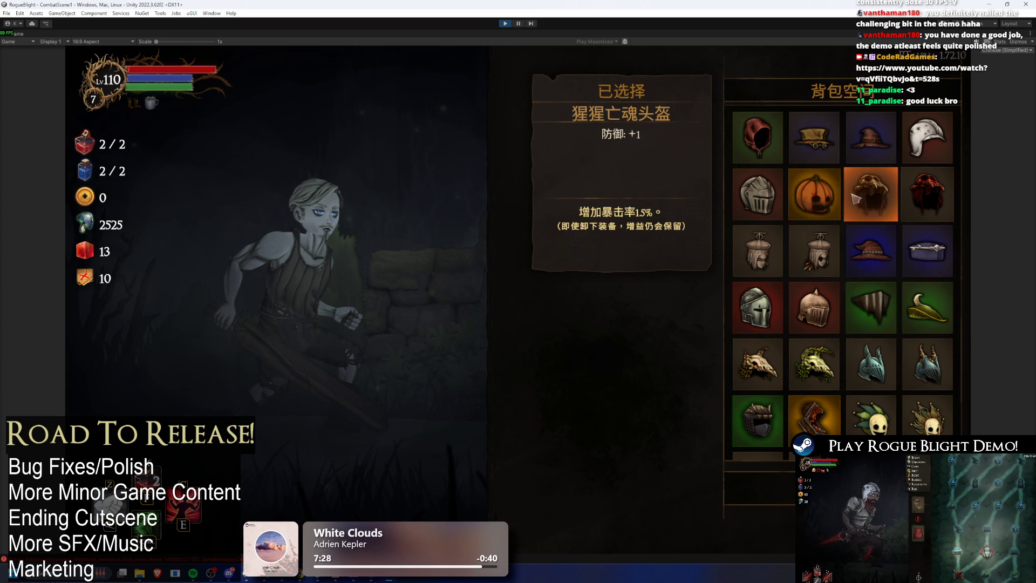
click(814, 197)
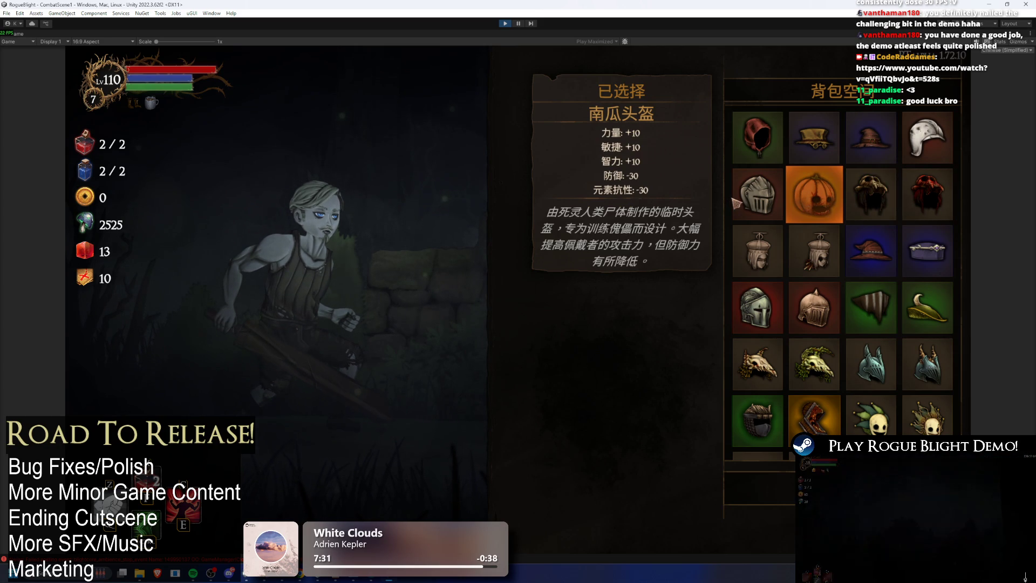
click(736, 201)
- Check the tooltips of 雕像的肉头, 宫廷巫师尖帽, 预言者启示帽 and 猎人贝雷帽
click(756, 230)
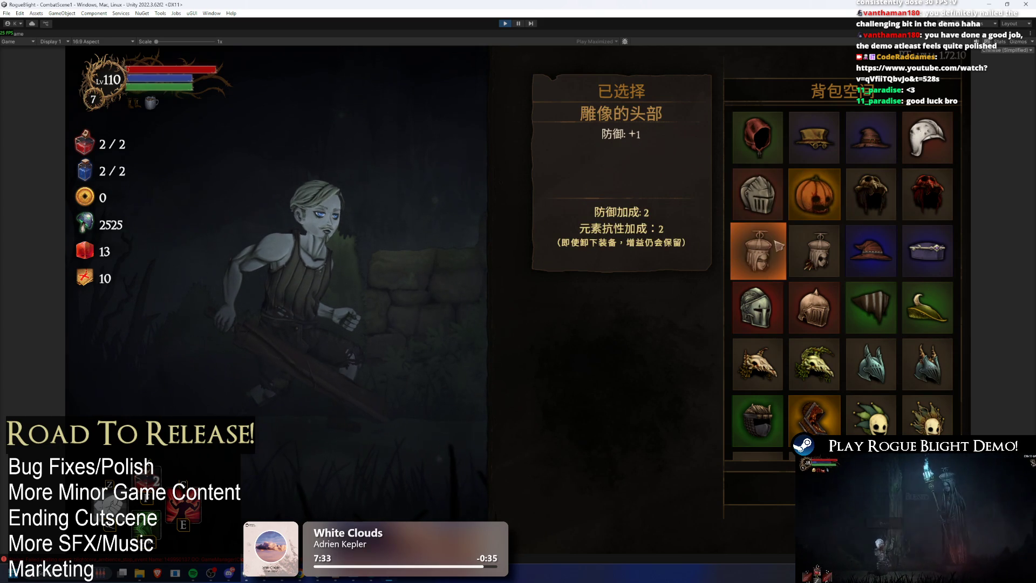
click(815, 246)
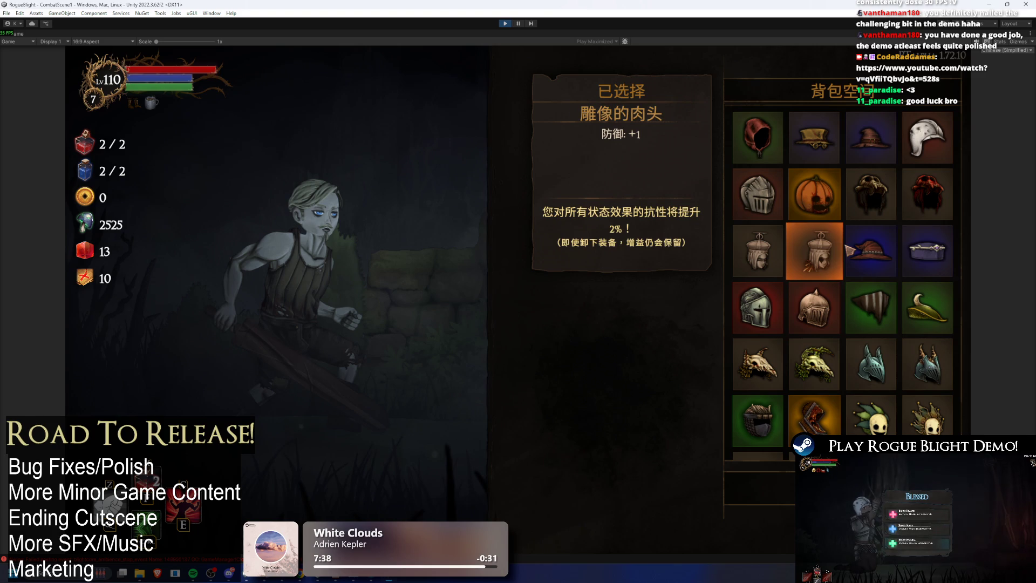
click(850, 250)
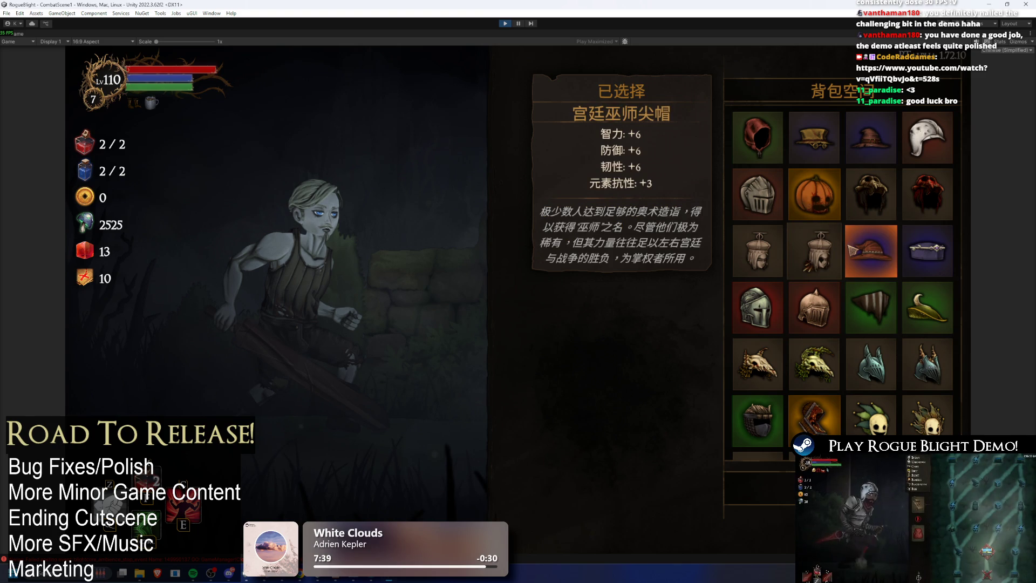
click(927, 251)
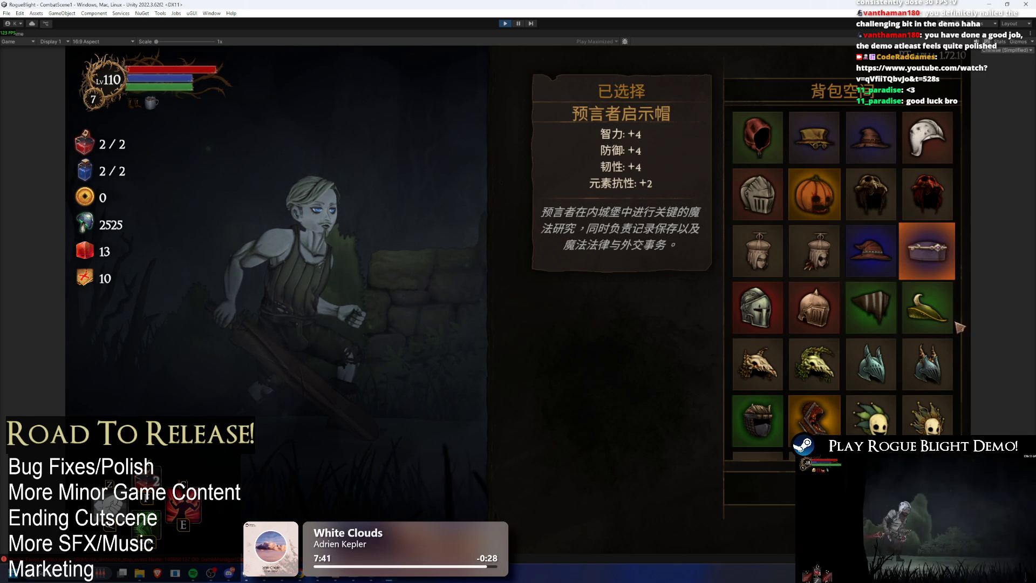
click(903, 316)
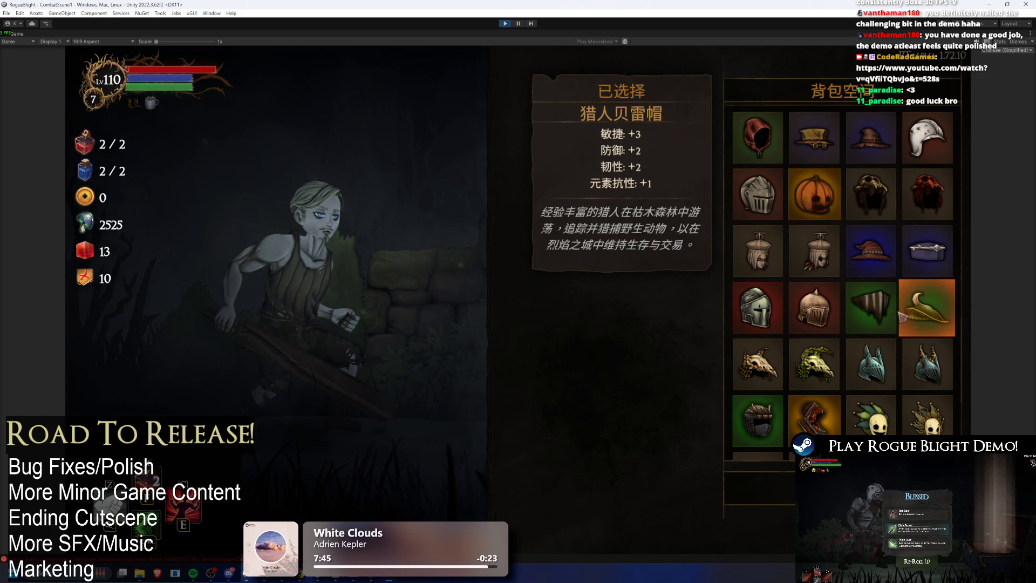
- Check 游侠面具, 哨兵钢盔, 看守者荣耀头盔, 染疫温迪戈颅骨 and 德雷克头盔 tooltips
click(849, 313)
click(841, 312)
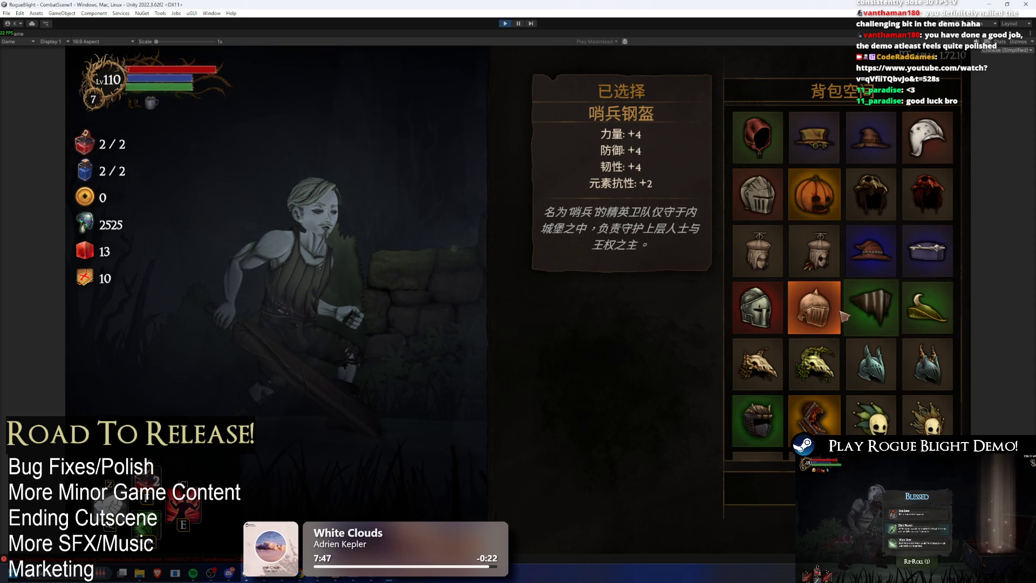
click(774, 316)
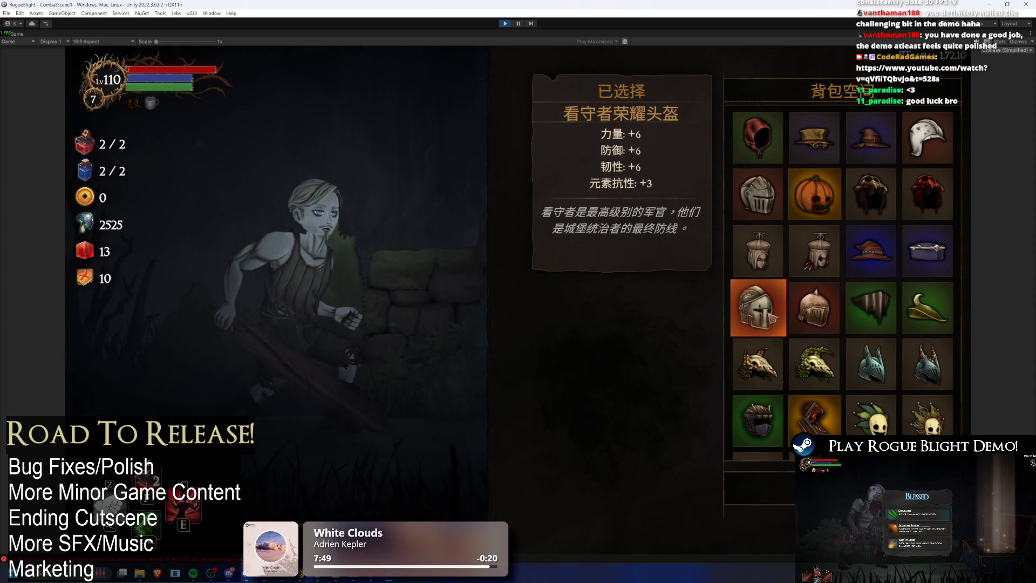
key(Down)
key(Right)
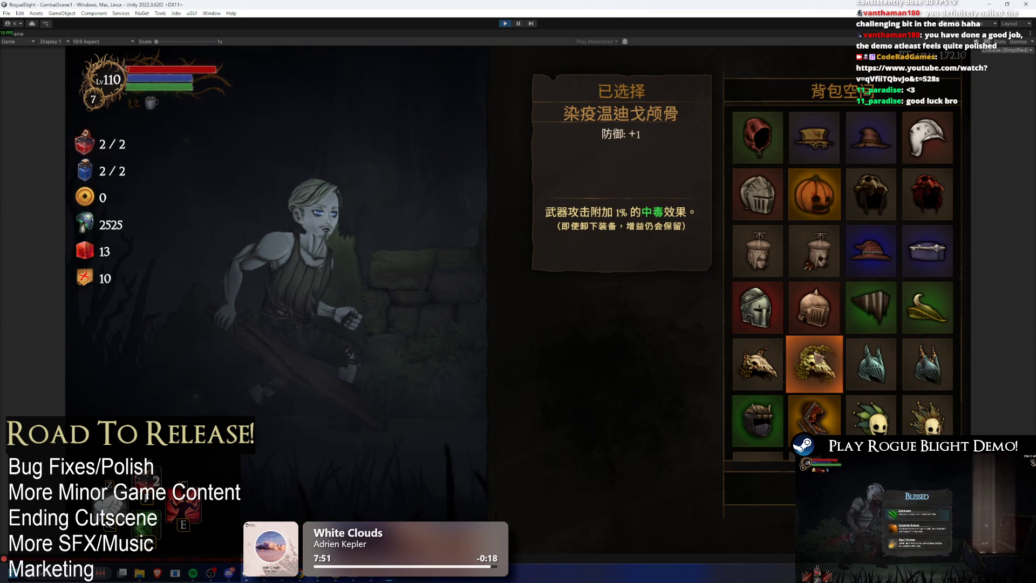
click(848, 361)
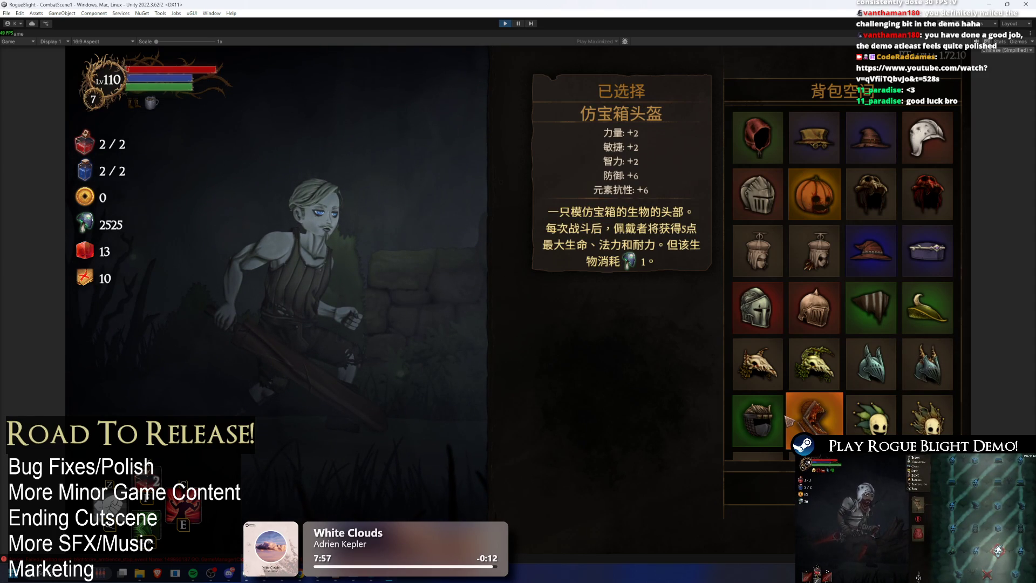
scroll(756, 242, down, 5)
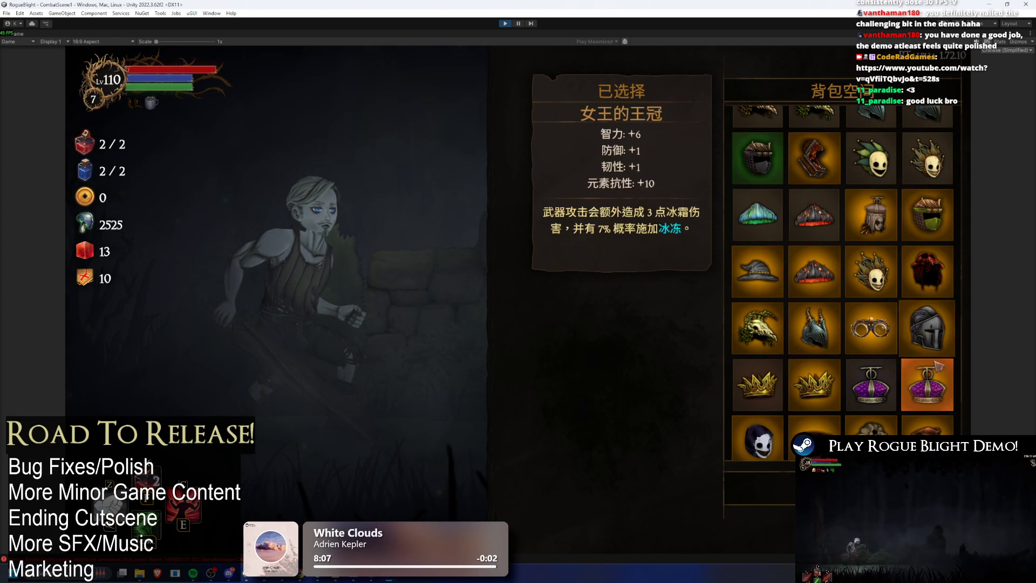
- Finish the helmet tooltips, then scroll through the chest armour tooltips
scroll(756, 378, down, 2)
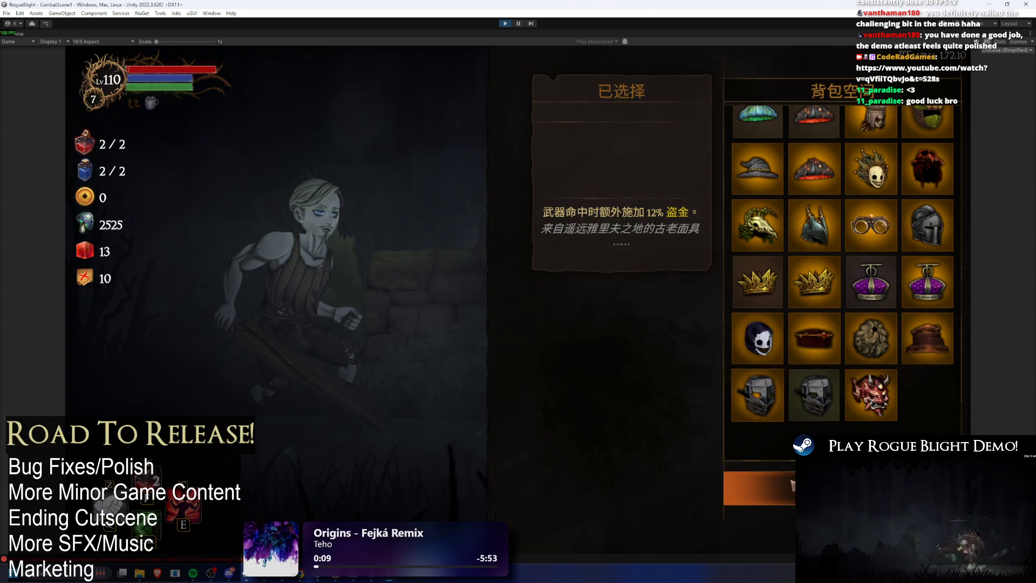
key(Escape)
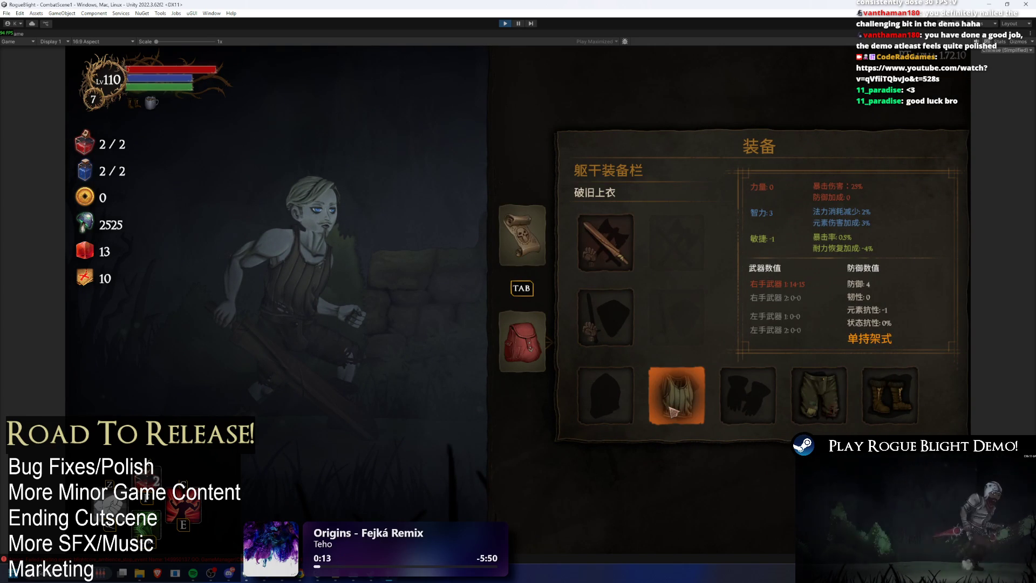
click(674, 410)
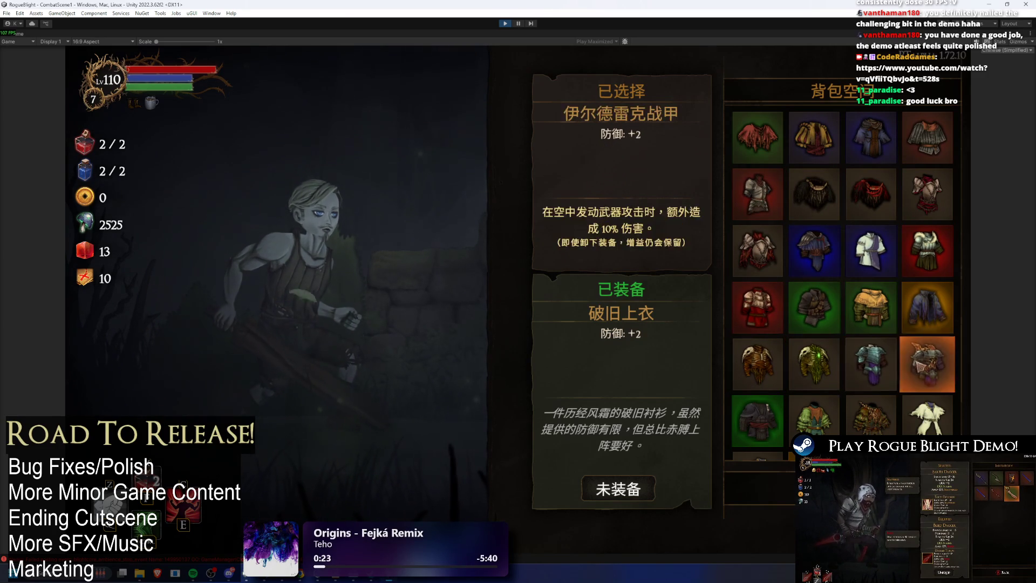
scroll(931, 307, down, 1)
scroll(932, 308, down, 1)
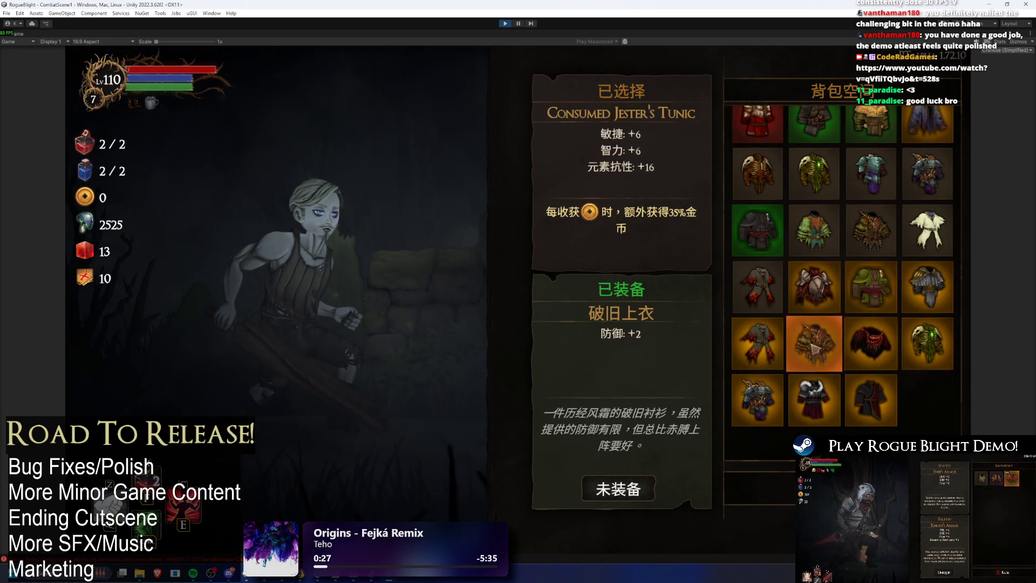
key(Escape)
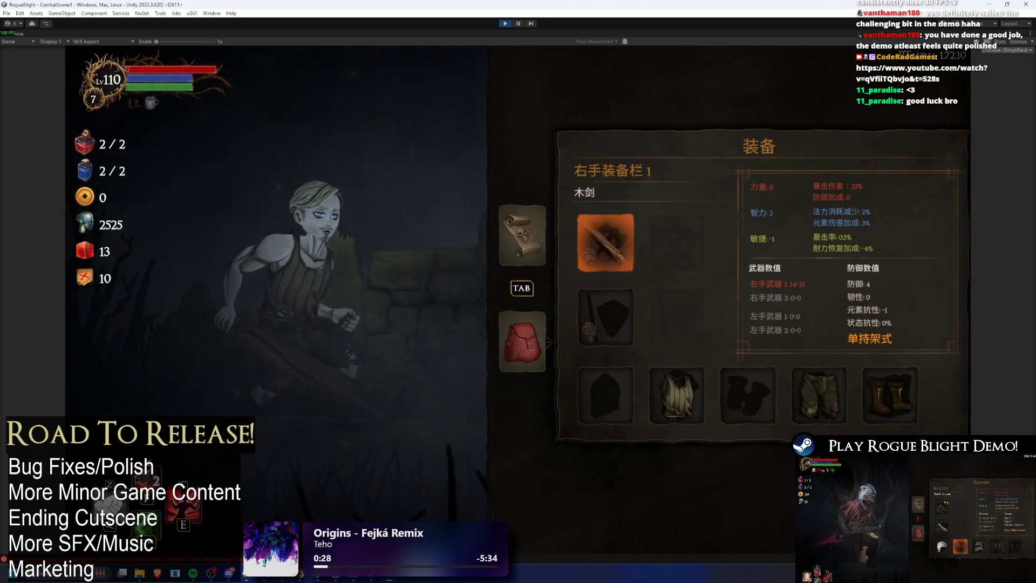
- Review the Chinese tooltips in the glove and leg armour grids
click(762, 403)
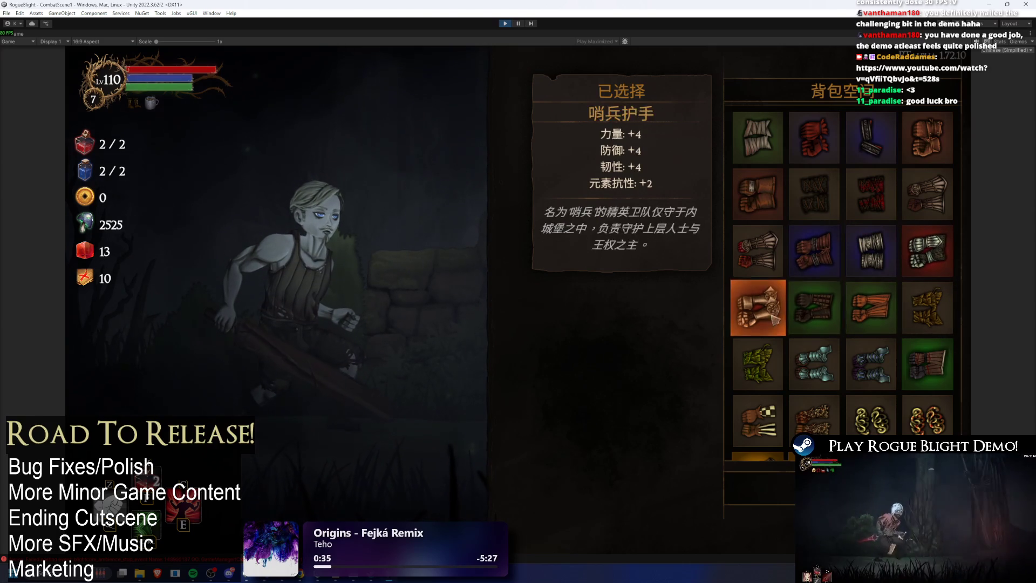
scroll(883, 372, down, 3)
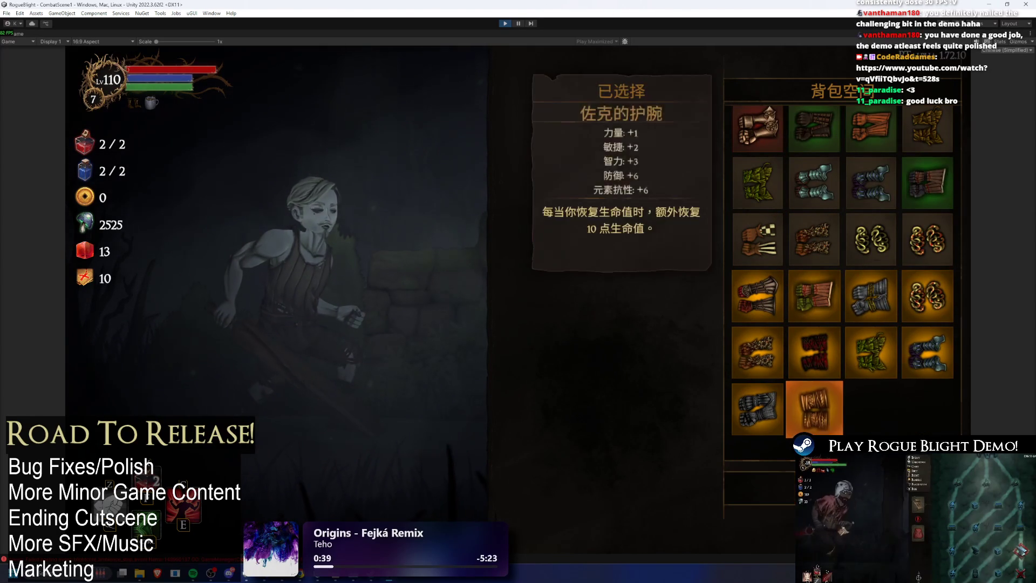
key(Tab)
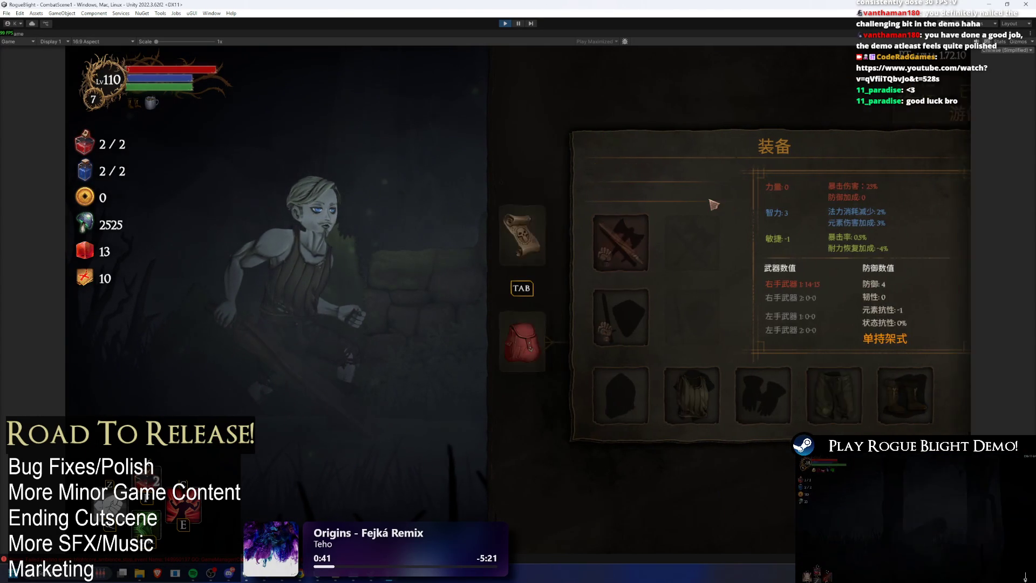
click(839, 403)
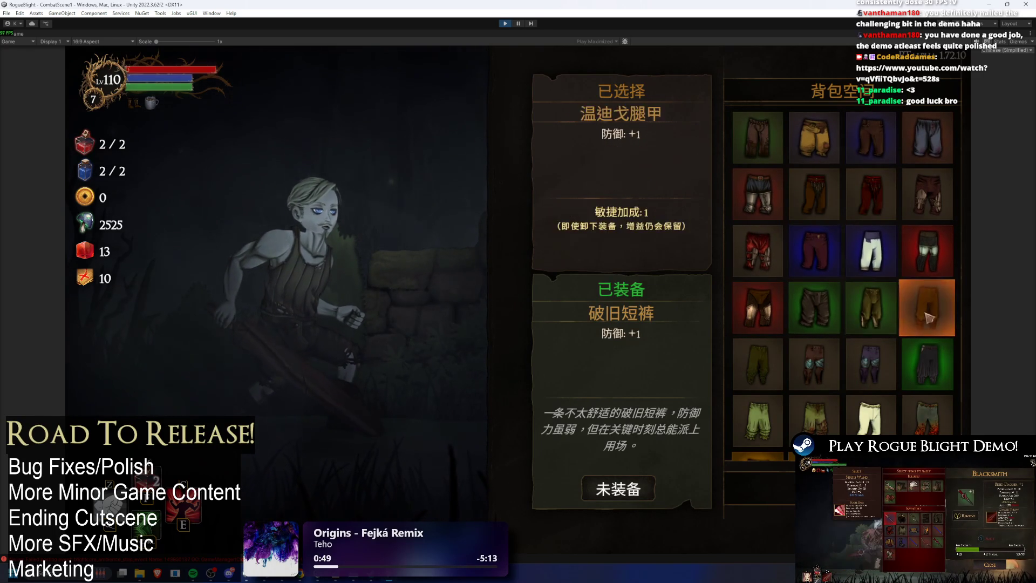
scroll(924, 229, down, 3)
scroll(924, 230, down, 1)
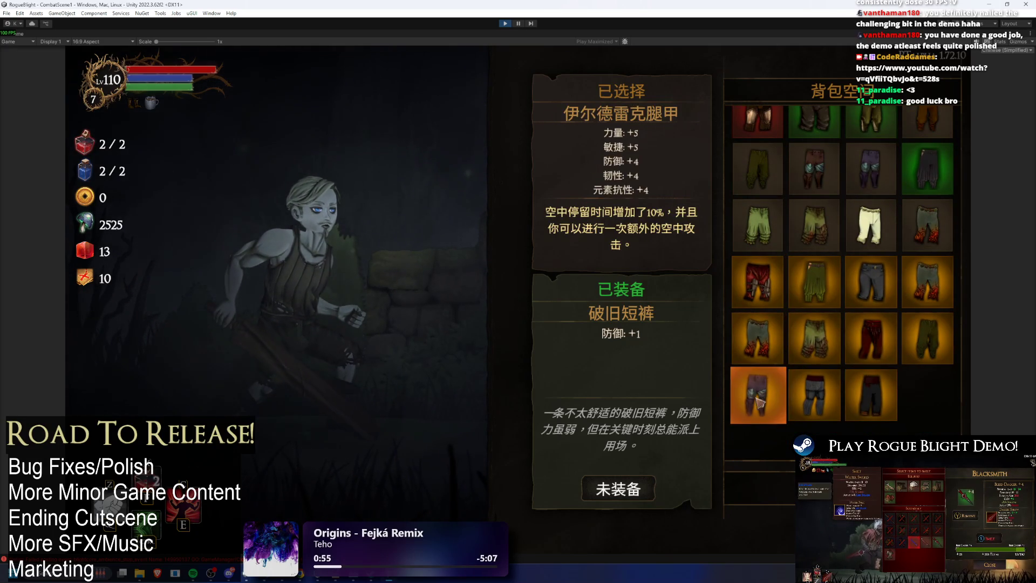
- Review the boots tooltips, then switch the menu to the run map page
key(Escape)
click(716, 221)
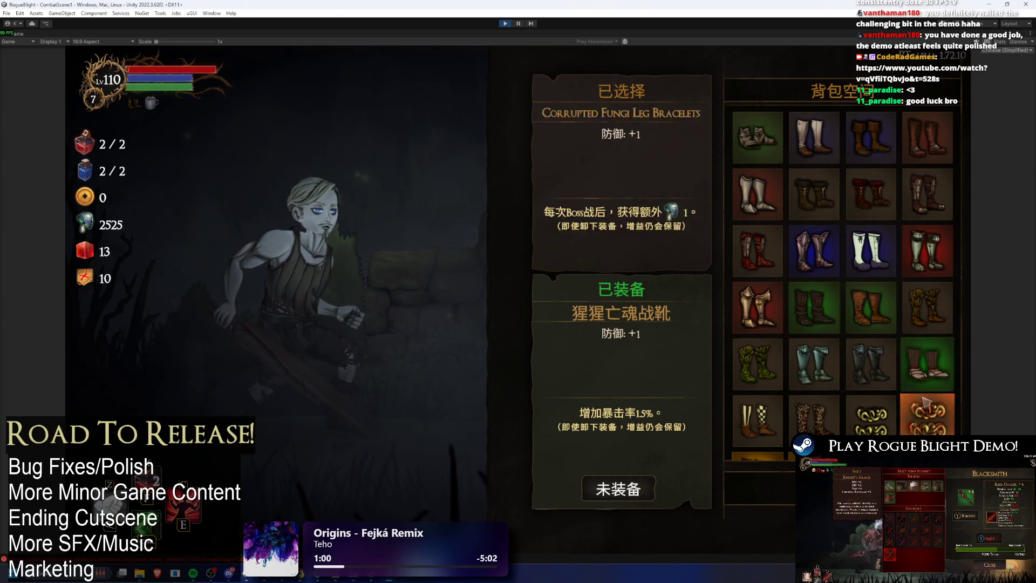
scroll(925, 342, down, 3)
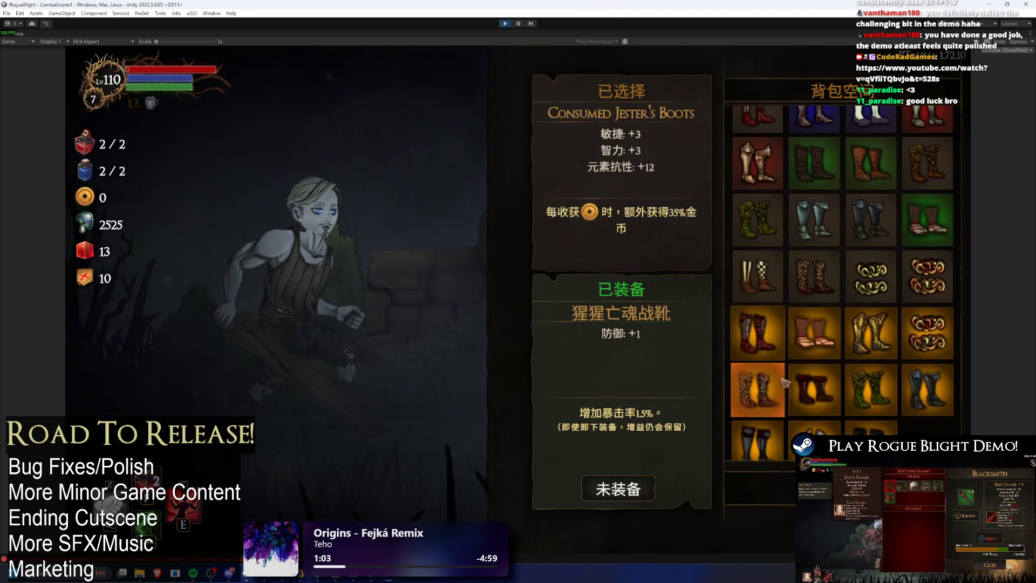
scroll(755, 442, down, 1)
key(Escape)
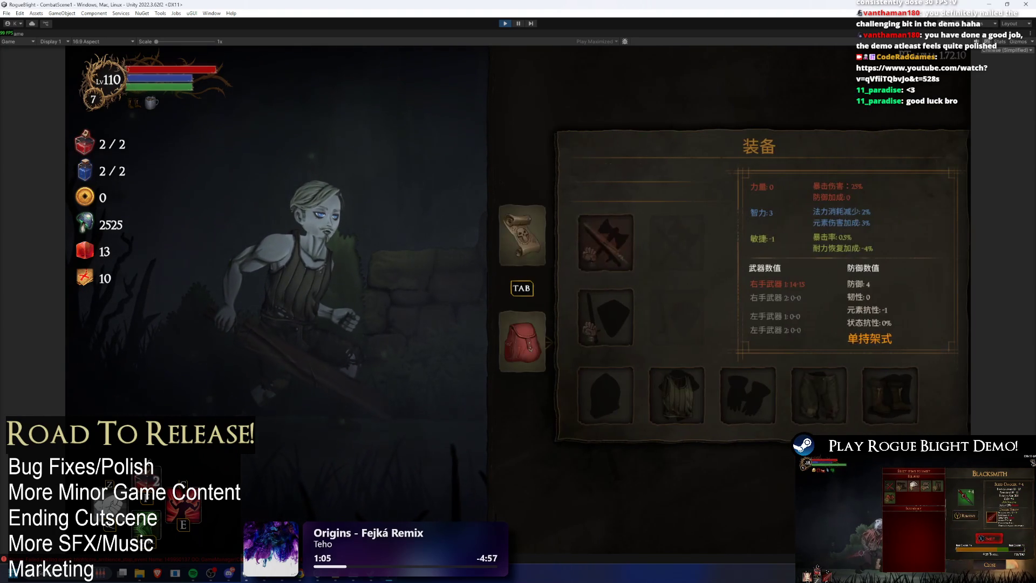
click(504, 238)
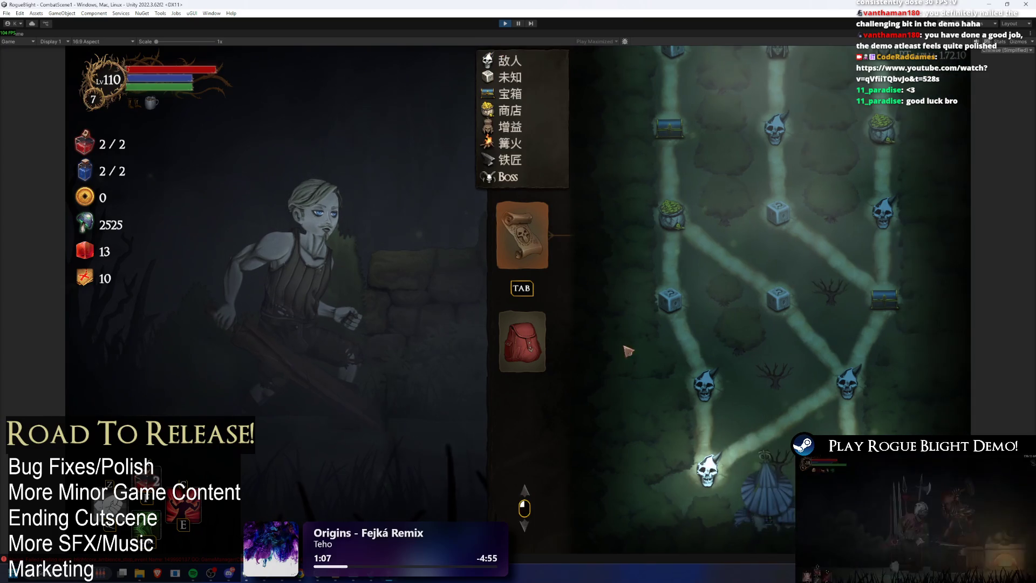
- Return to the game, defeat the enemy, move right and open the chest's blessing choice
key(Escape)
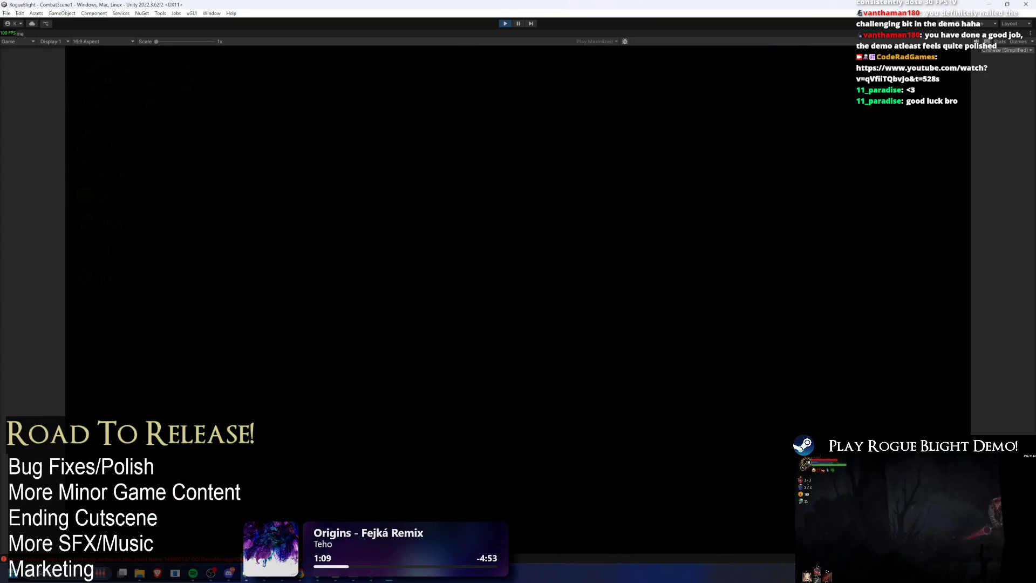
key(d)
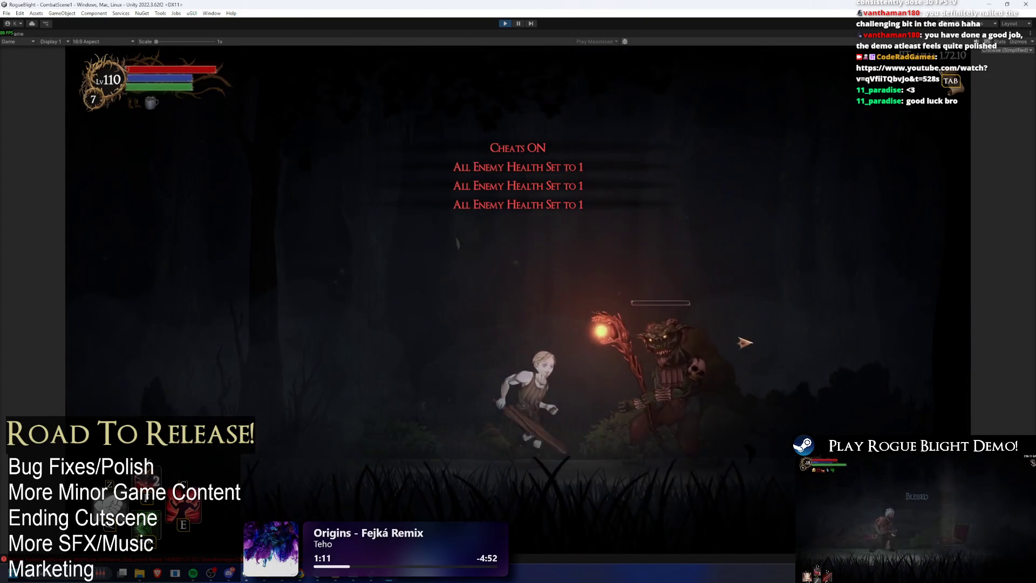
click(856, 419)
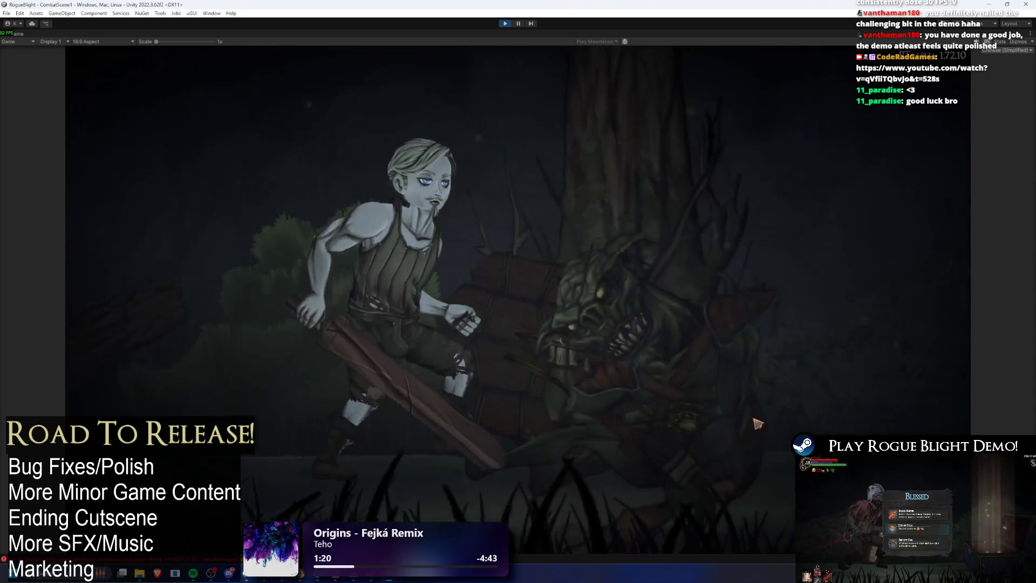
key(Tab)
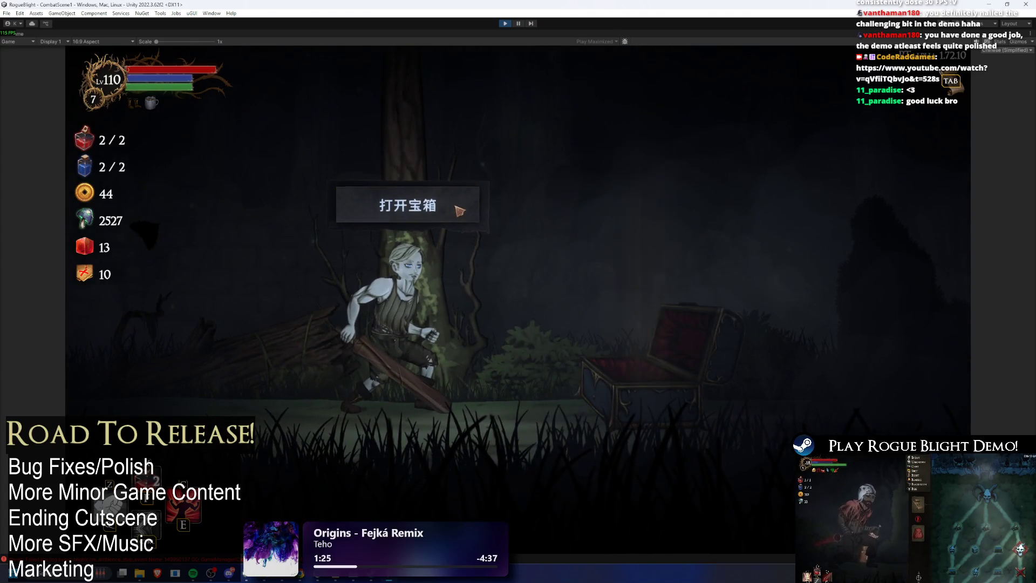
click(456, 213)
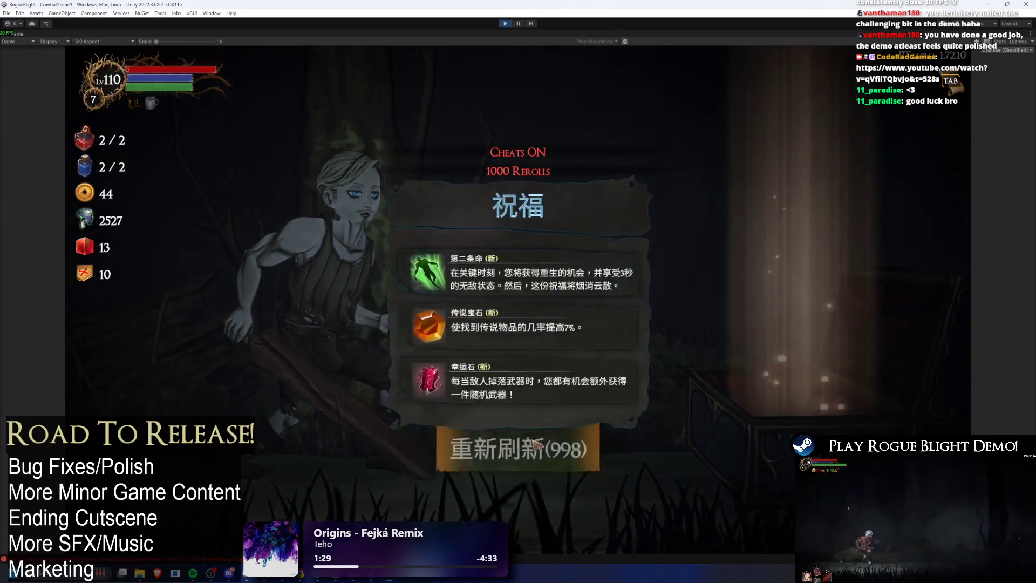
- Reroll the blessing options about ten times with 重新刷新, then take one blessing
click(536, 446)
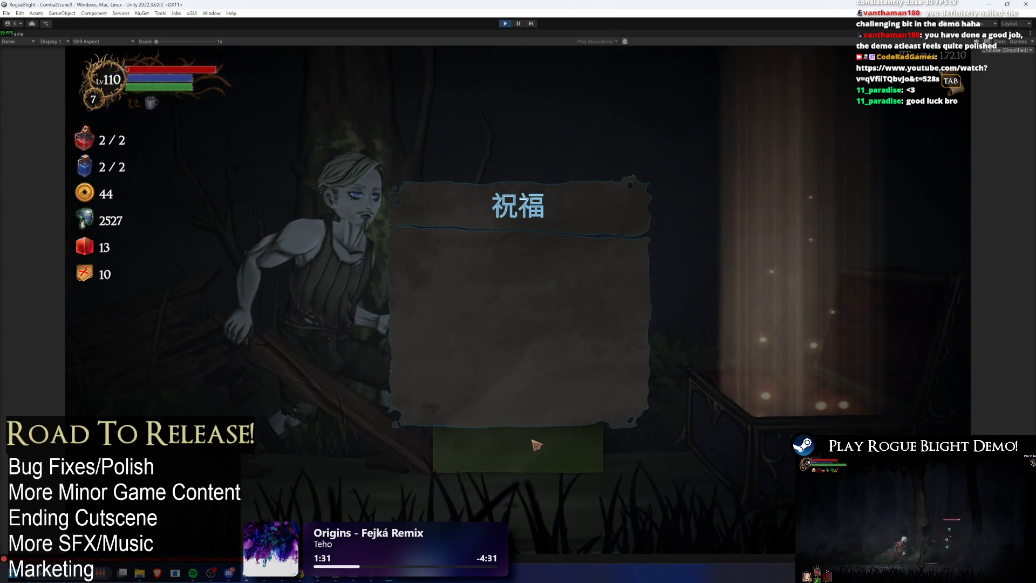
click(537, 446)
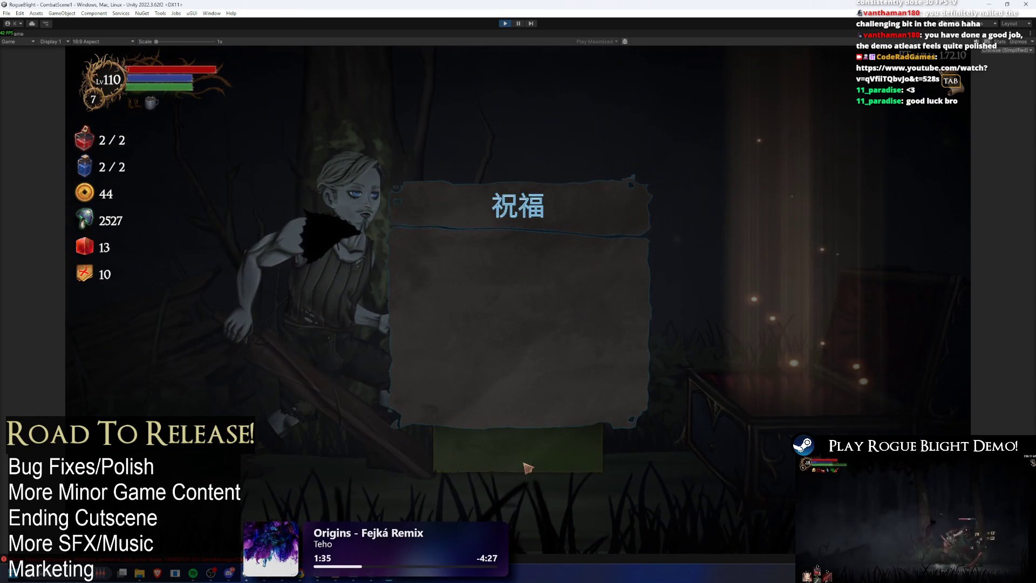
click(527, 467)
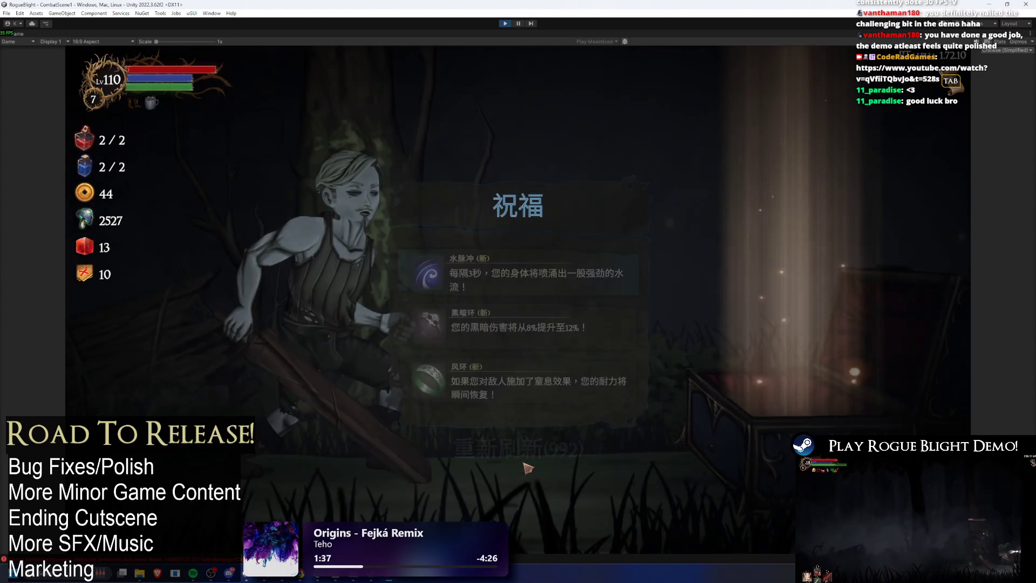
click(527, 467)
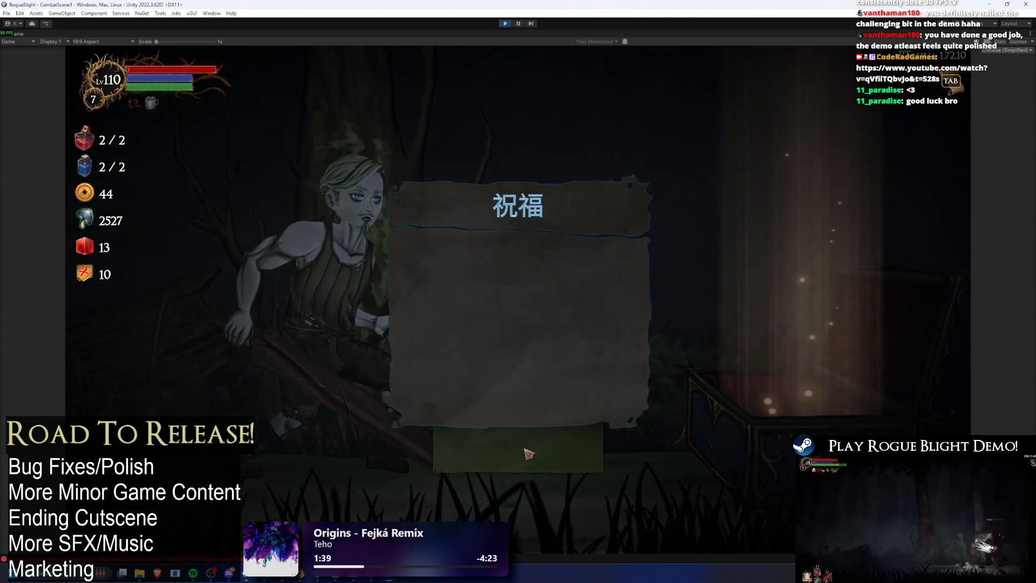
click(531, 443)
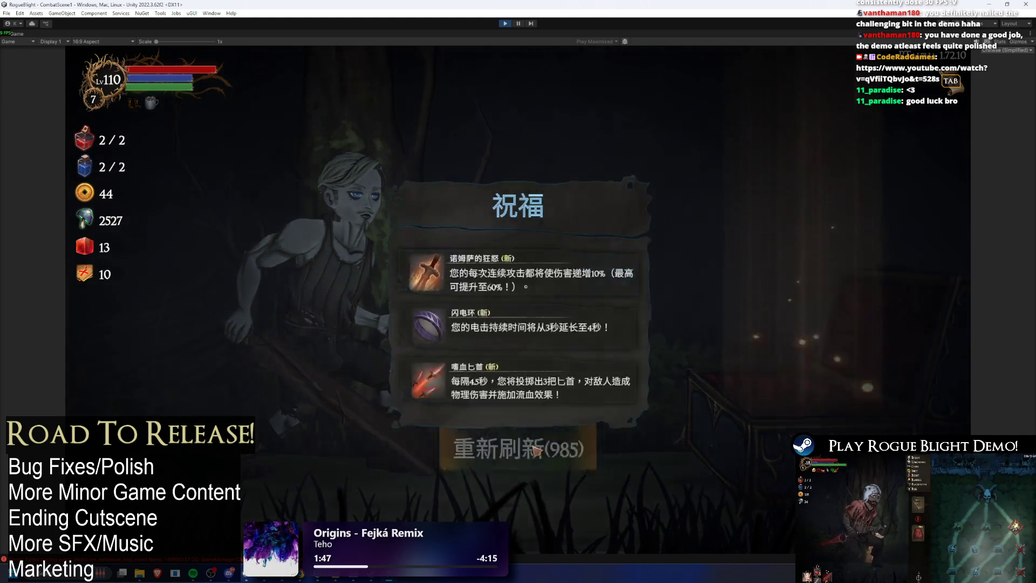
click(536, 453)
click(538, 452)
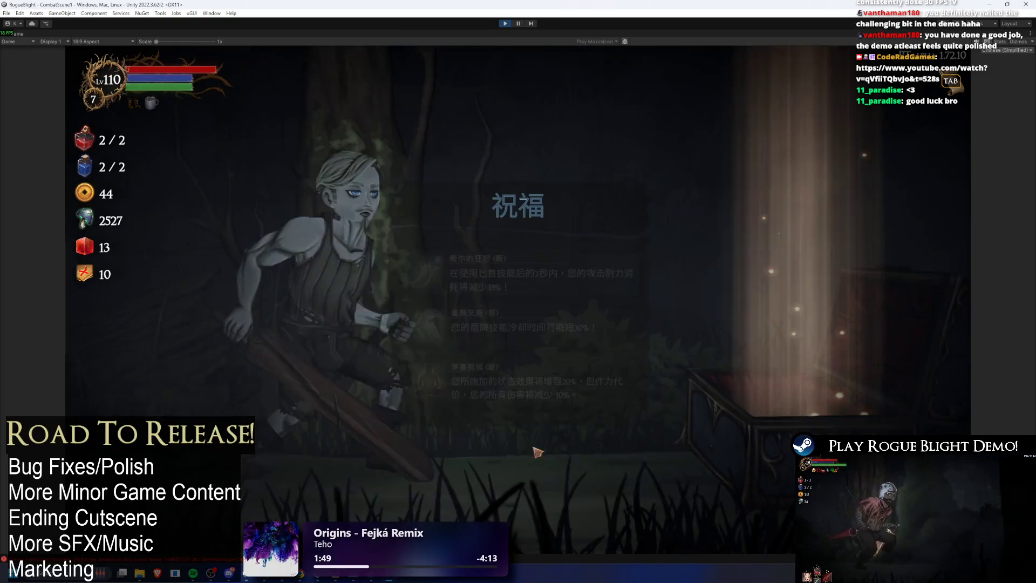
click(538, 452)
click(539, 453)
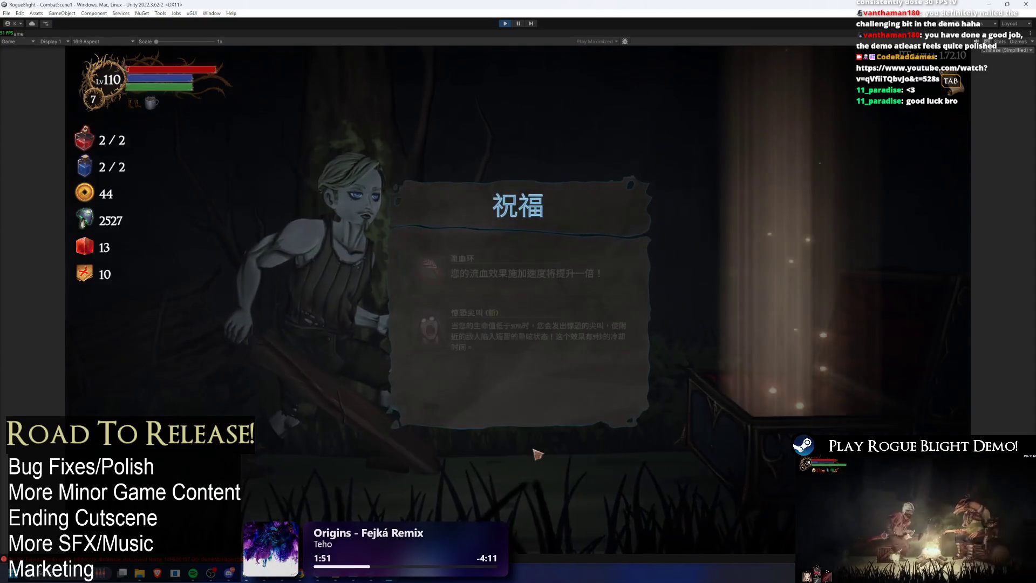
click(538, 453)
click(545, 340)
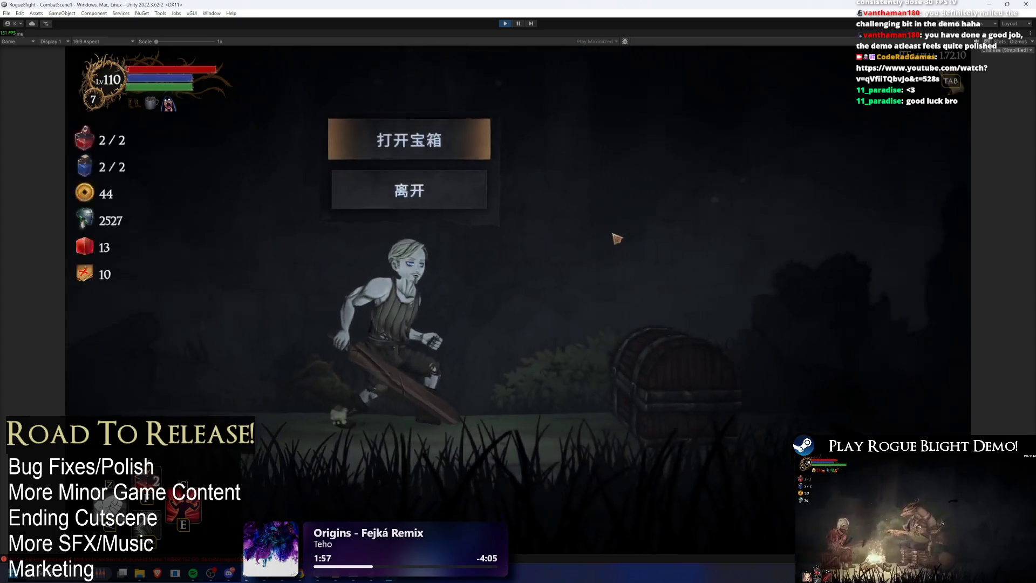
- Open the treasure chest, claim all loot with 全部领取, and resume play
click(407, 132)
click(714, 478)
key(Tab)
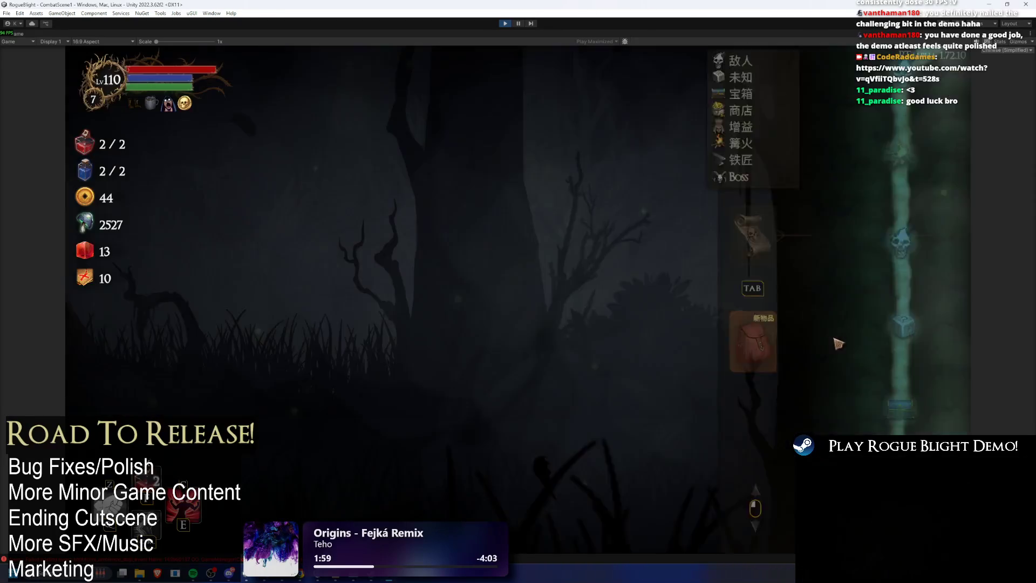
key(Escape)
key(Escape)
key(Tab)
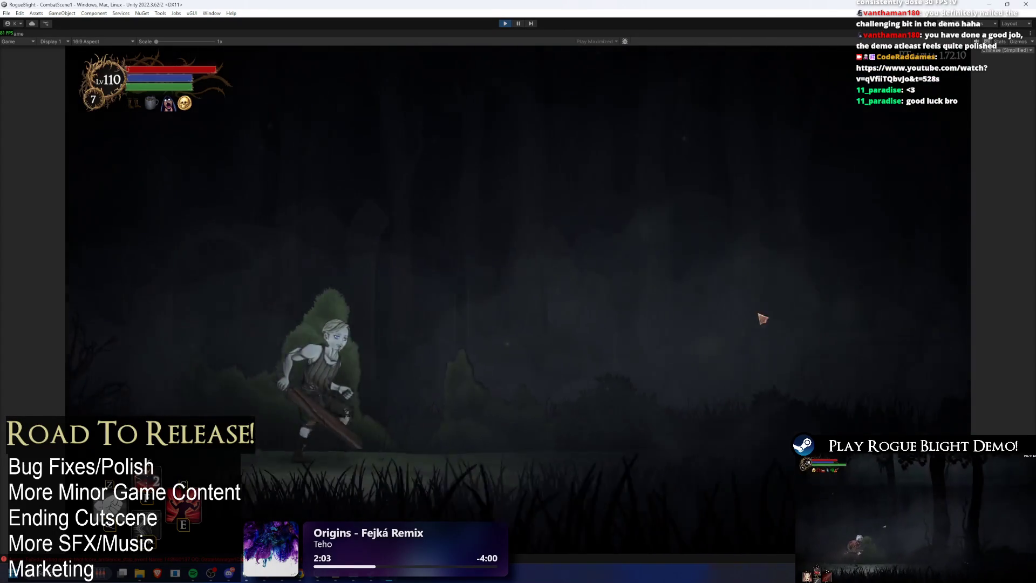
- Run right through the forest and pray at the shrine to accept its buff
key(d)
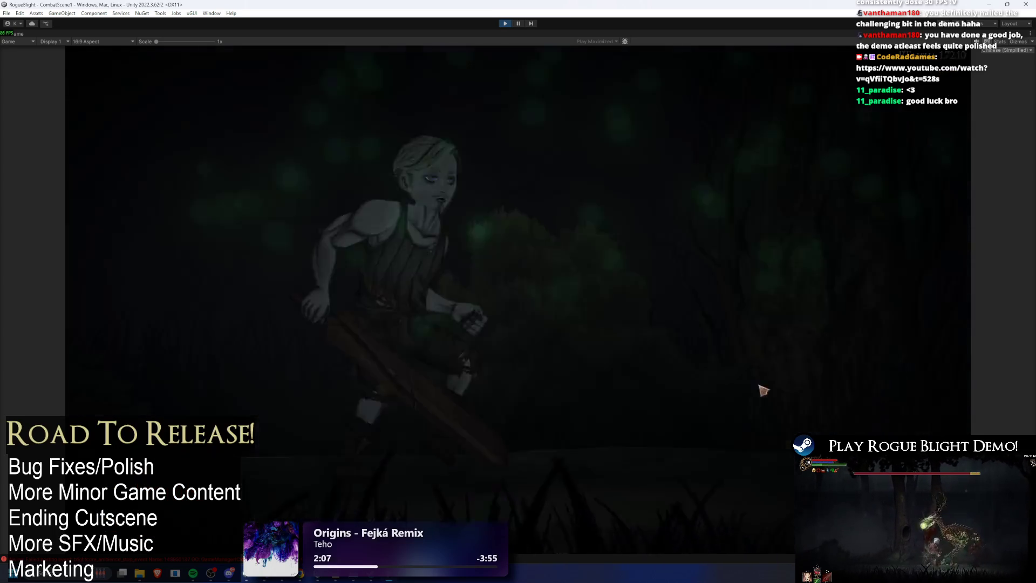
key(Tab)
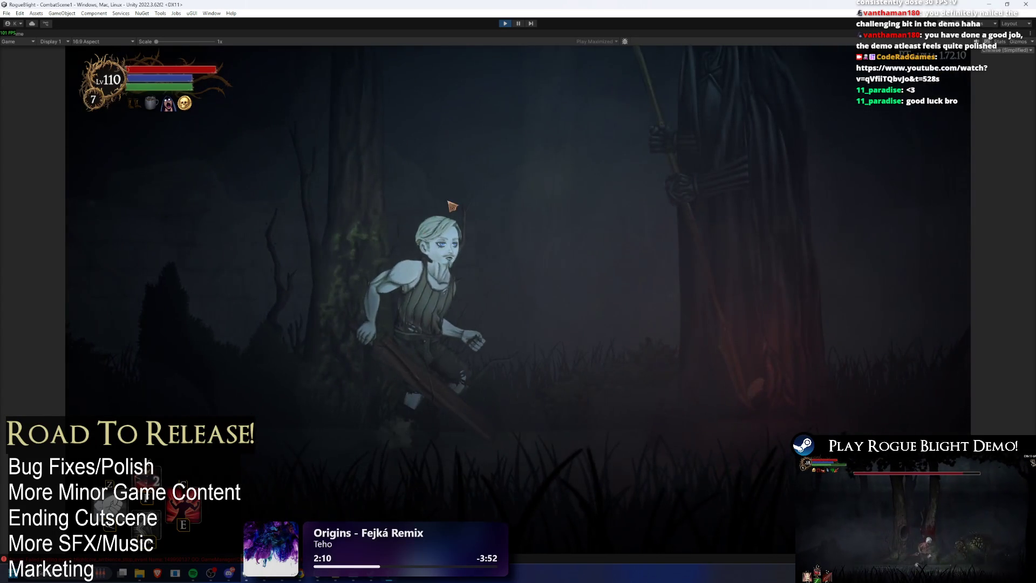
key(e)
click(543, 283)
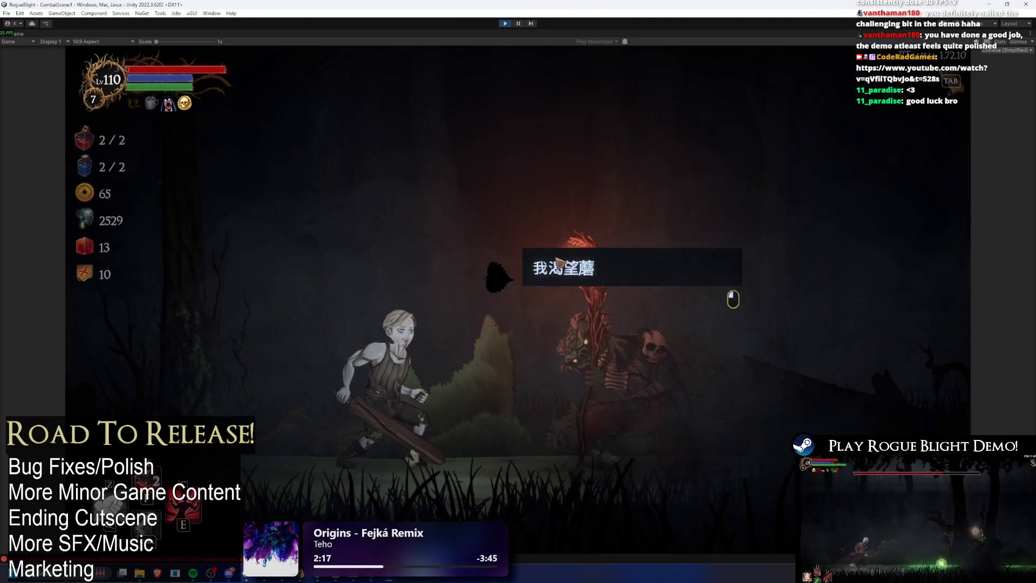
- Take 获得蘑菇的执念 from the mushroom creature and enable the enemy-health-1 cheat
click(577, 266)
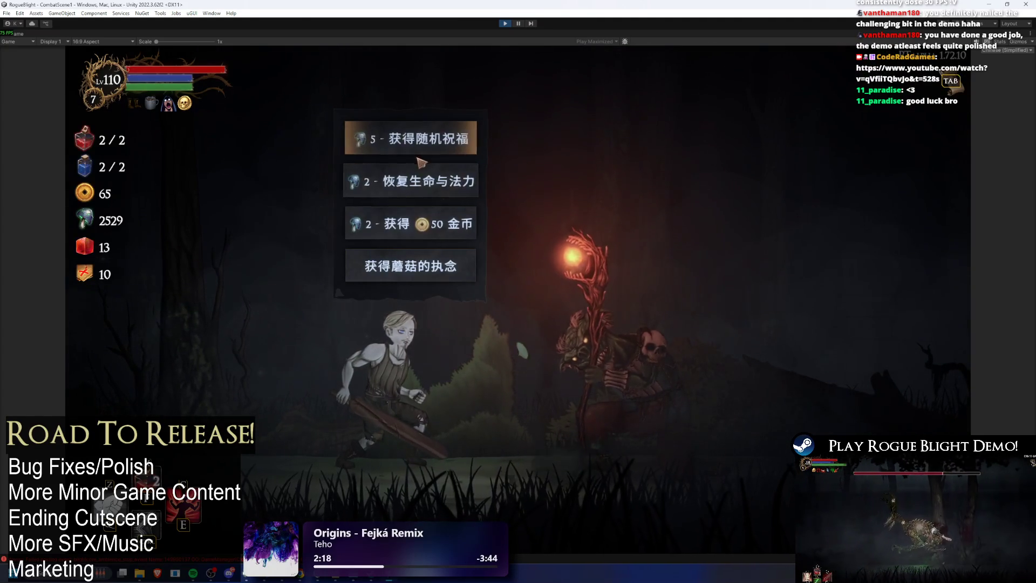
click(442, 276)
click(625, 284)
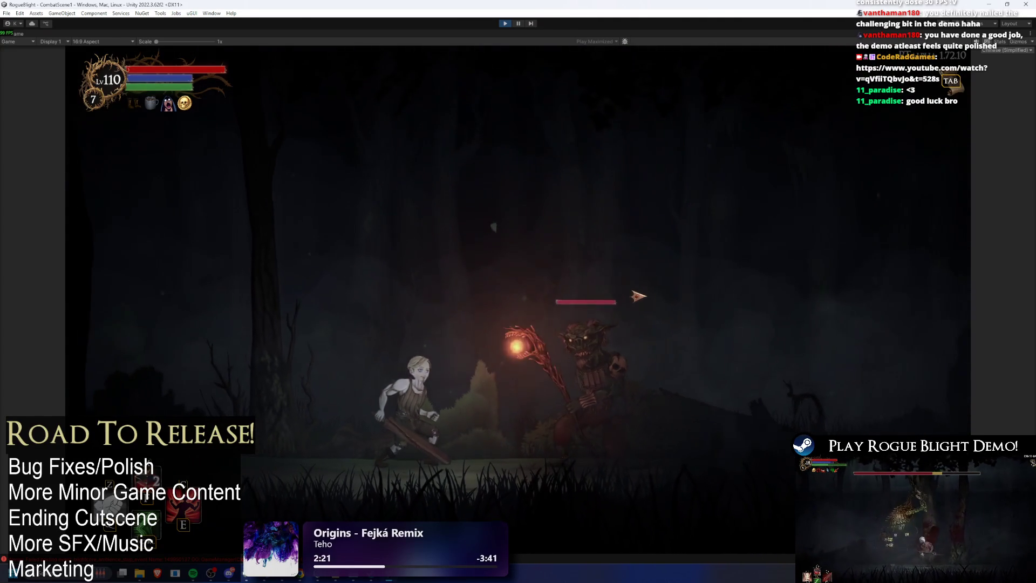
key(F1)
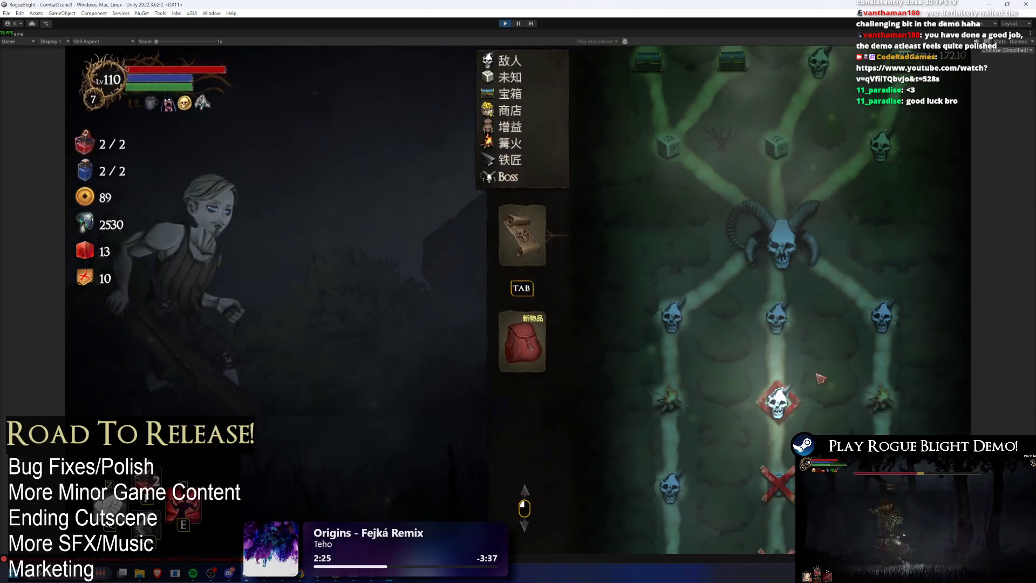
- Exit the run to the title screen and check the 选项 graphics, audio and keyboard pages
key(Escape)
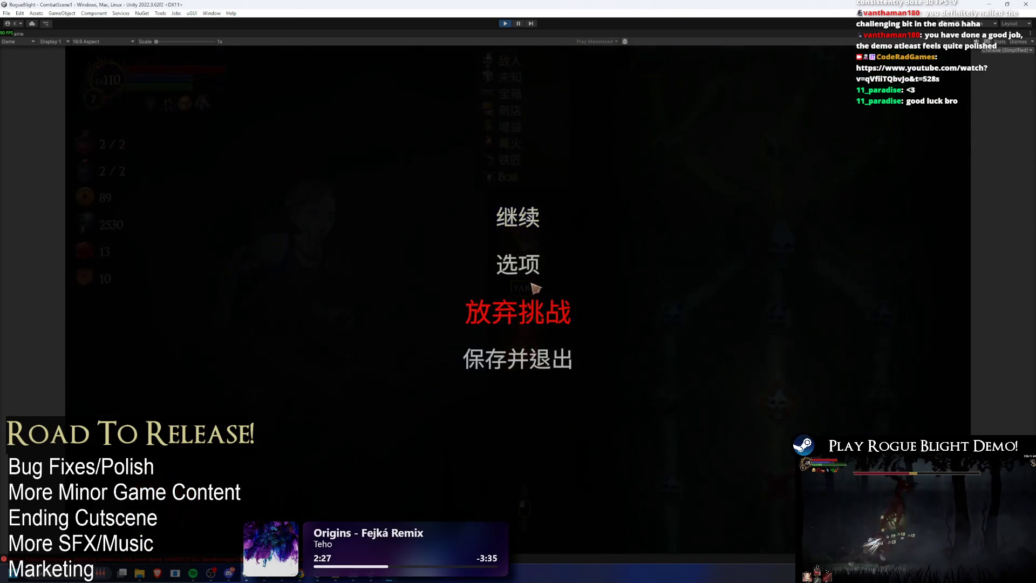
key(Escape)
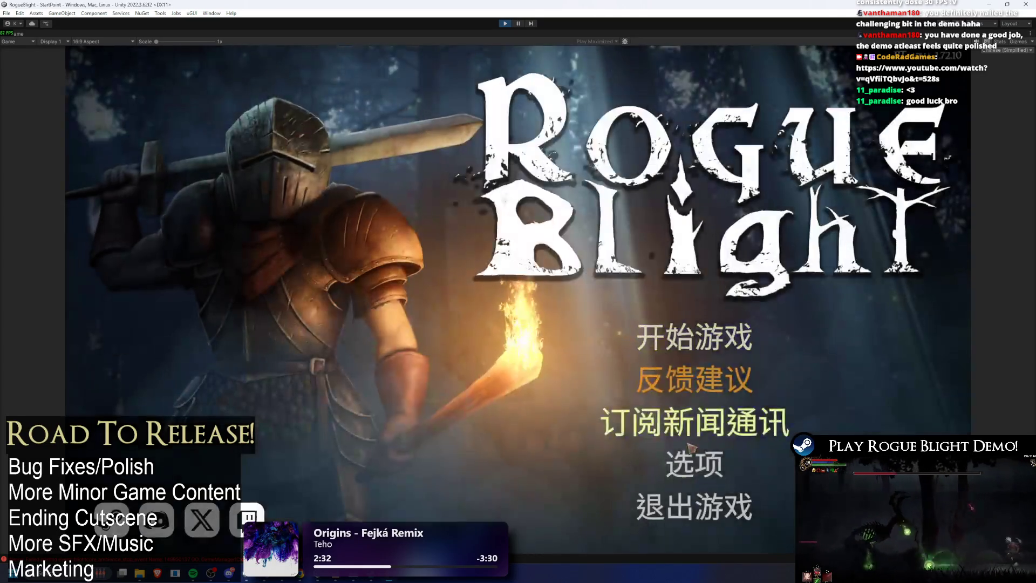
click(764, 463)
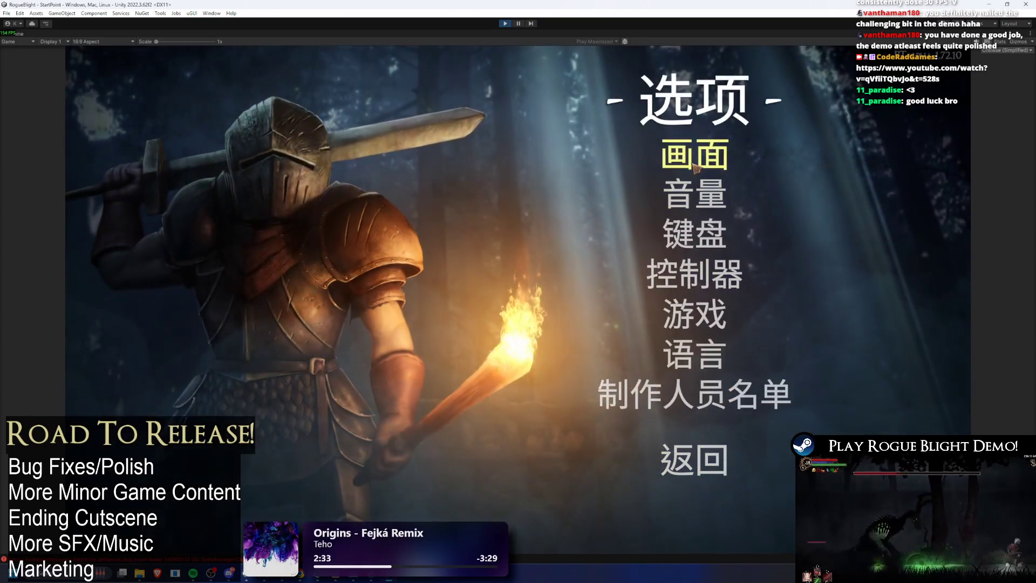
click(696, 167)
key(Escape)
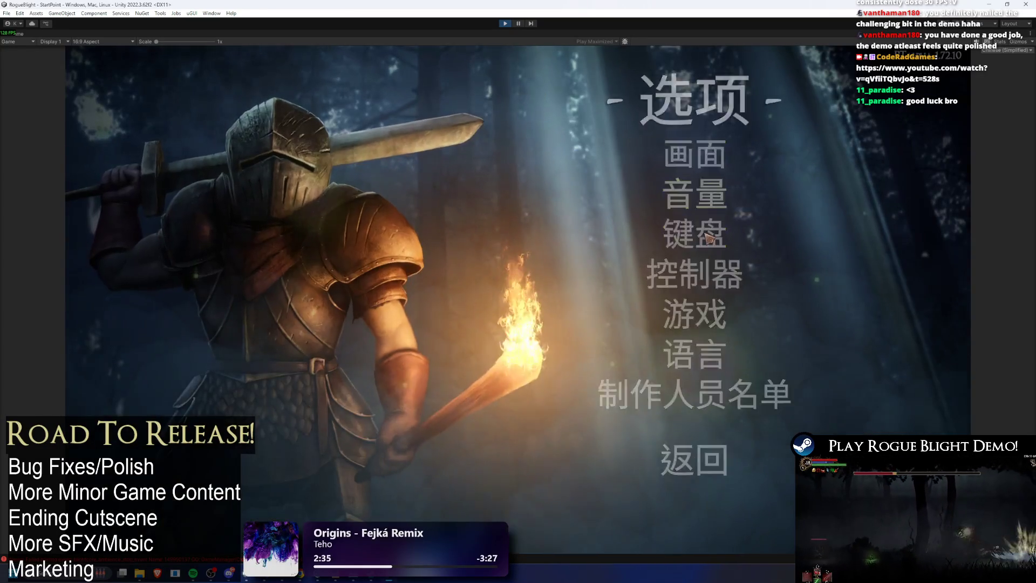
click(702, 197)
key(Escape)
click(702, 233)
key(Escape)
- Check the controller, game settings and credits pages, then open 选项 > 语言
click(718, 274)
key(Escape)
click(701, 314)
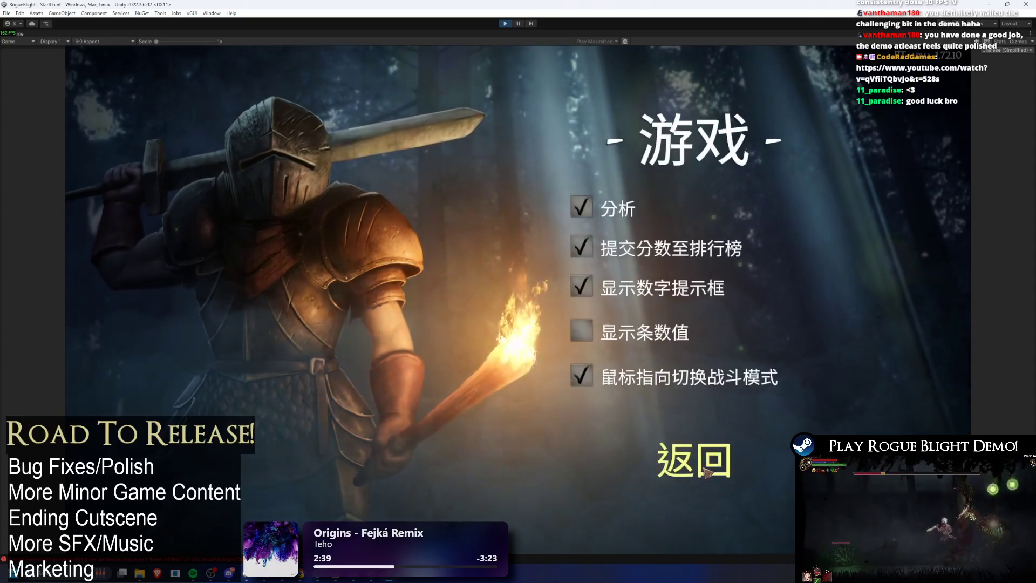
click(707, 474)
click(723, 394)
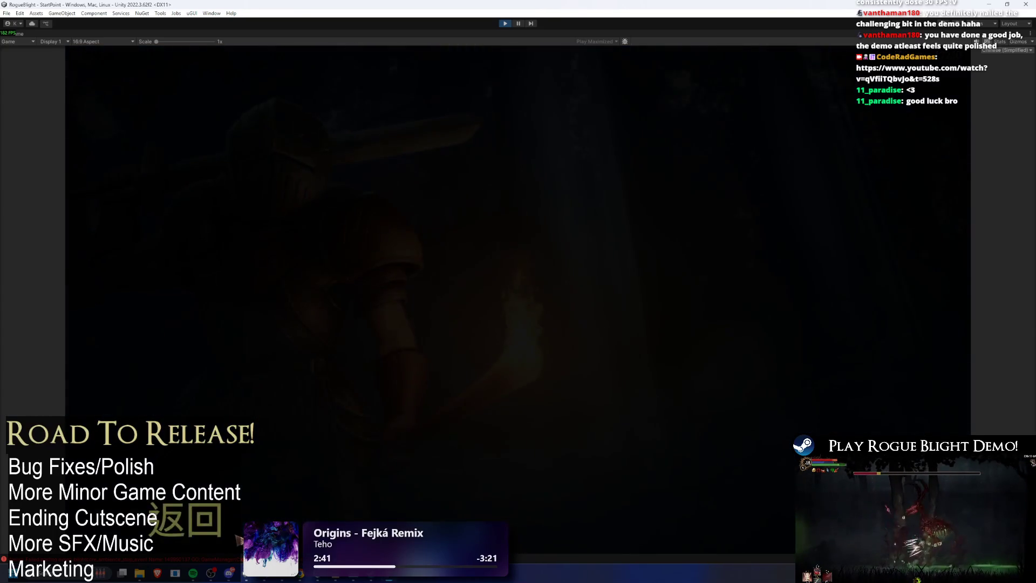
key(Escape)
key(Escape)
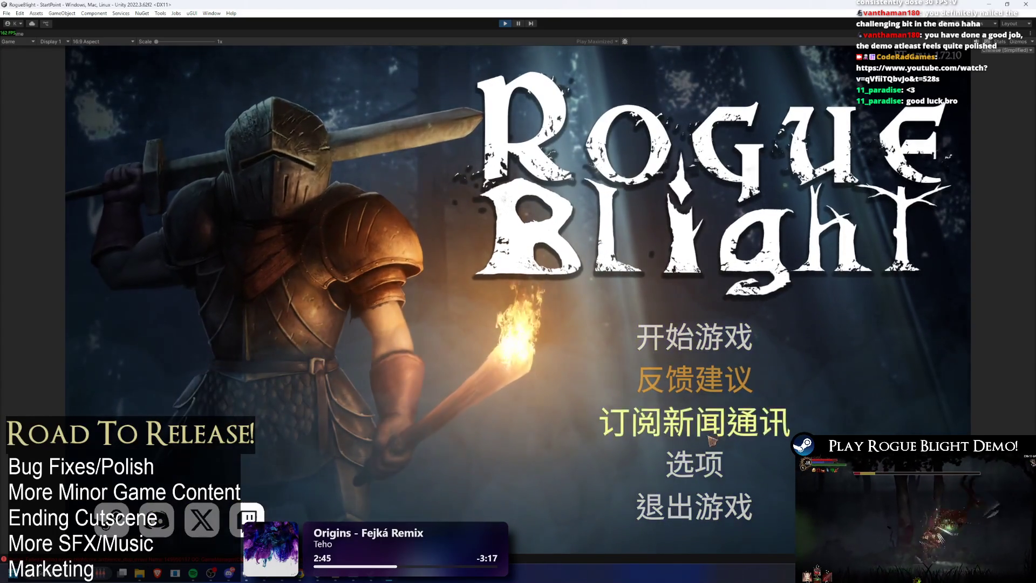
click(697, 464)
click(694, 350)
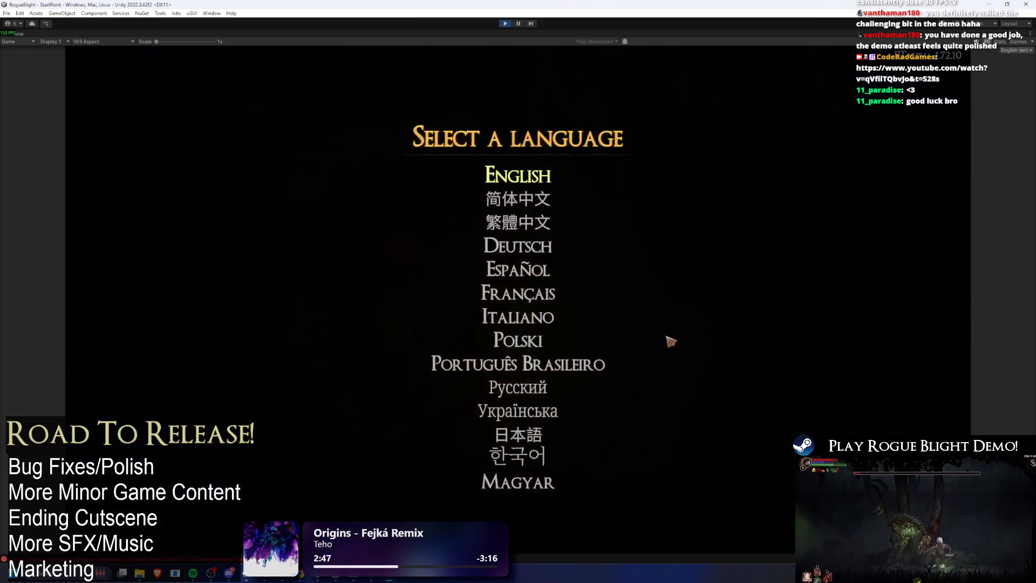
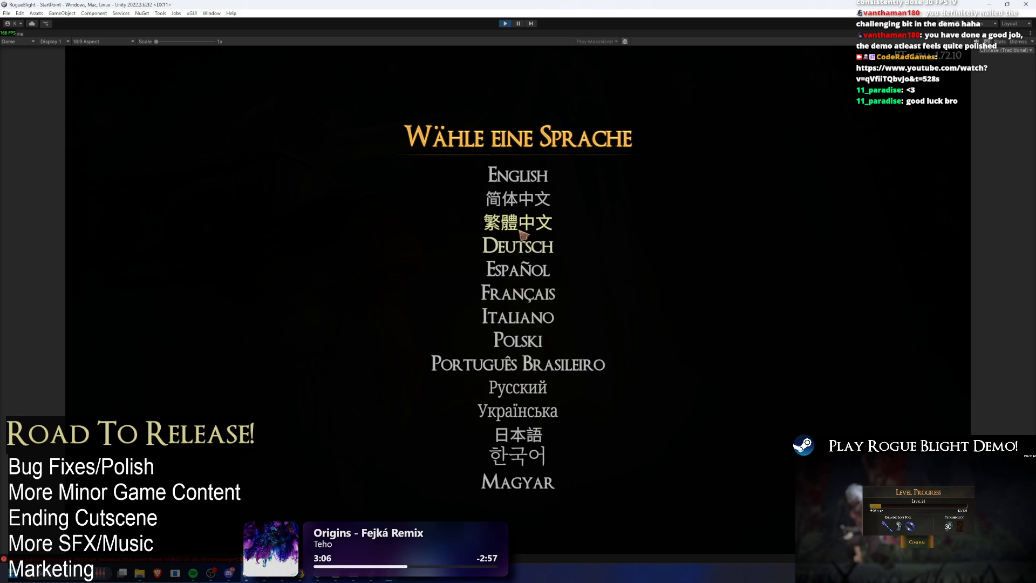
- Choose Chinese as the game language and browse the graphics and audio settings pages
click(522, 233)
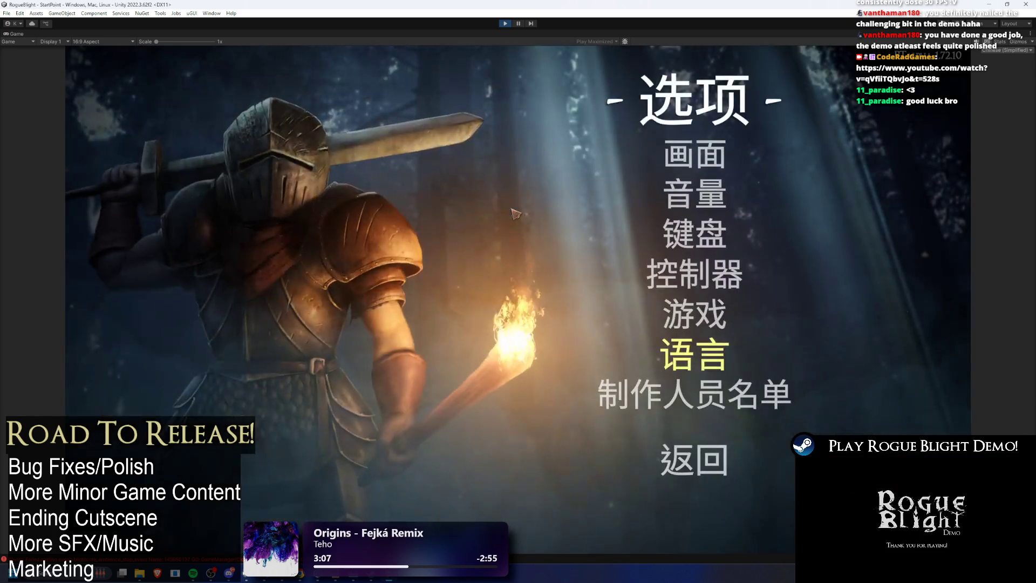
key(Down)
key(Down)
key(Down)
key(Up)
key(Up)
key(Down)
key(Down)
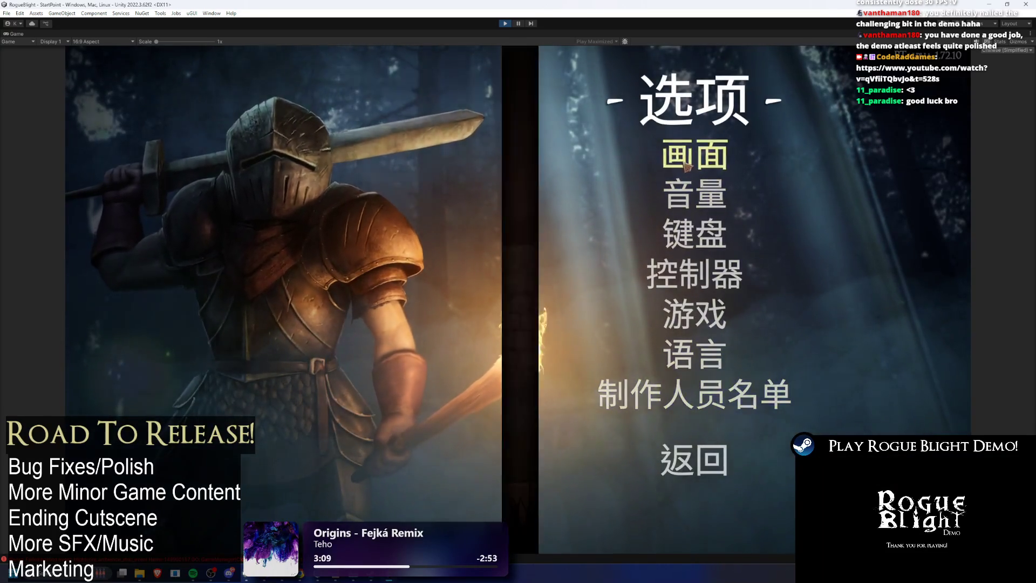
key(Return)
key(Return)
key(Down)
key(Return)
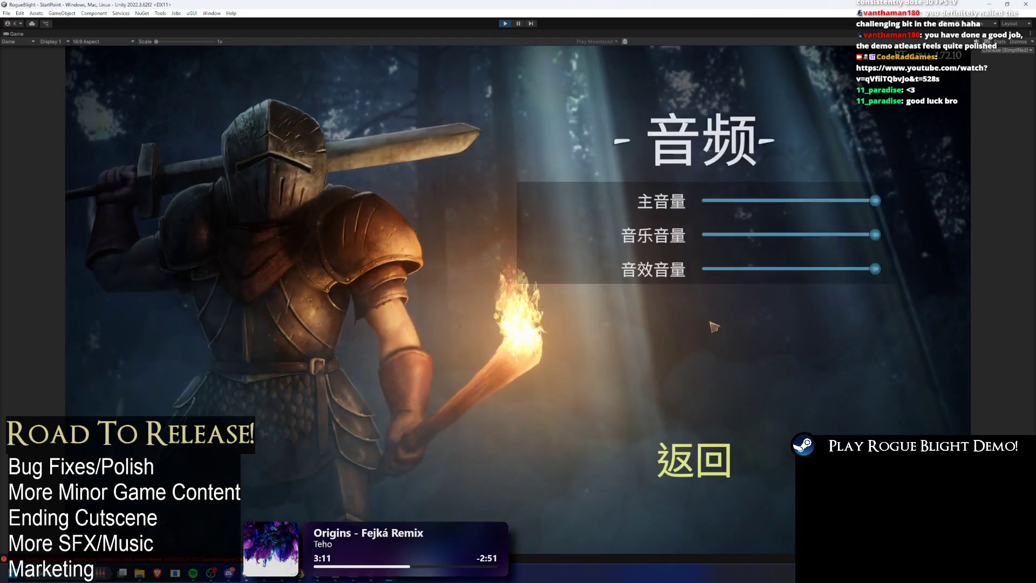
click(705, 482)
key(Return)
key(Escape)
key(Down)
- Browse the keyboard bindings, controller bindings and game settings pages in Chinese
click(706, 239)
key(Escape)
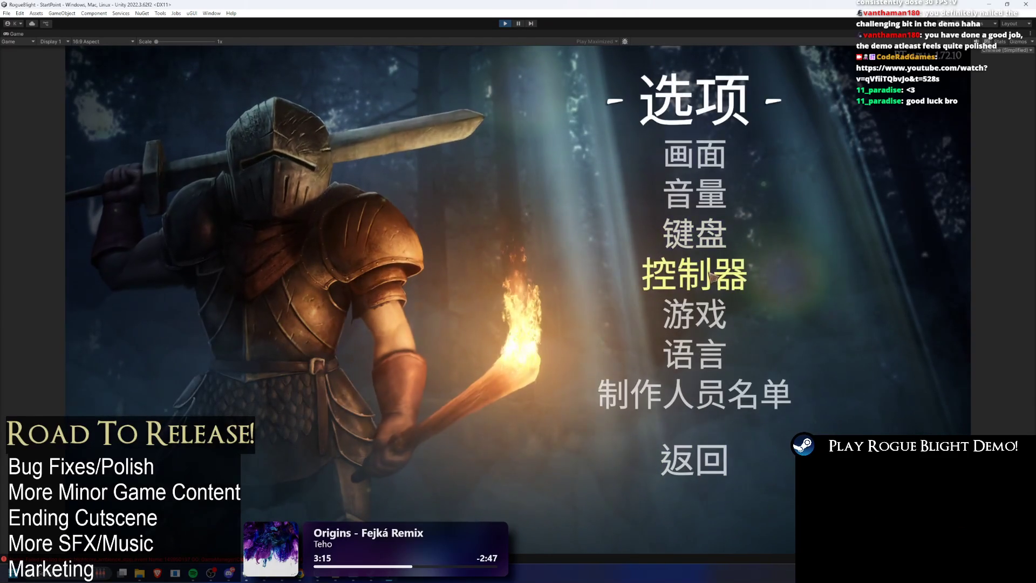
click(721, 242)
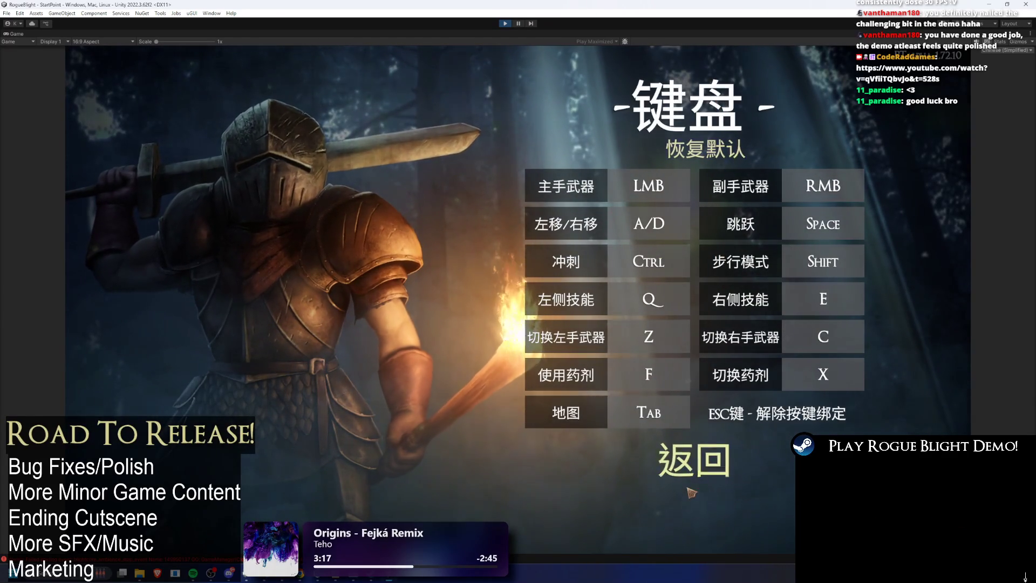
click(694, 465)
key(Down)
key(Return)
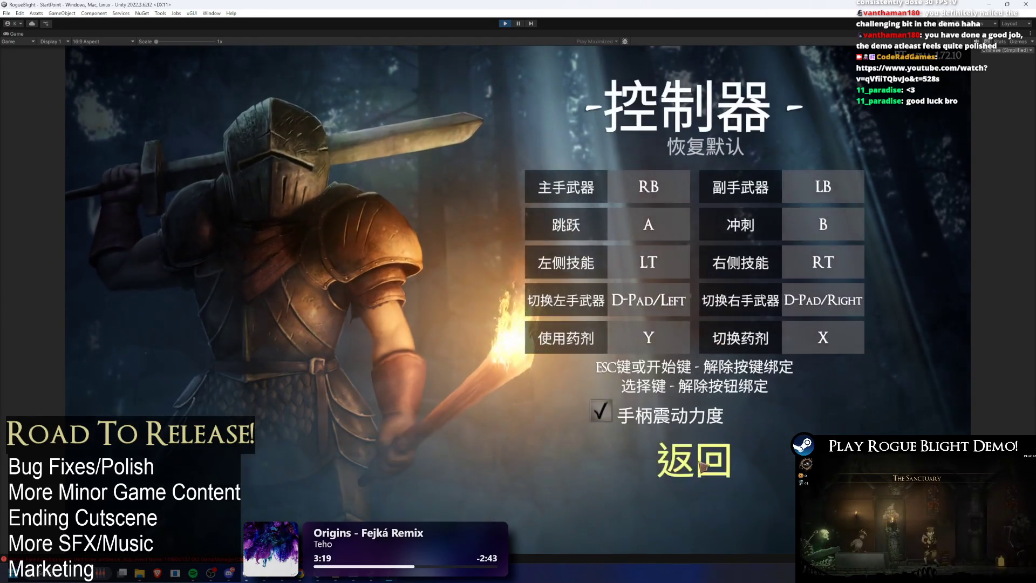
key(Escape)
key(Down)
key(Return)
key(Escape)
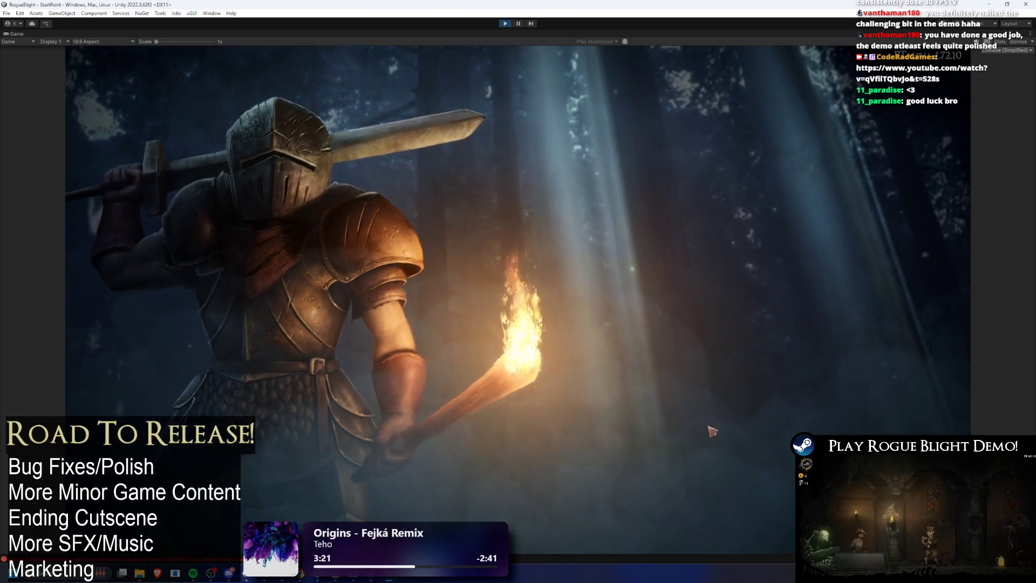
key(Up)
key(Up)
key(Up)
key(Return)
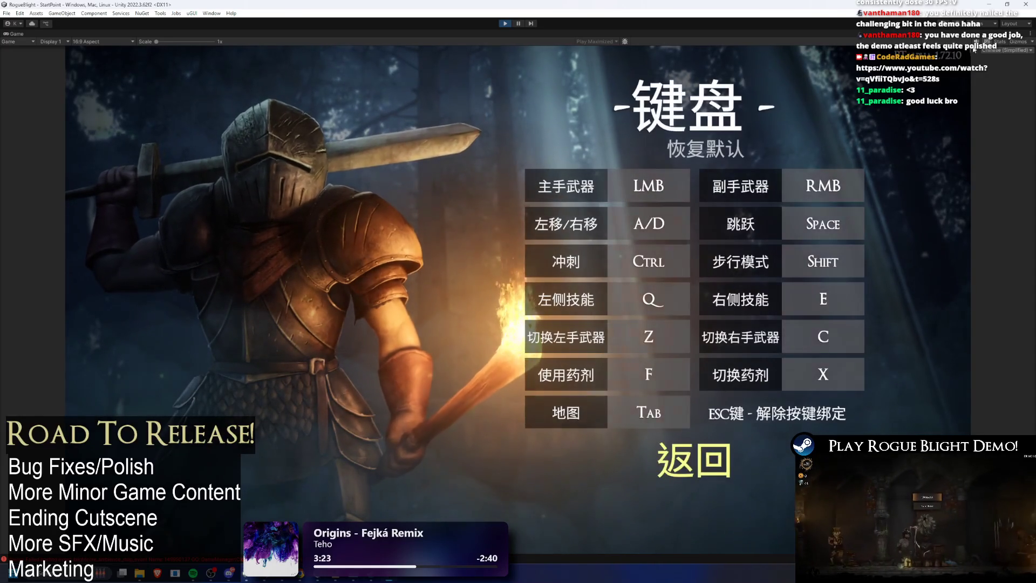
- Switch the Localization locale to English, then Traditional Chinese, then back to Simplified Chinese
click(1013, 49)
click(999, 59)
click(1015, 49)
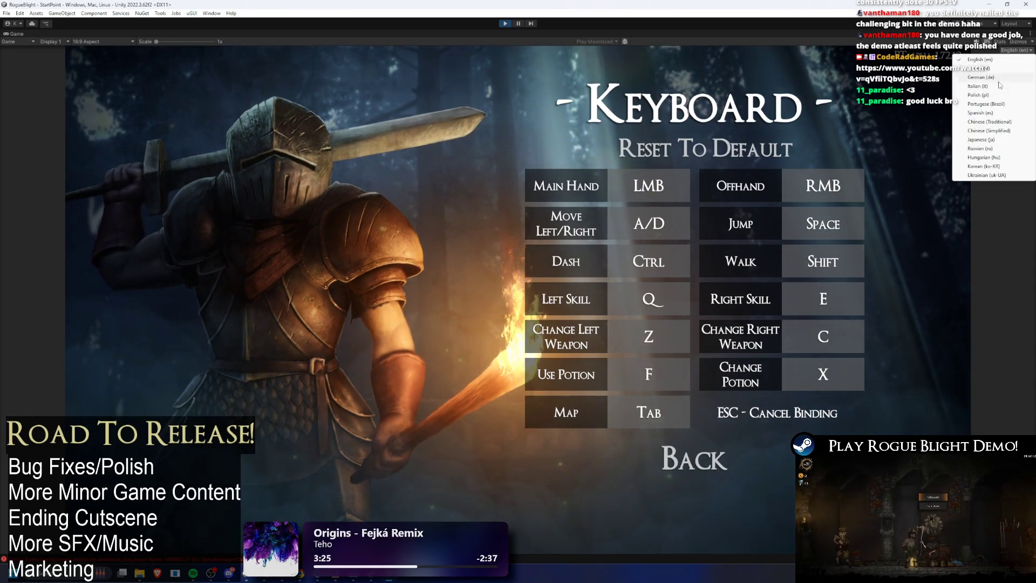
click(1005, 122)
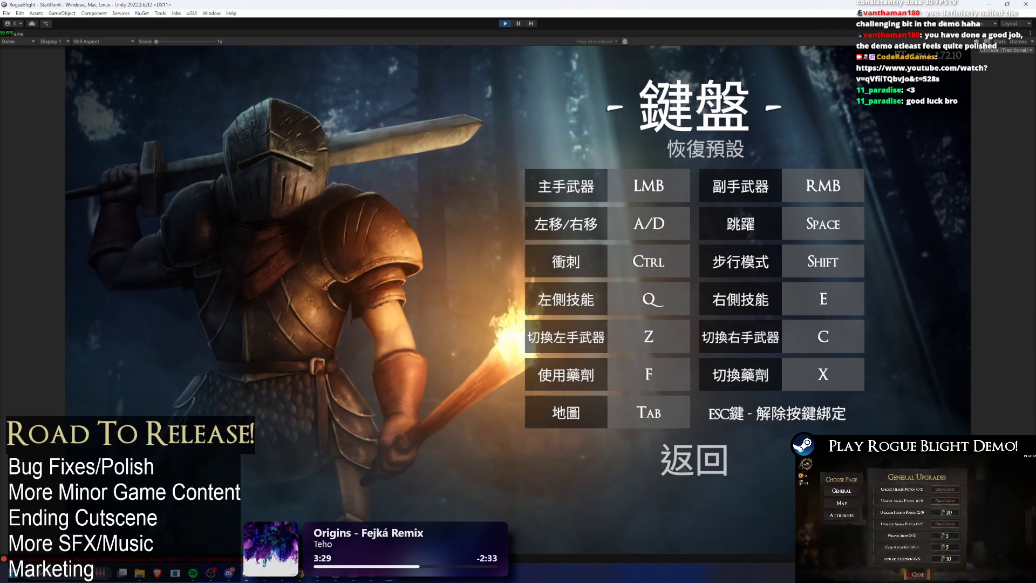
click(1014, 49)
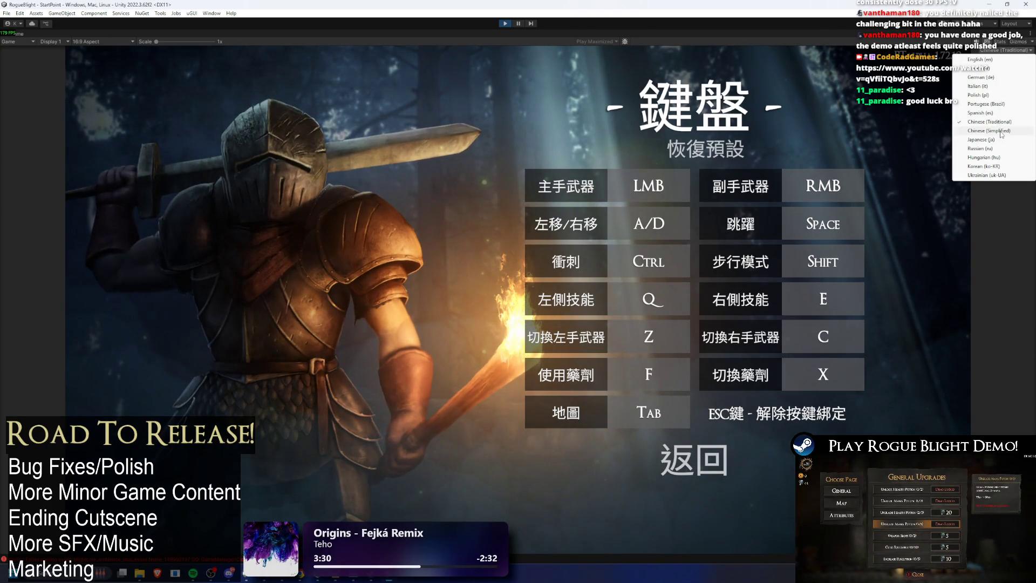
click(1001, 130)
- Select 繁體中文 on the language screen, return to the main menu and load the first save slot
click(695, 461)
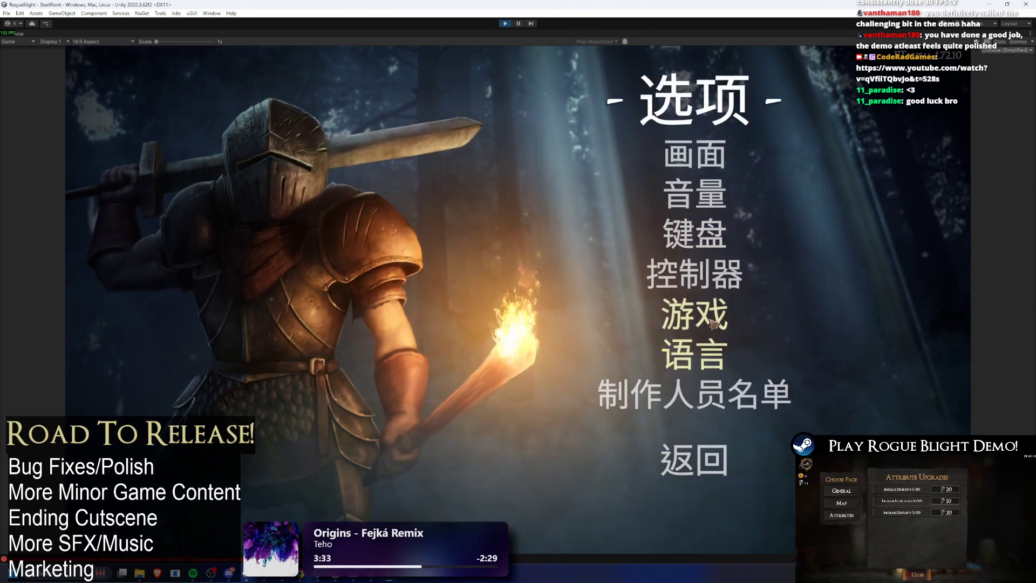
click(714, 325)
key(Escape)
click(715, 357)
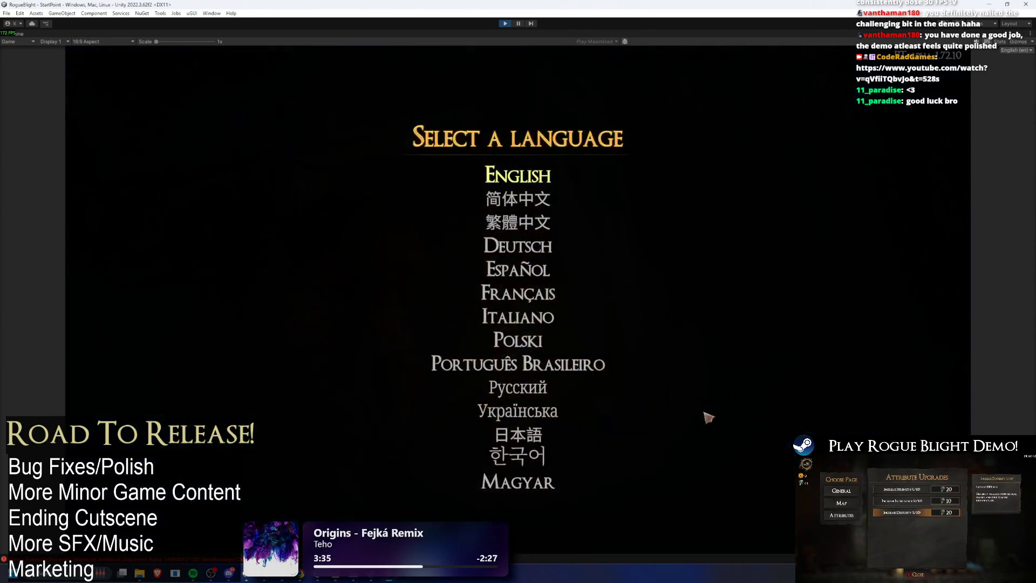
click(519, 222)
click(695, 458)
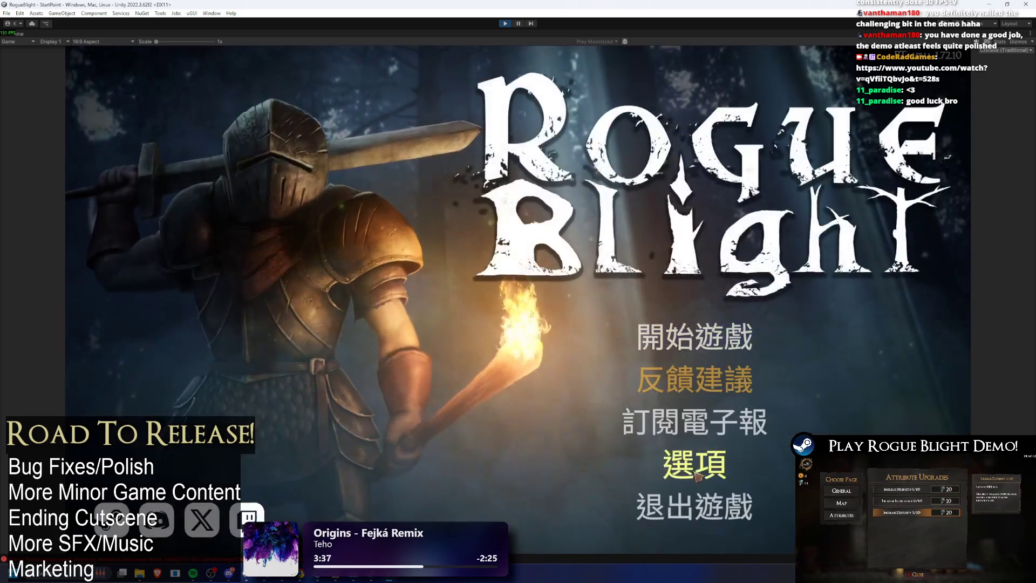
click(718, 337)
click(716, 295)
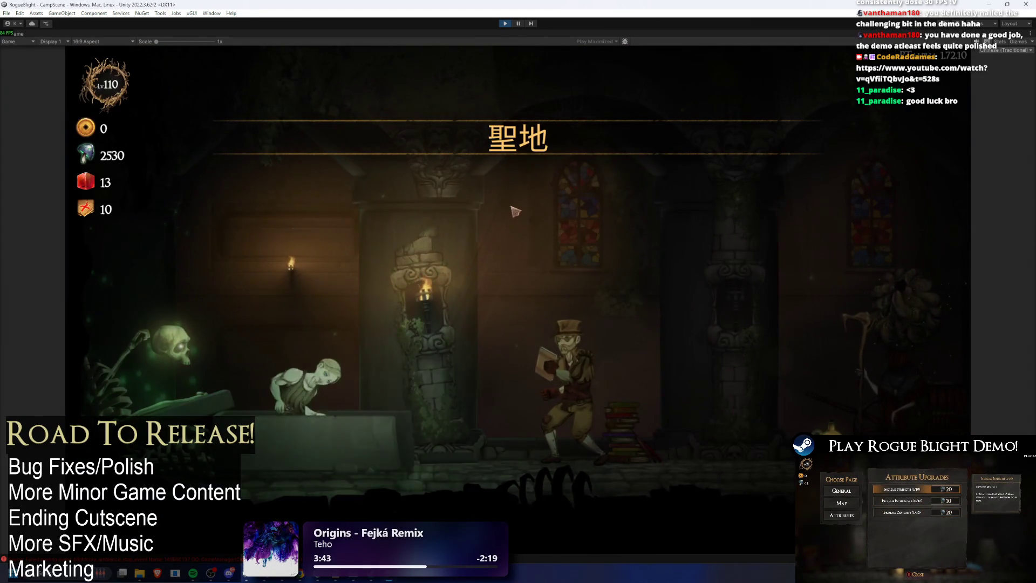
- Walk to the captain and read his 狀態效果解析 status-effect dialogue through to its last line
key(d)
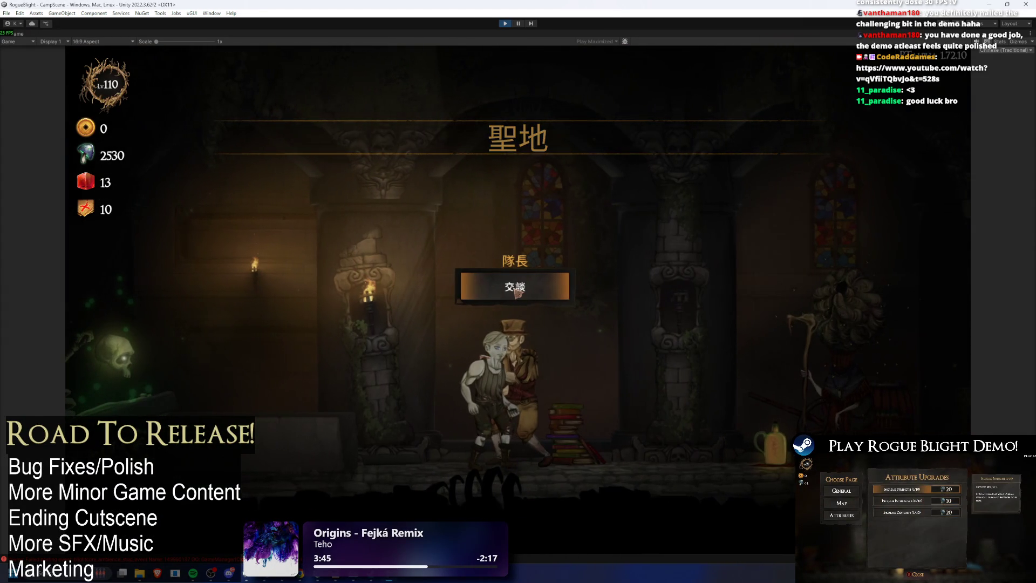
click(516, 293)
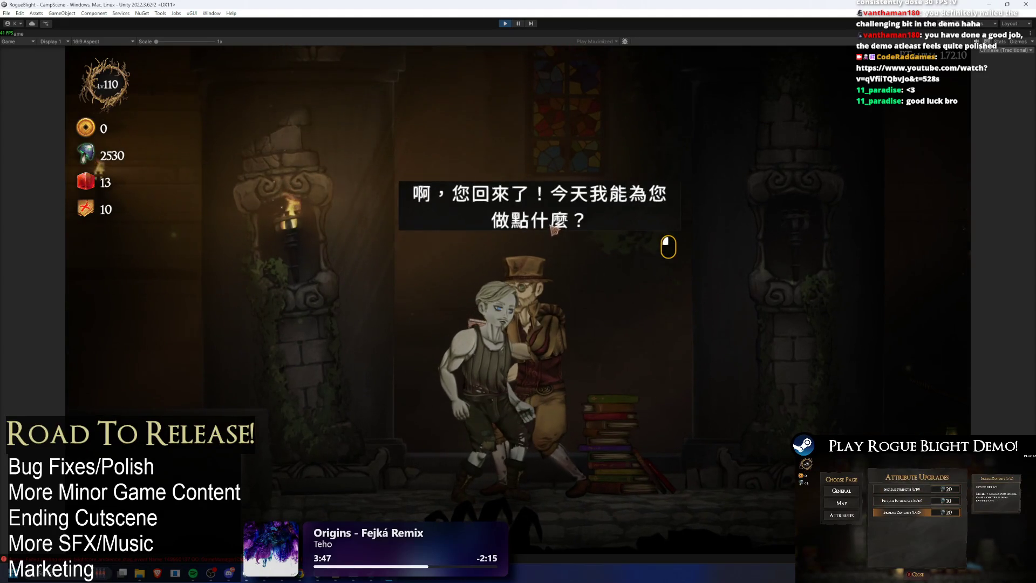
click(592, 235)
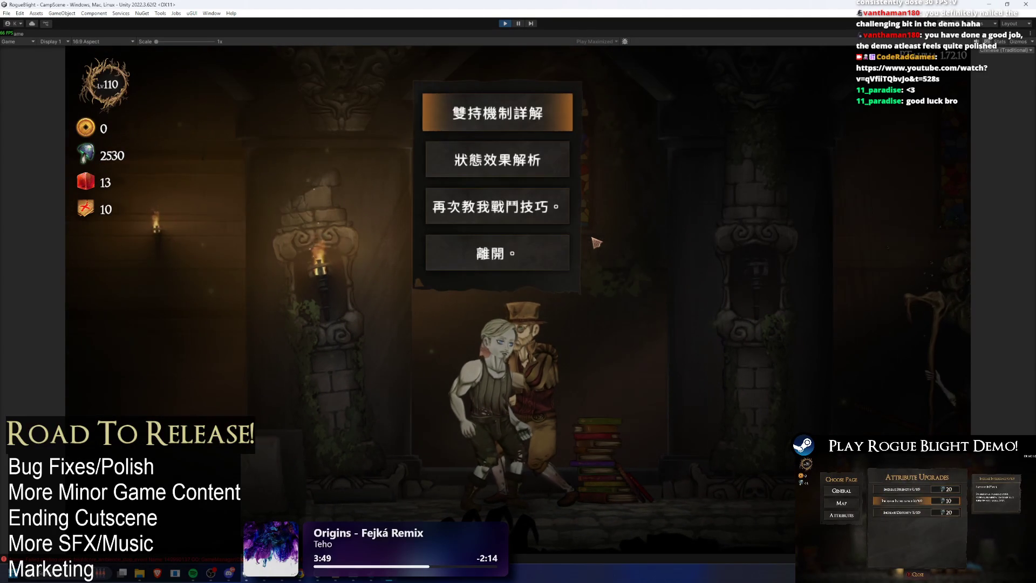
click(545, 163)
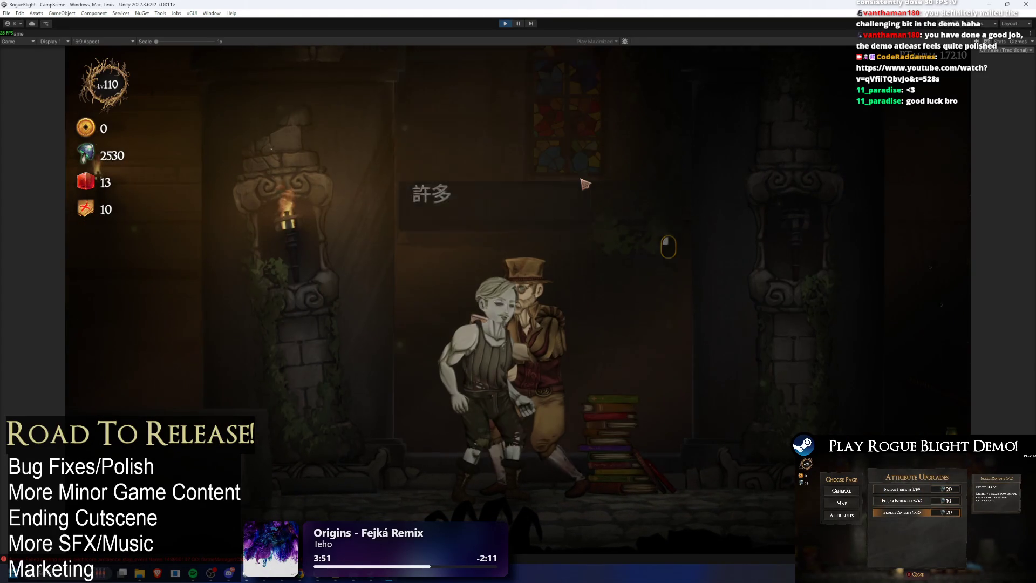
click(723, 184)
click(727, 184)
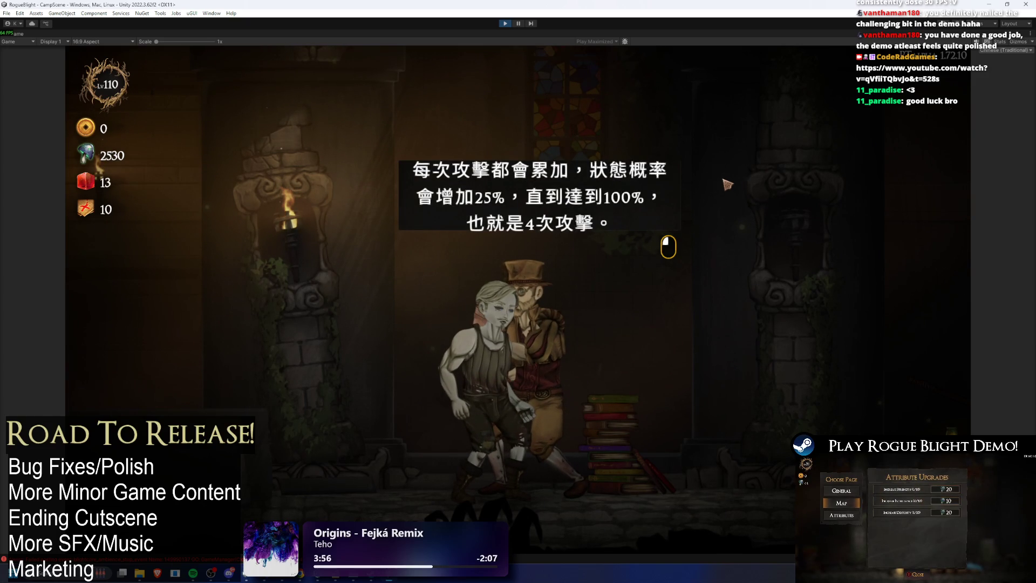
click(727, 184)
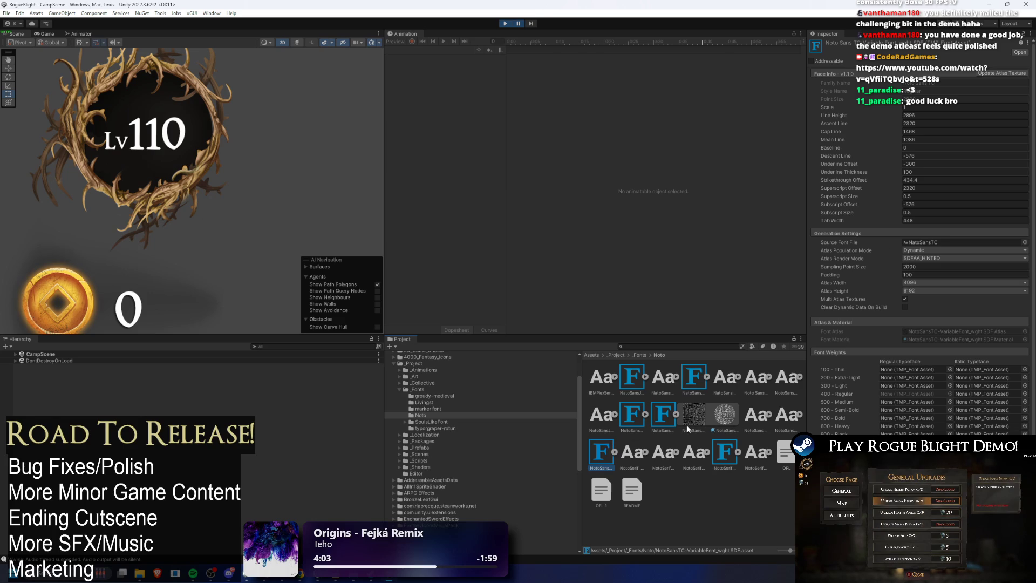
- Inspect the NotoSerifKR, NotoSansTC and NotoSansSC font assets, entering an Ascent Line value of 2000
click(720, 446)
click(590, 458)
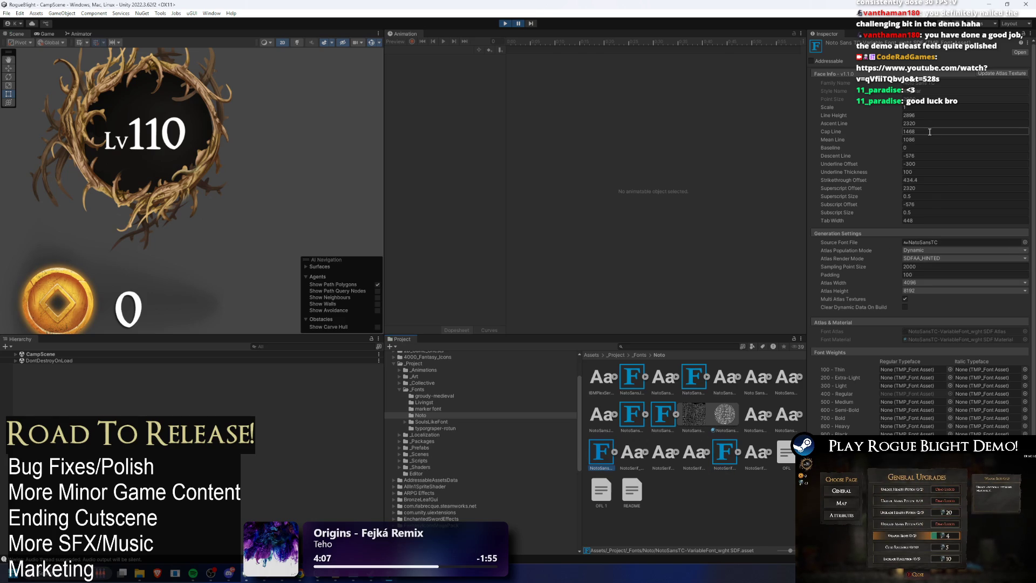
click(696, 380)
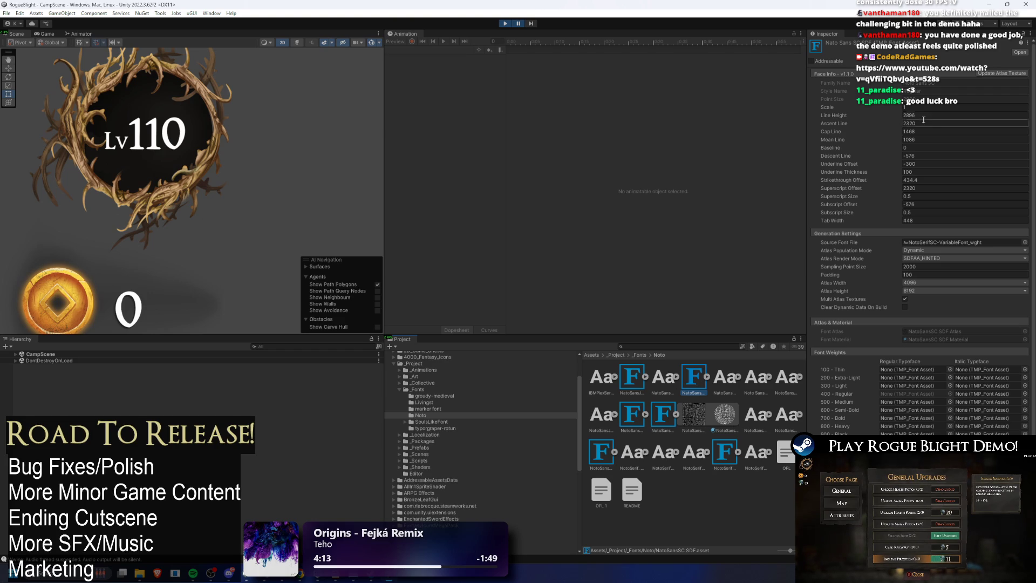
text(200)
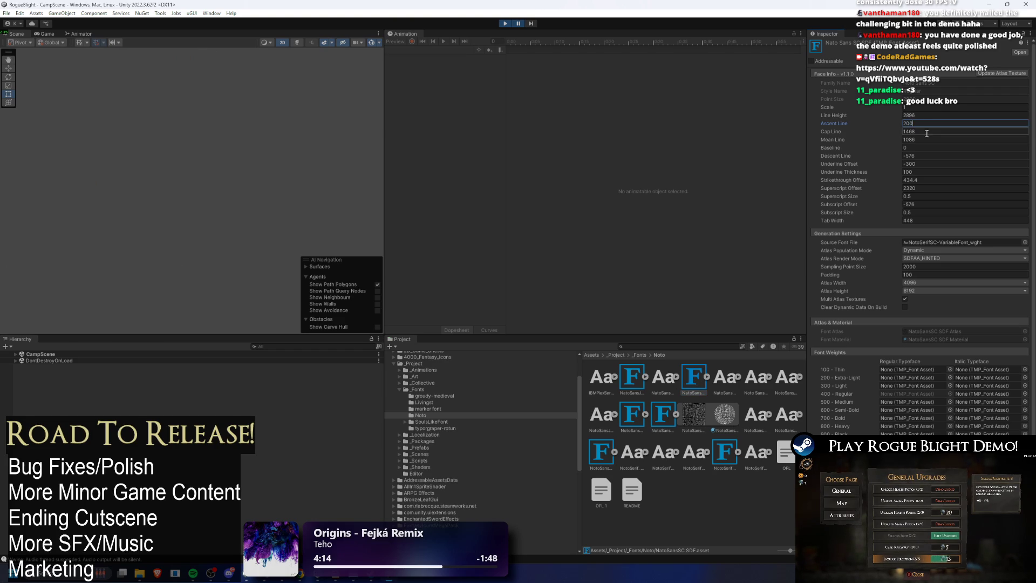
click(605, 449)
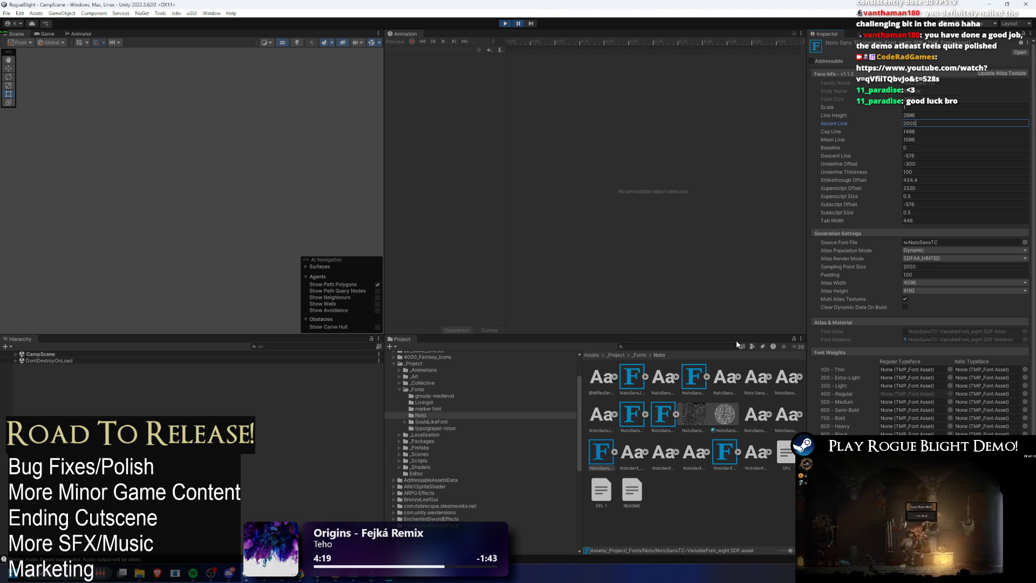
key(Return)
click(592, 448)
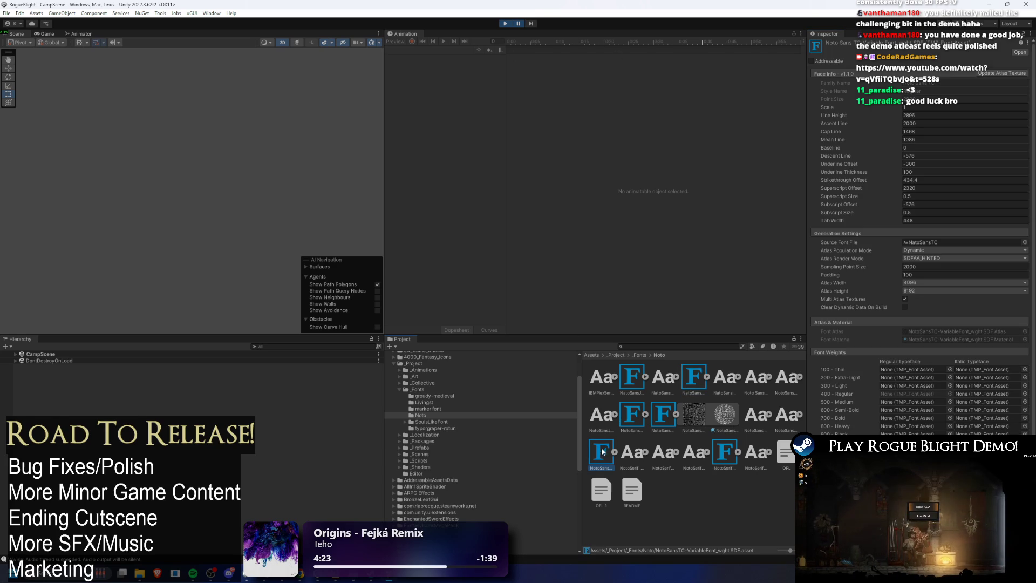
- Compare the Simplified Chinese, Traditional Chinese and Korean Noto font assets, then resume the playtest
click(695, 380)
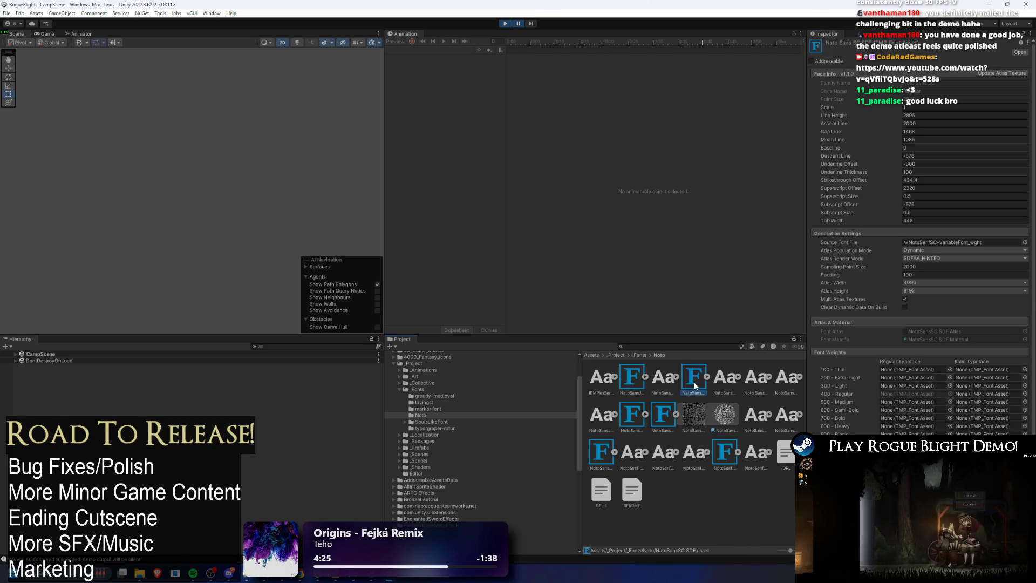
click(608, 455)
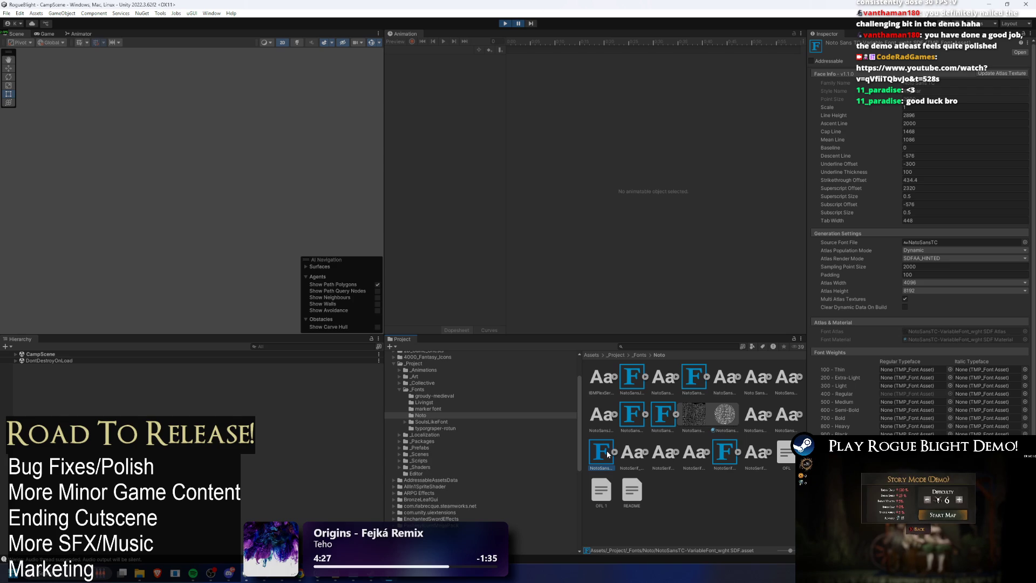
click(632, 414)
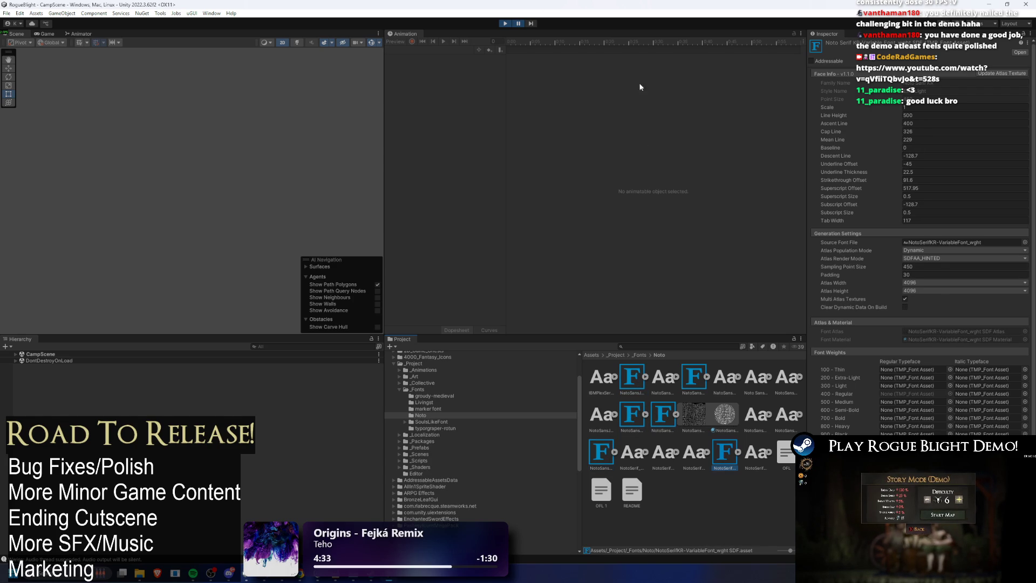
click(519, 24)
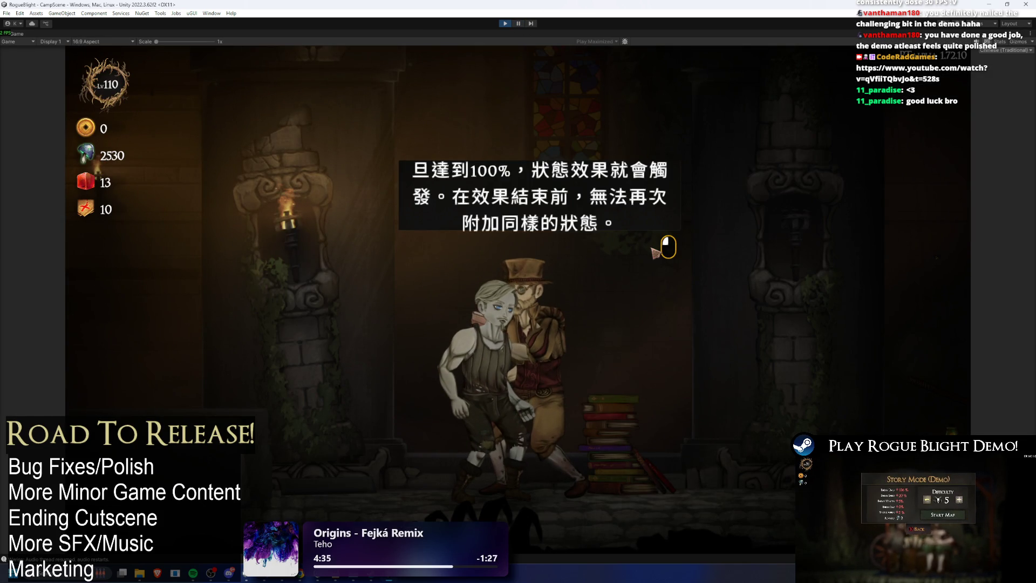
- Advance the tutorial dialogue and read through the status-effect explanation pages
click(658, 245)
click(694, 226)
key(Down)
key(Return)
click(685, 193)
click(675, 187)
click(684, 192)
click(671, 189)
- Decline reviewing the tutorial, read the dual-wield explanation, and leave the conversation
click(674, 193)
key(Down)
key(Down)
key(Return)
click(579, 236)
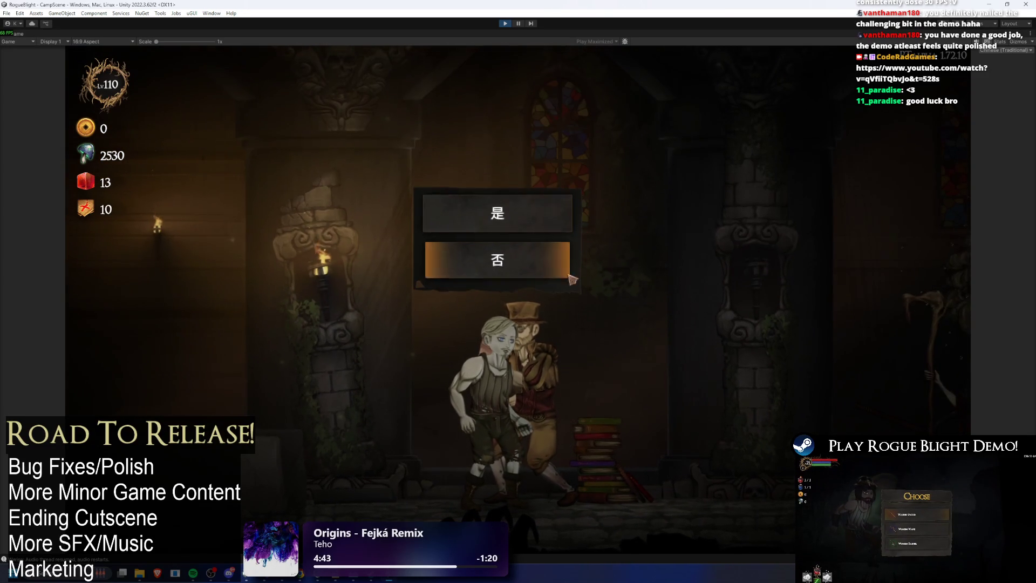
key(Down)
key(Return)
click(536, 127)
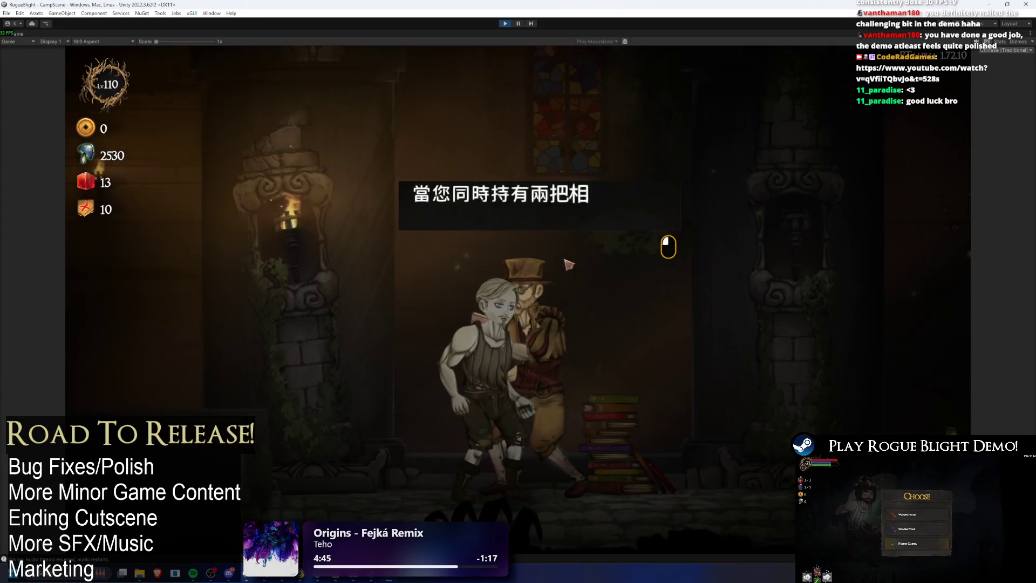
click(570, 283)
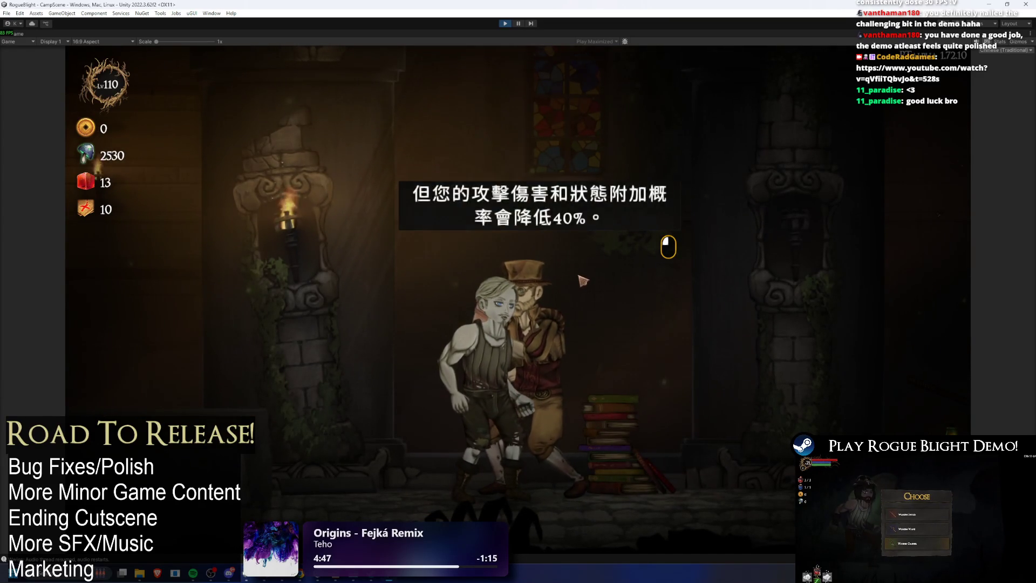
click(583, 281)
click(527, 262)
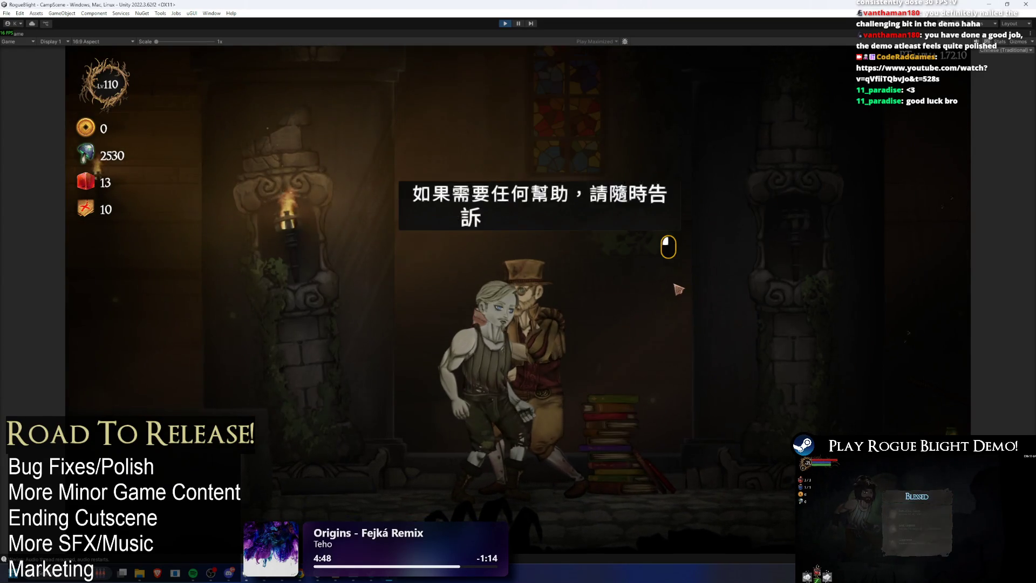
- Talk to the next NPC and browse the map, luck, stats/defence and attribute upgrade pages
key(d)
key(e)
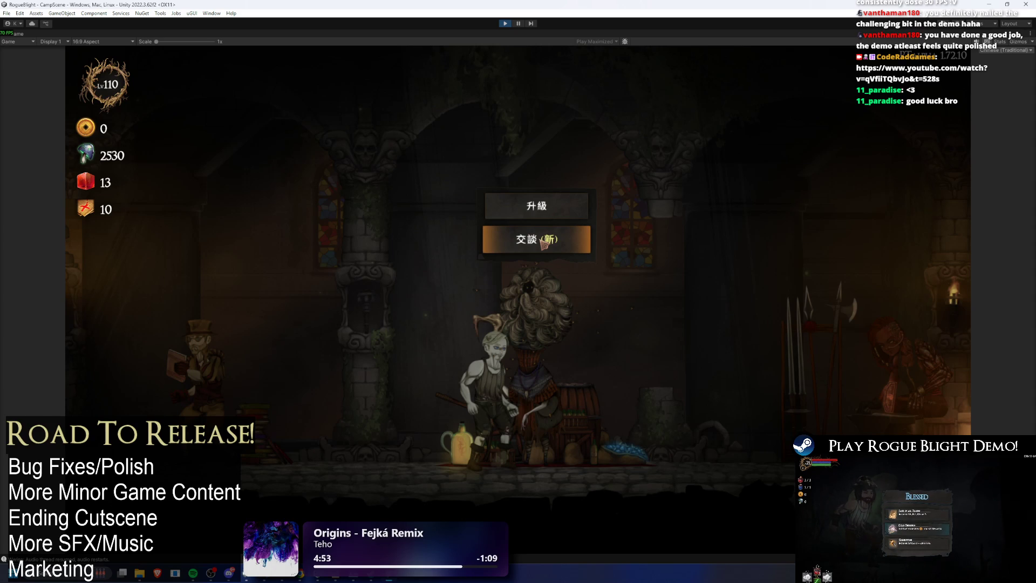
click(544, 243)
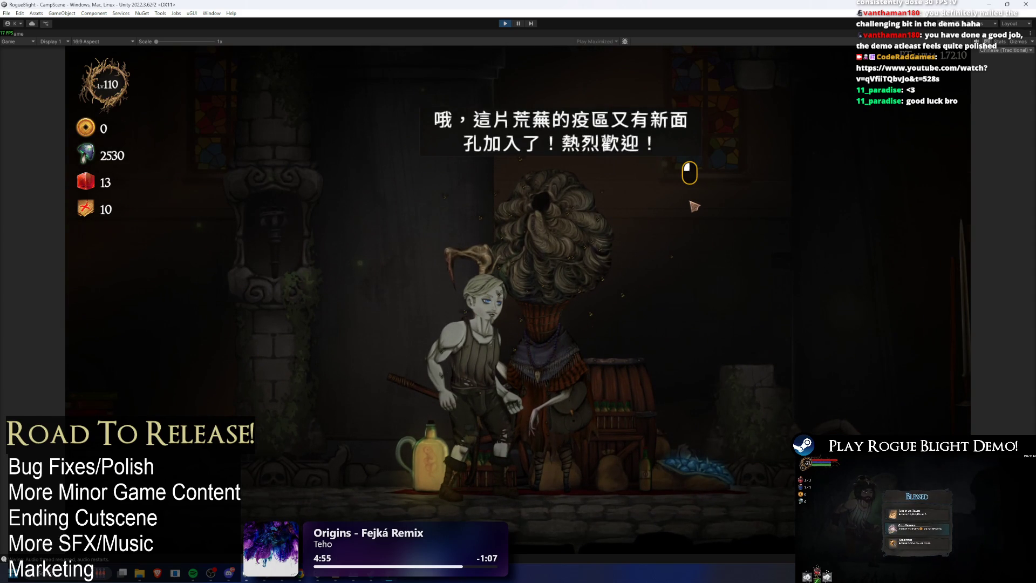
click(697, 207)
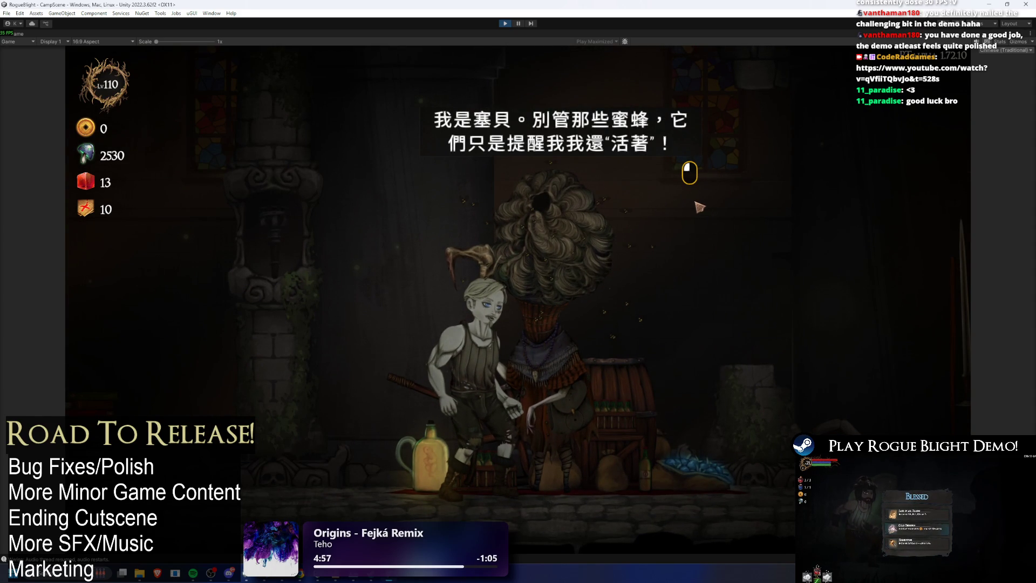
click(699, 206)
click(699, 206)
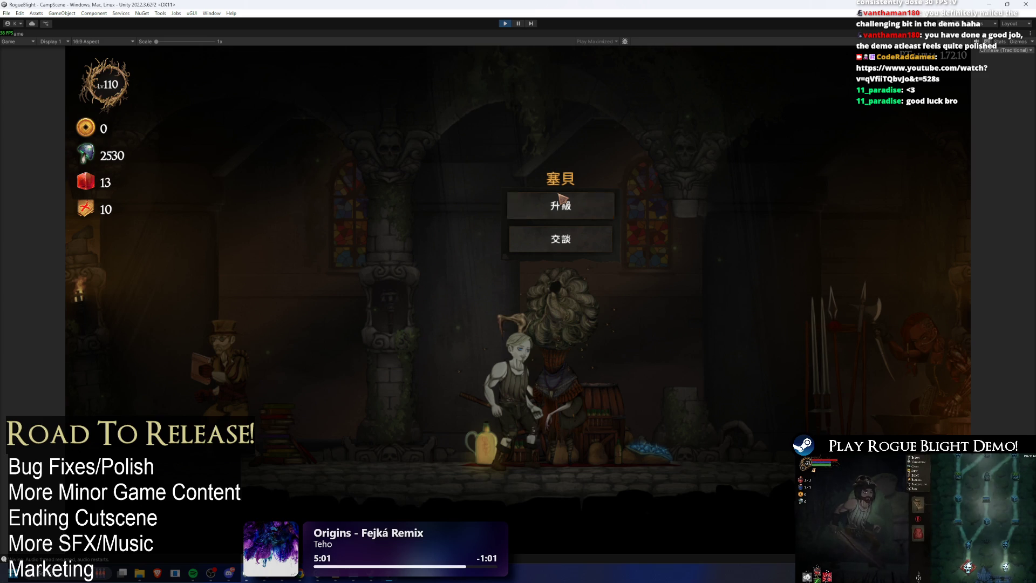
click(561, 200)
click(238, 208)
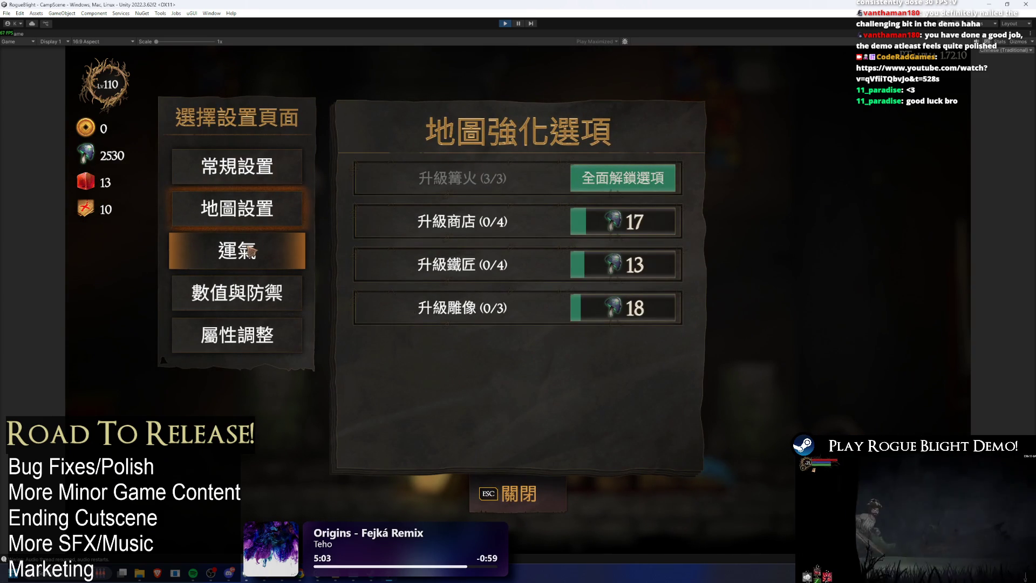
click(250, 251)
click(265, 294)
click(265, 335)
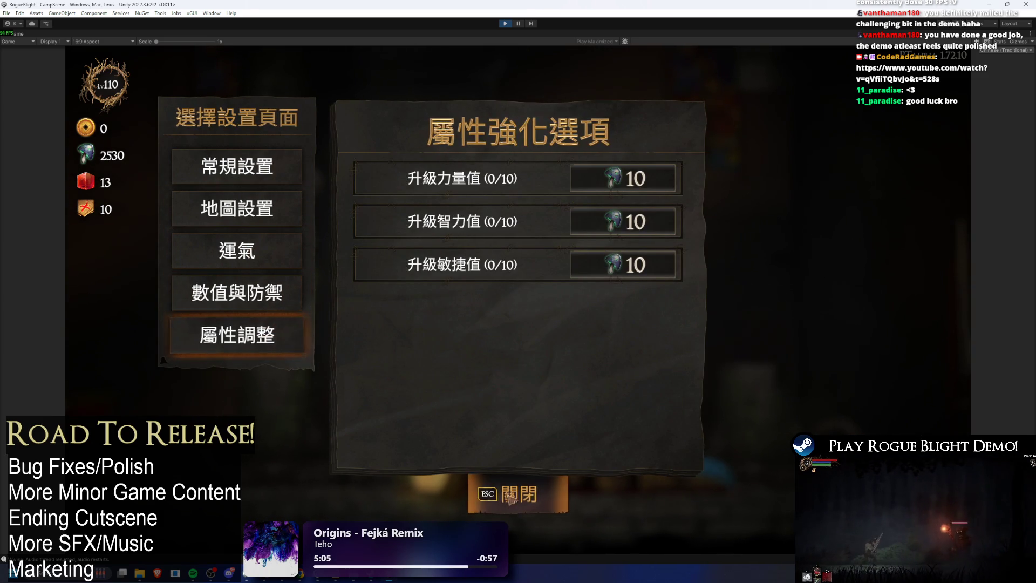
click(556, 493)
- Visit the blacksmith 卡利 and browse the head, hand, leg and foot starting-equipment lists
key(d)
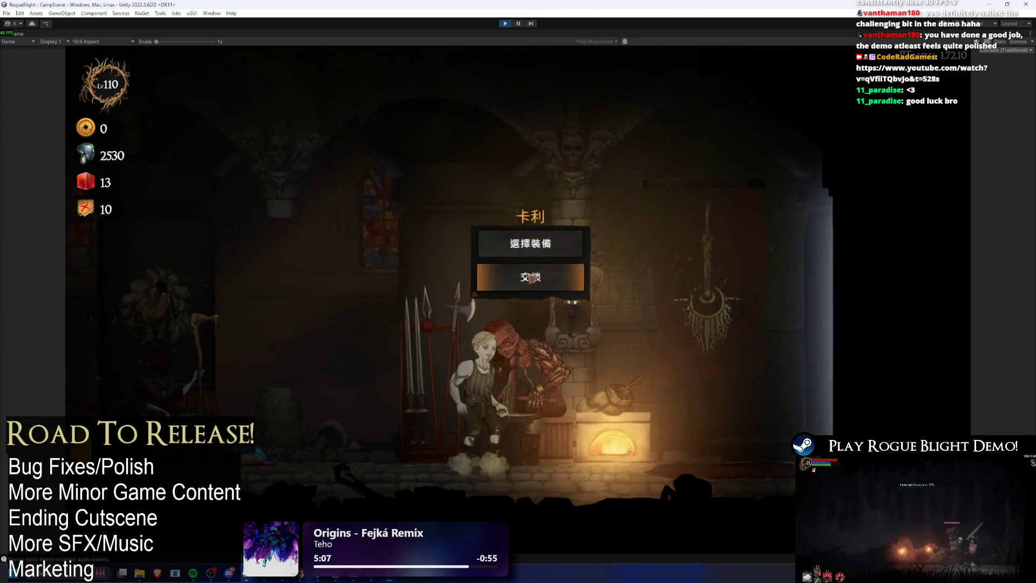
click(534, 286)
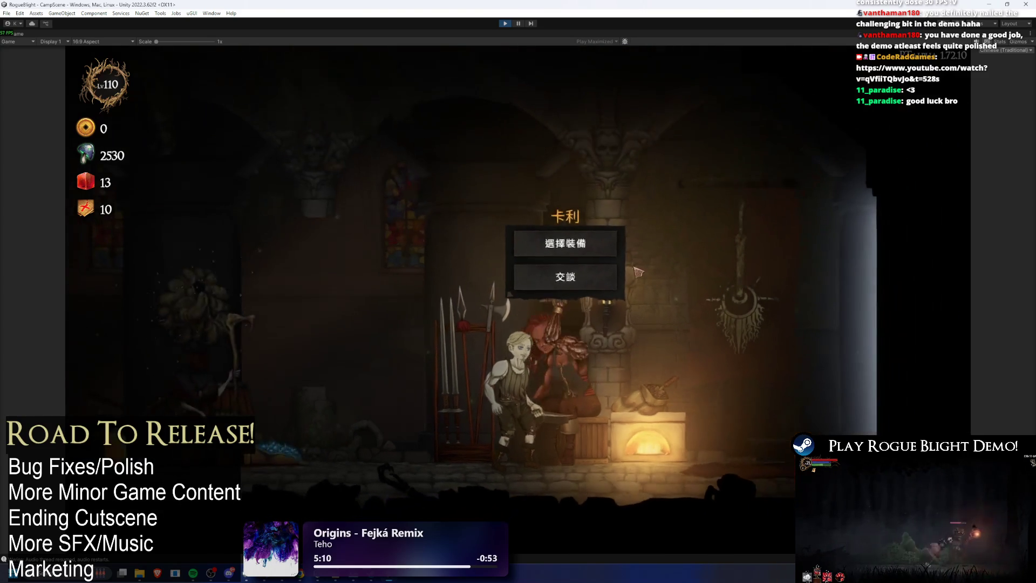
click(541, 244)
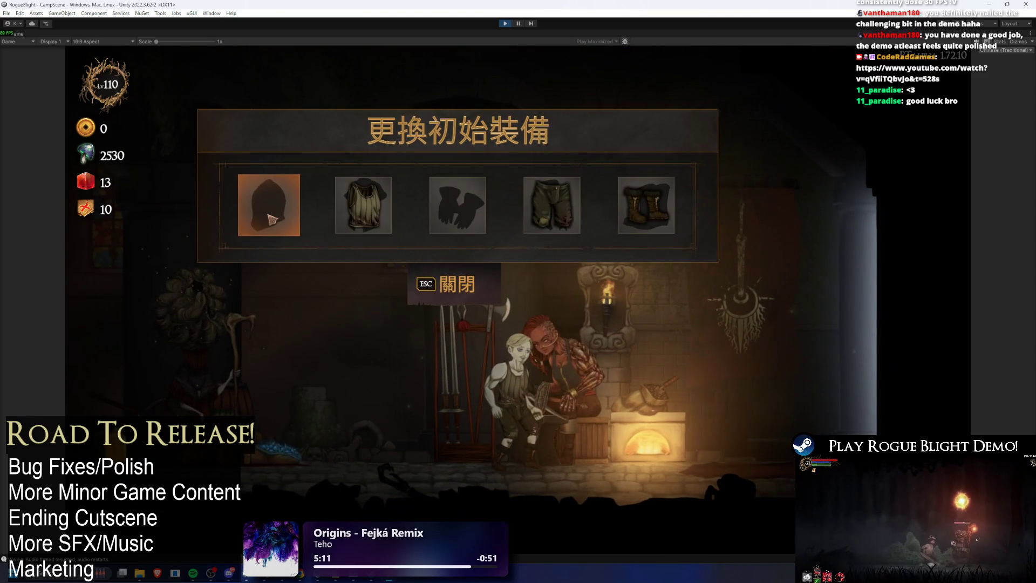
click(293, 207)
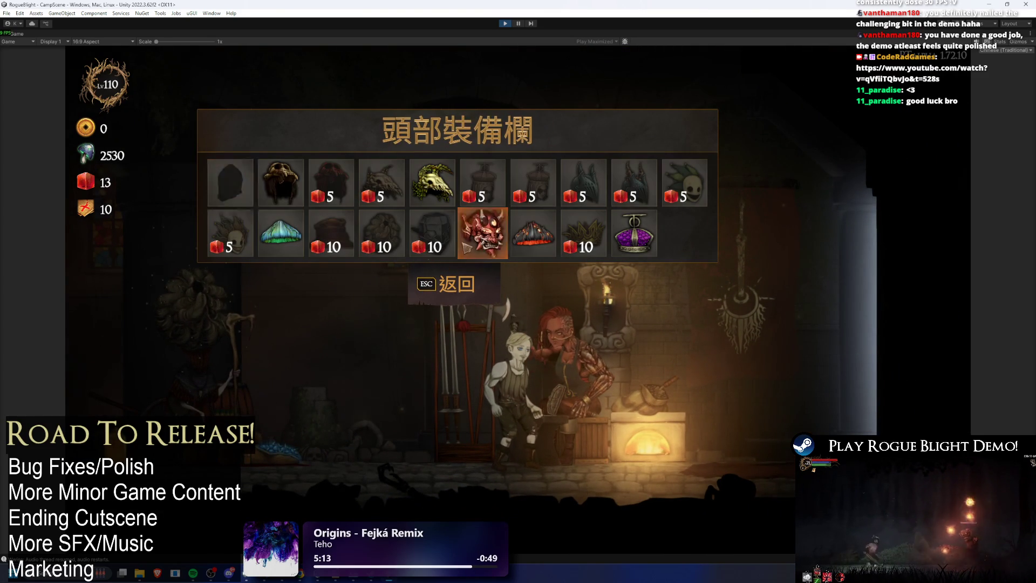
click(281, 184)
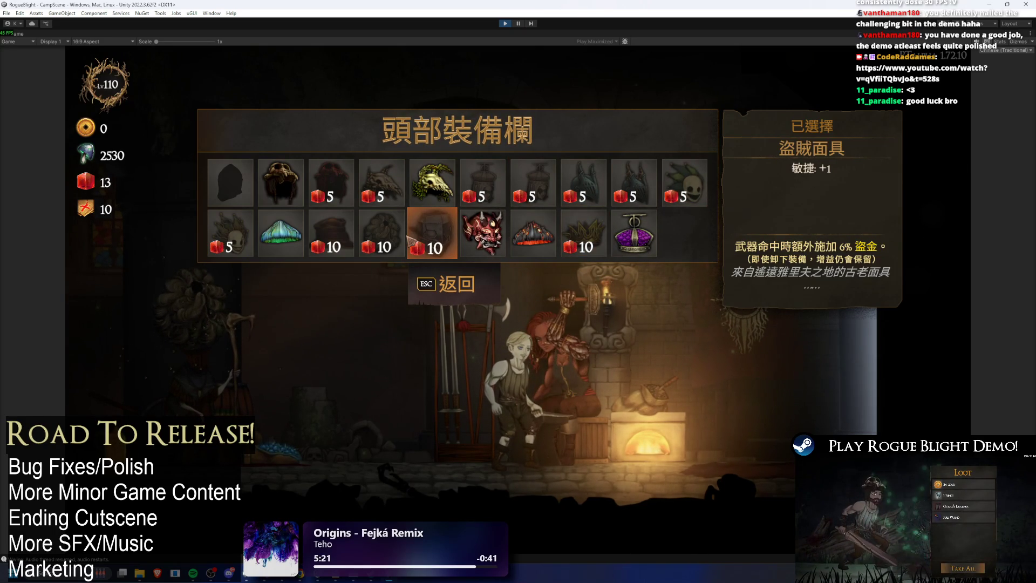
key(Escape)
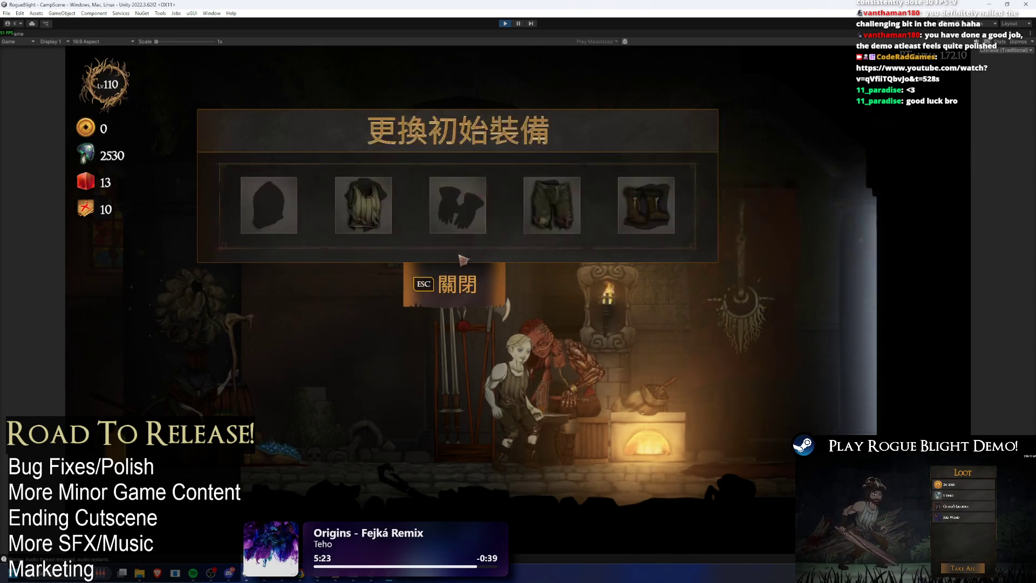
click(458, 209)
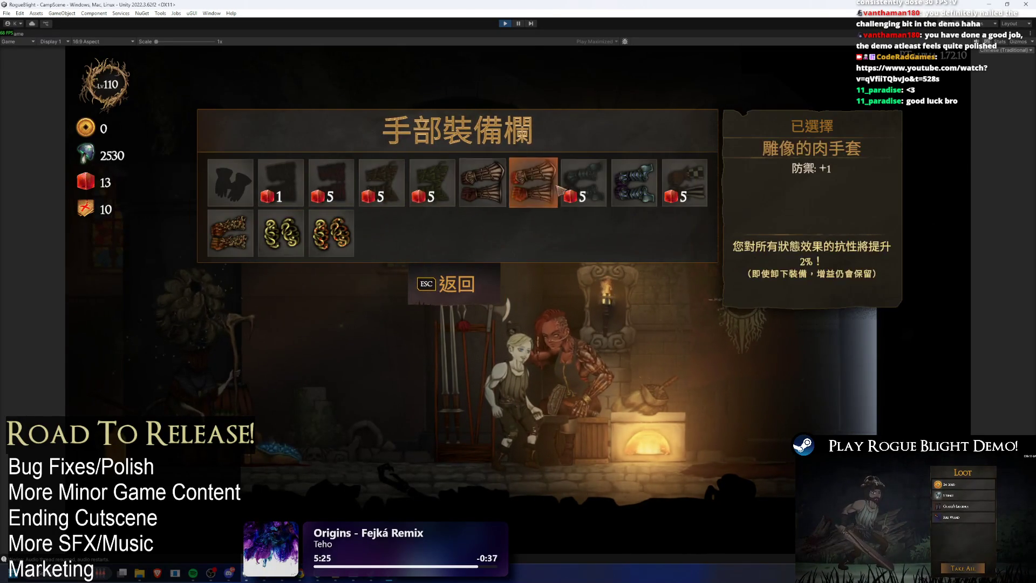
click(469, 274)
click(551, 205)
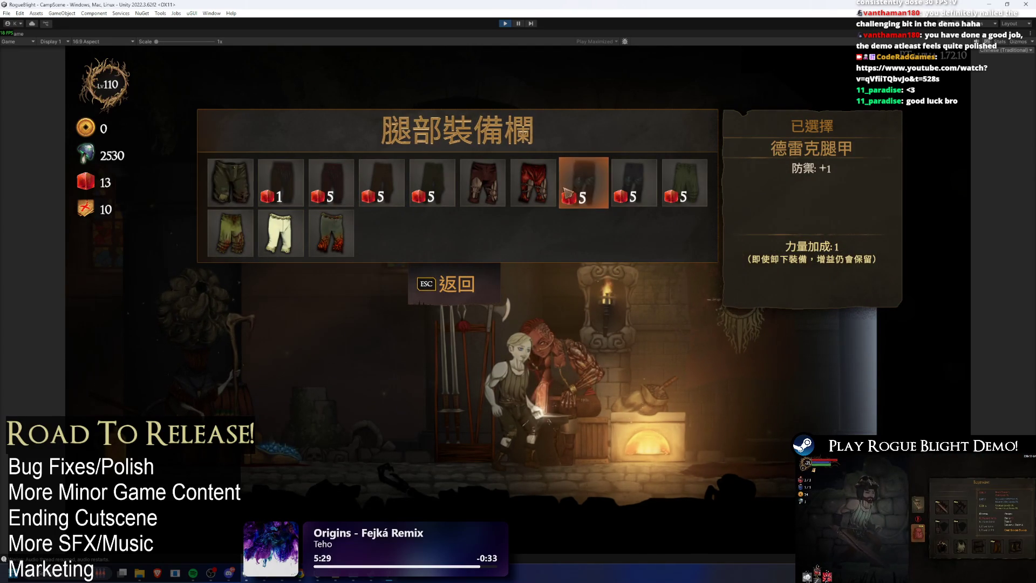
key(Escape)
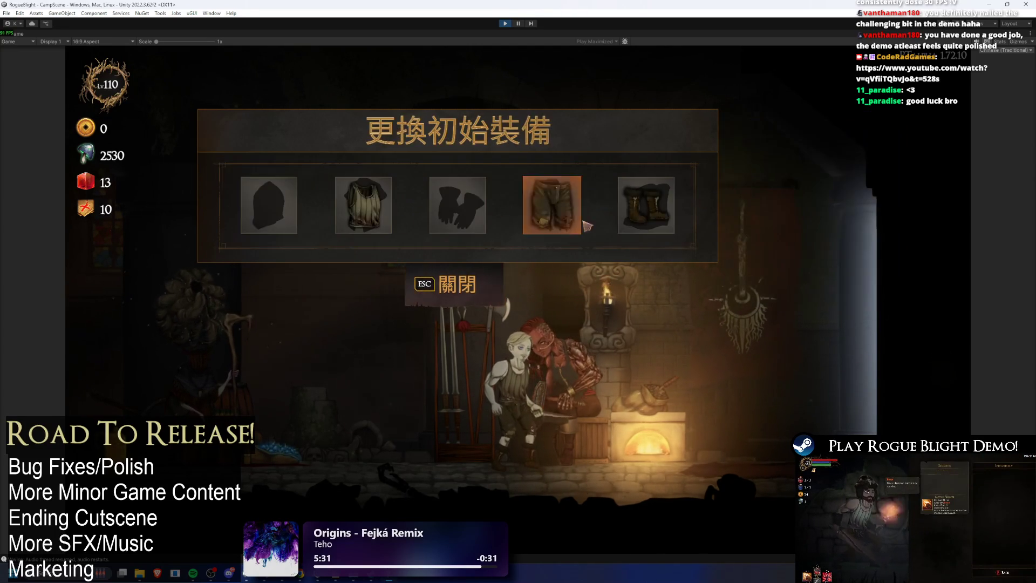
click(647, 203)
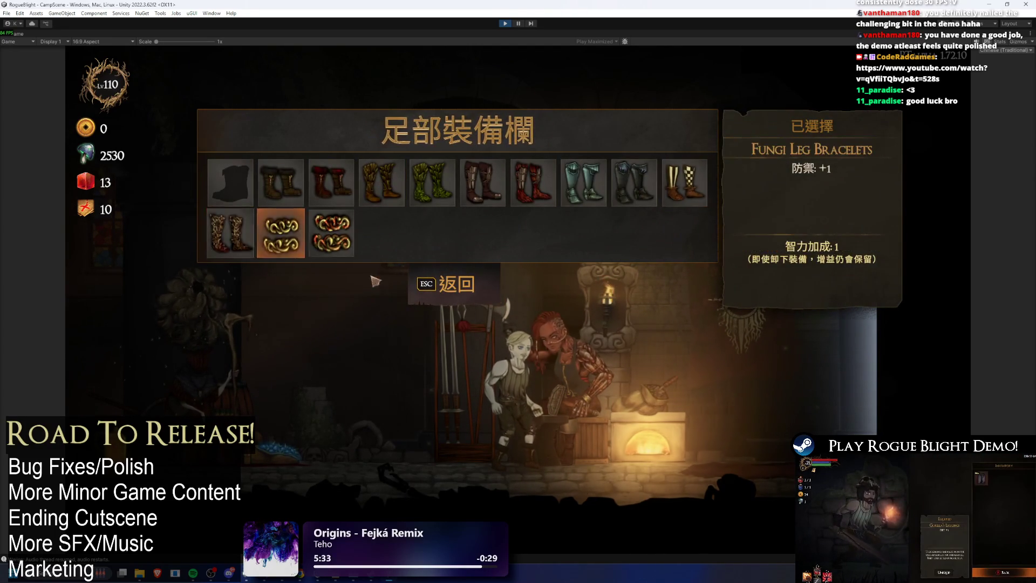
key(Escape)
key(Escape)
key(Escape)
- Talk to the cartographer and view the 小祝福 small-blessing list
key(d)
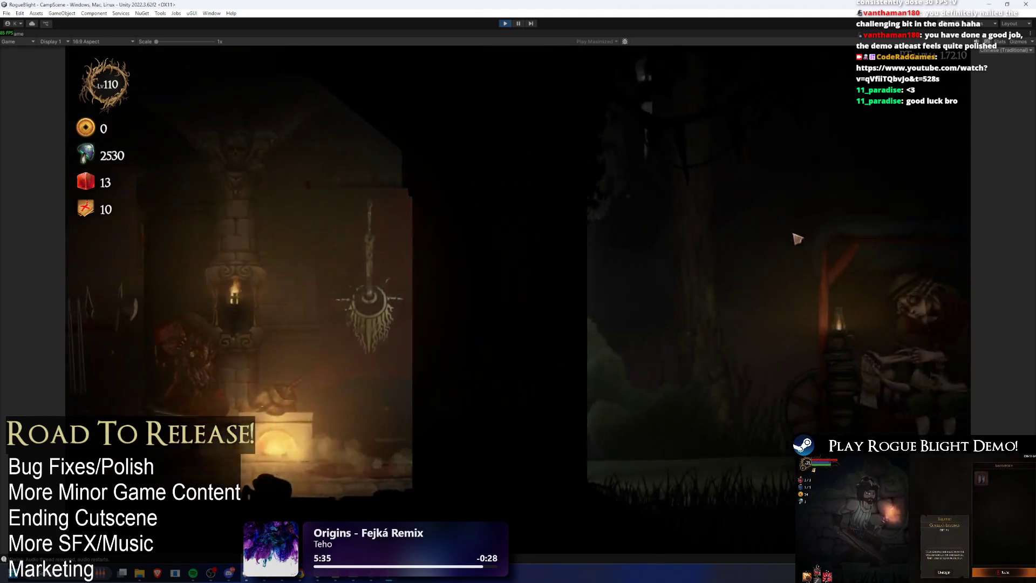
key(e)
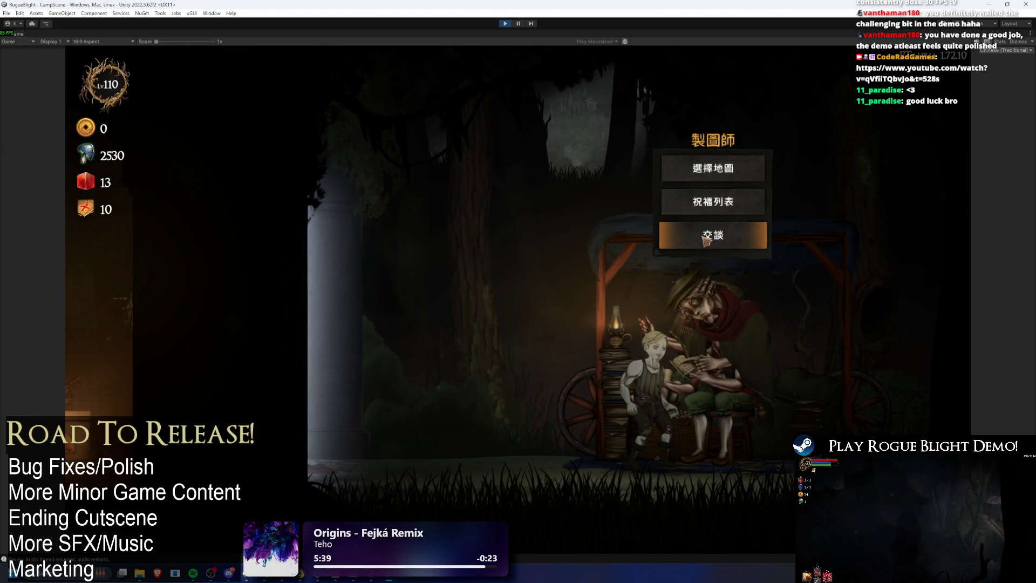
click(706, 240)
click(711, 224)
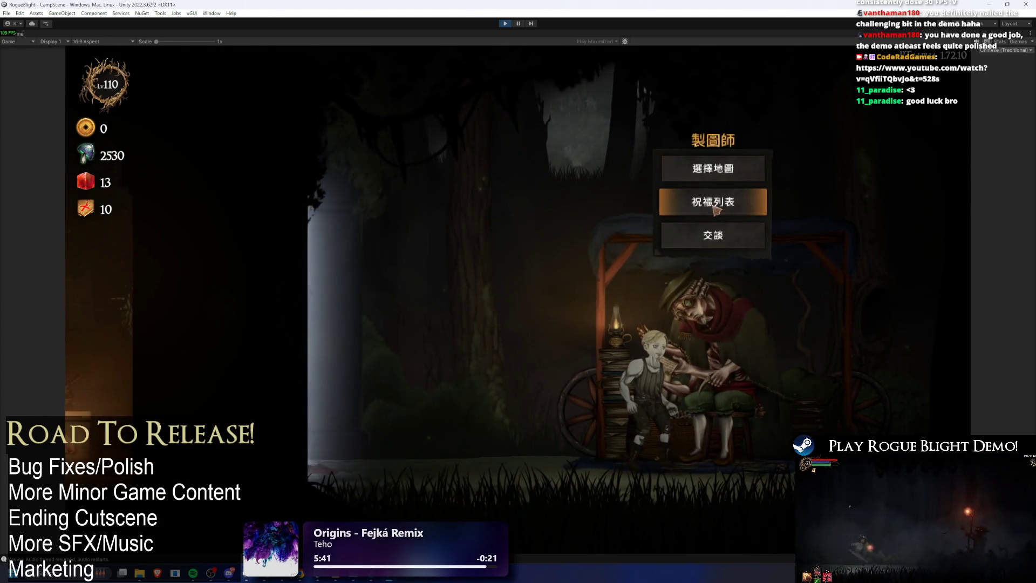
click(716, 210)
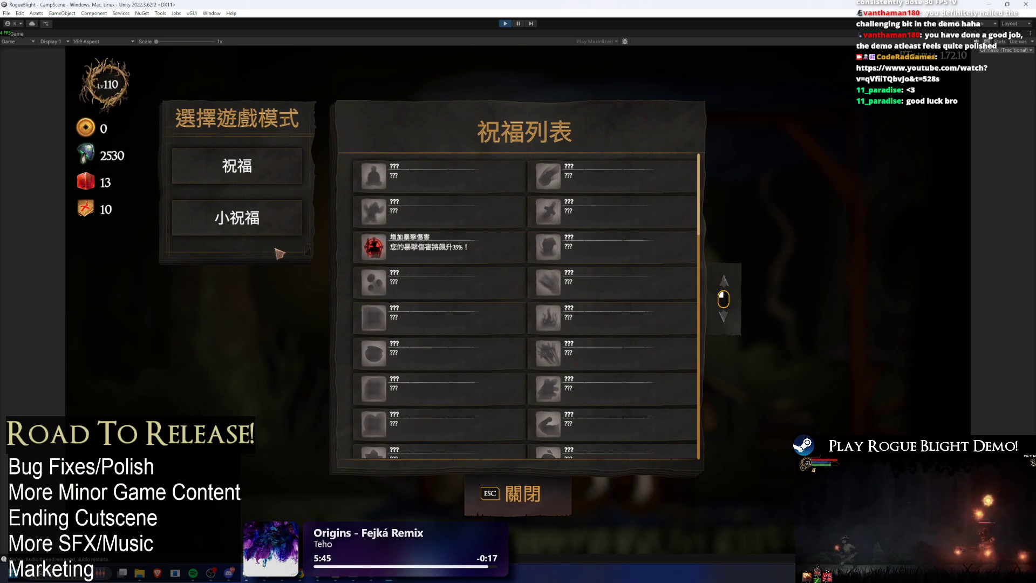
click(260, 205)
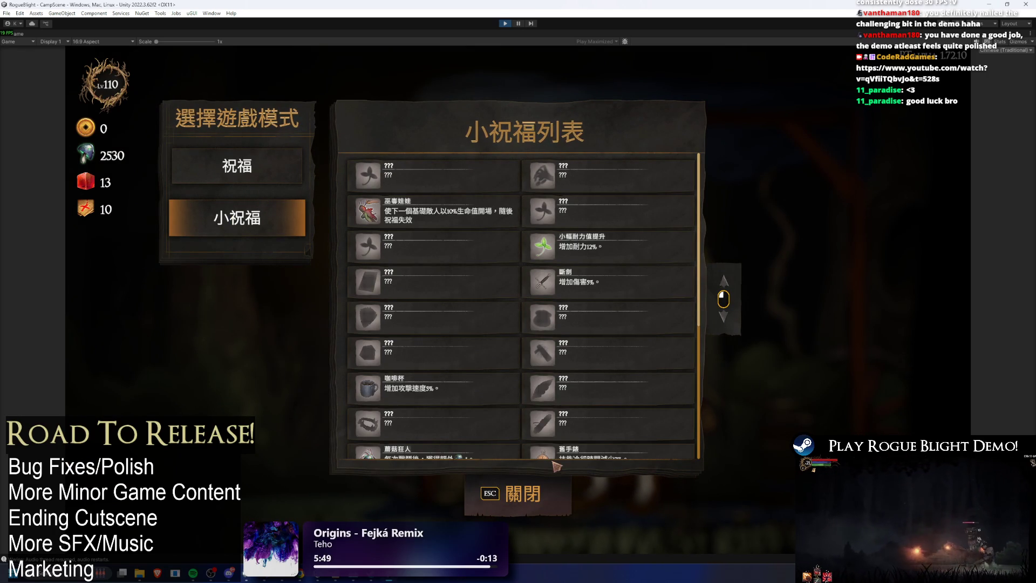
click(545, 486)
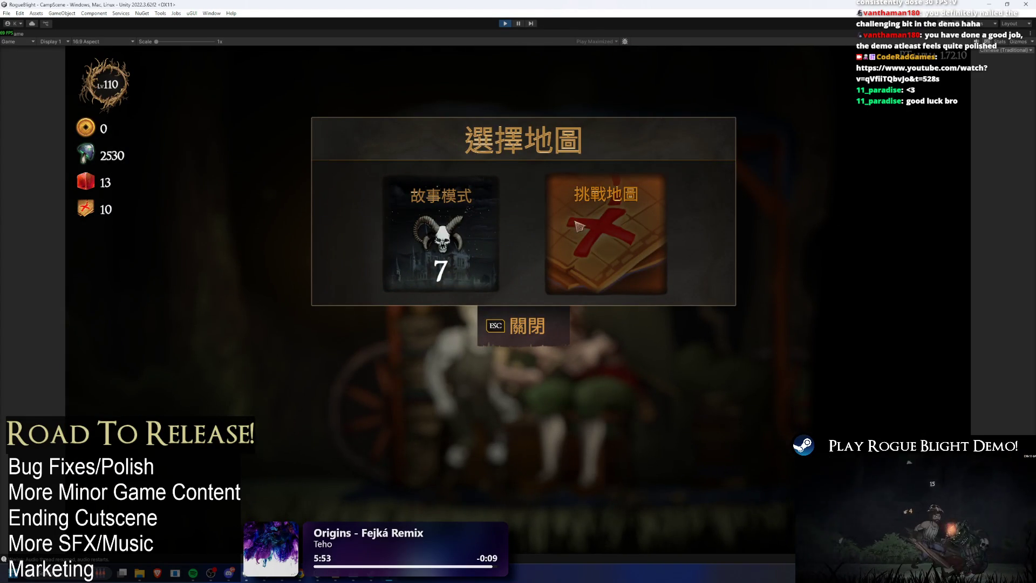
- Check the 挑戰地圖 challenge-map list in Traditional and Simplified Chinese, ending on Traditional
click(578, 224)
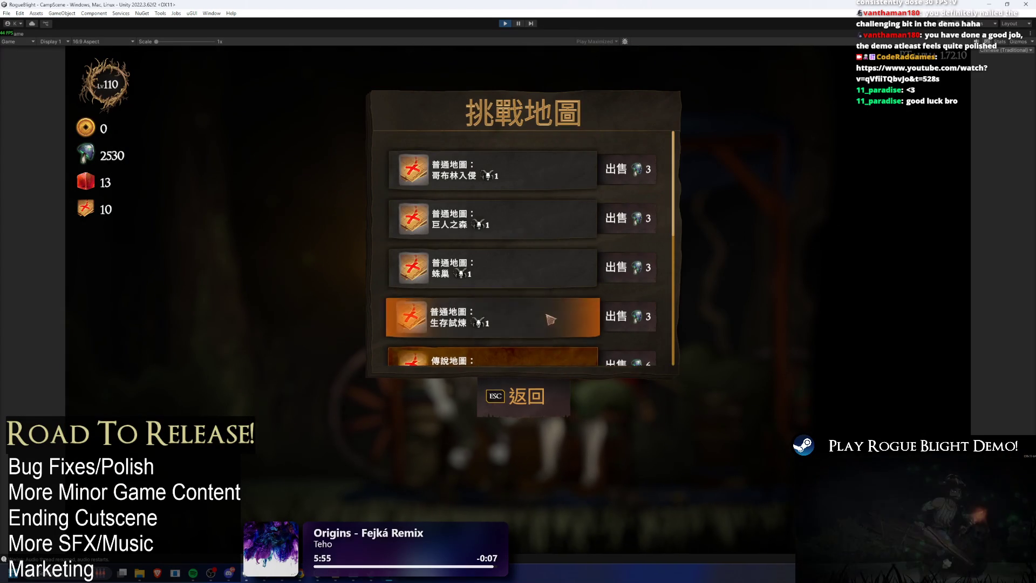
scroll(524, 303, down, 2)
click(528, 330)
click(1013, 51)
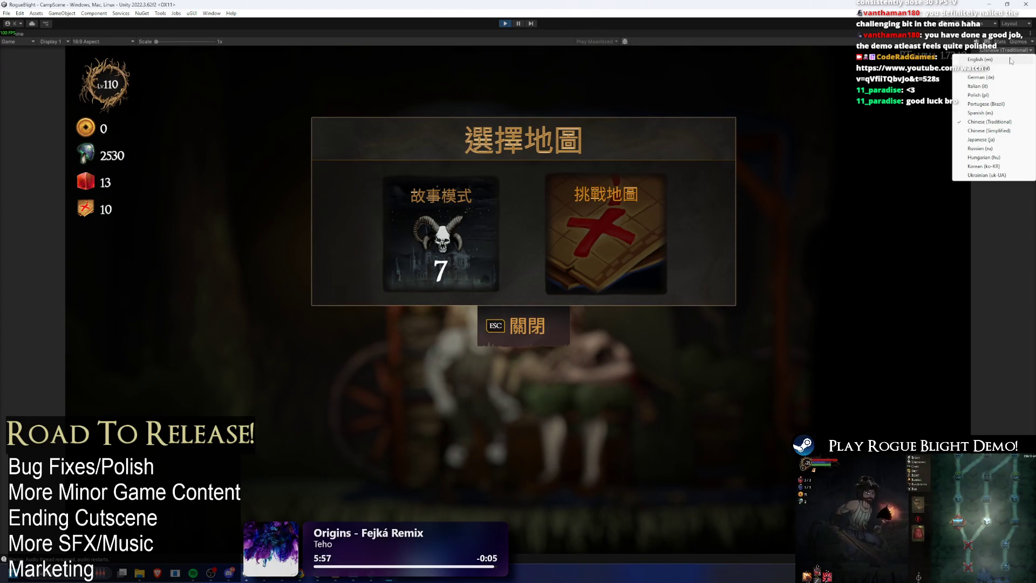
click(997, 134)
click(626, 243)
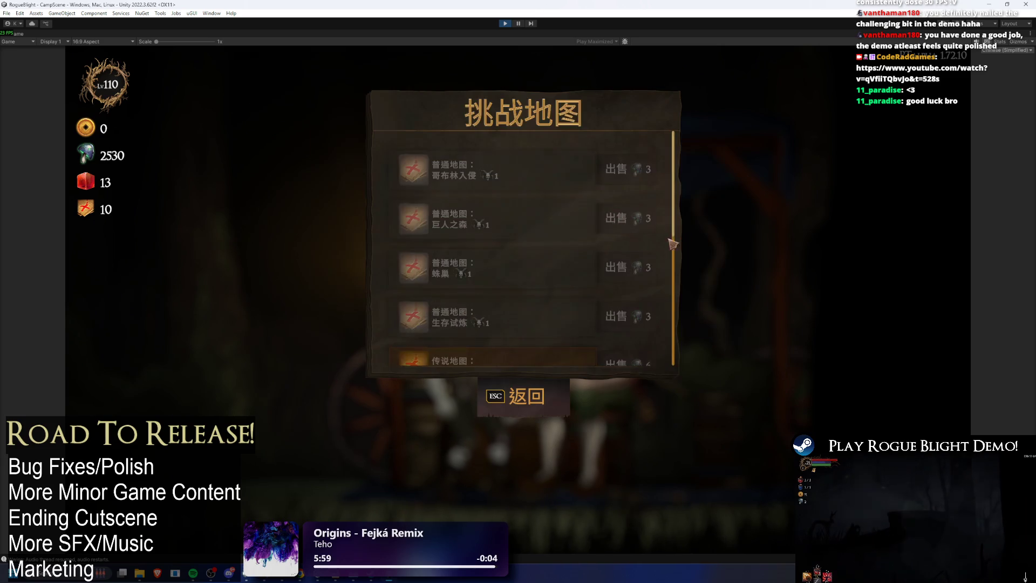
scroll(524, 259, down, 3)
scroll(524, 259, up, 3)
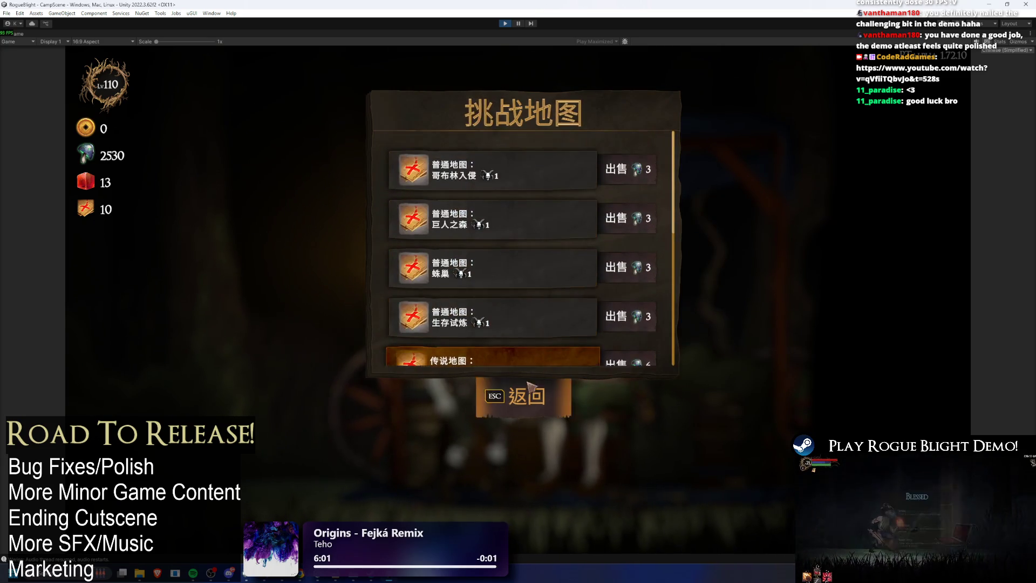
click(523, 396)
click(1008, 51)
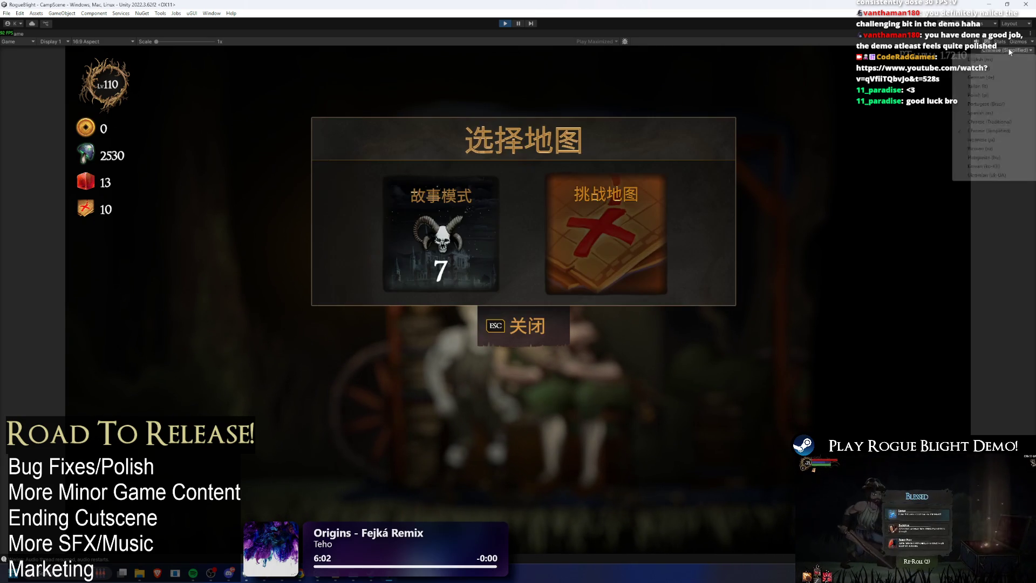
click(999, 123)
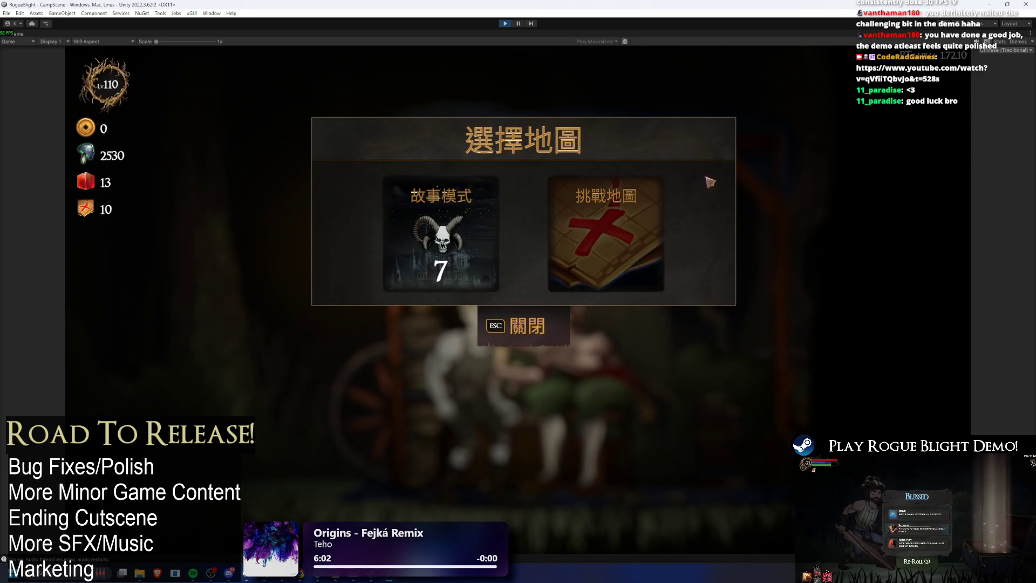
- Open 故事模式 story mode, lower the difficulty to 1 and start from the starting map
click(482, 250)
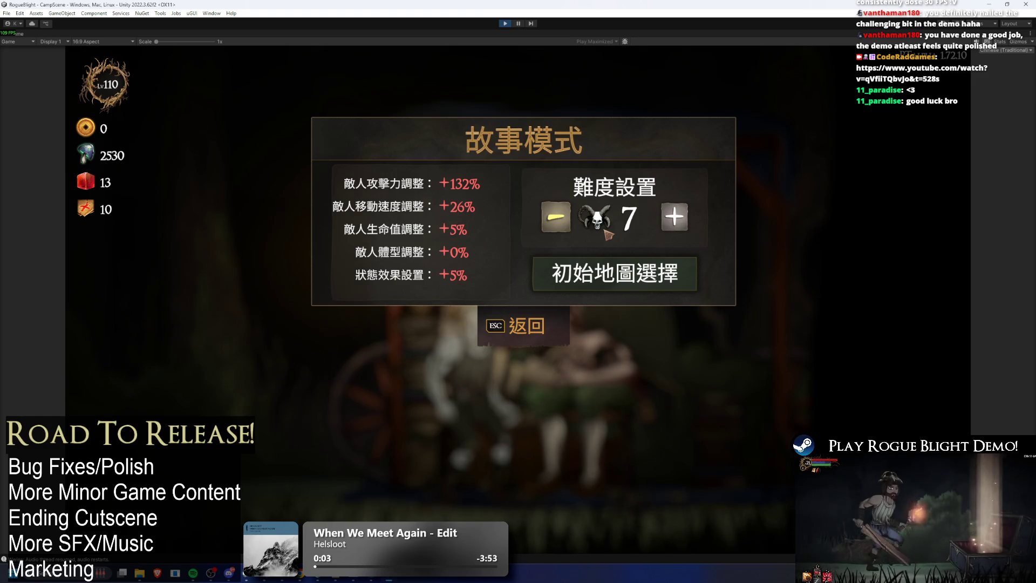
click(550, 223)
click(663, 288)
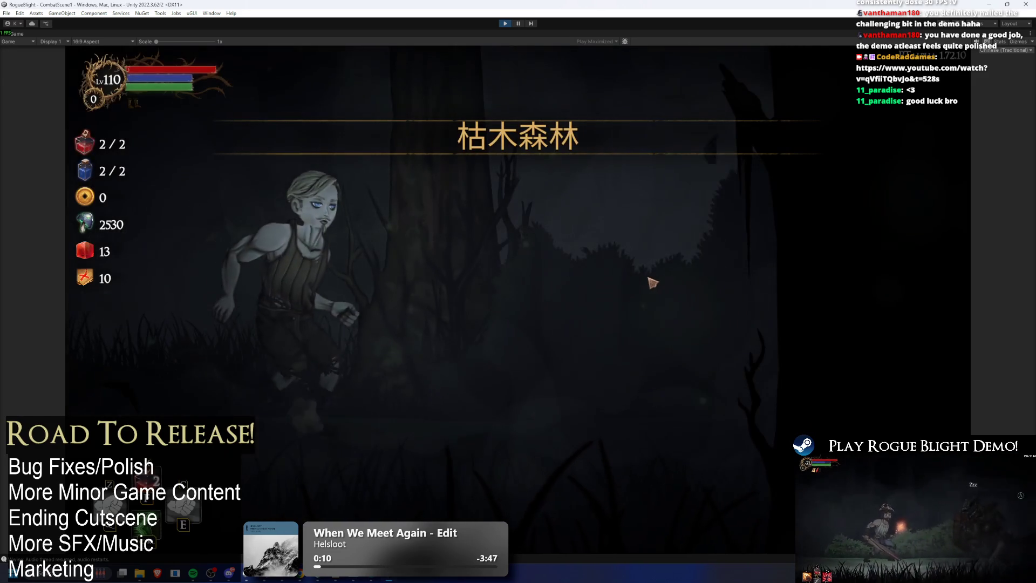
- Confirm the wooden sword, reroll the small blessings seven times, then take one blessing
click(635, 278)
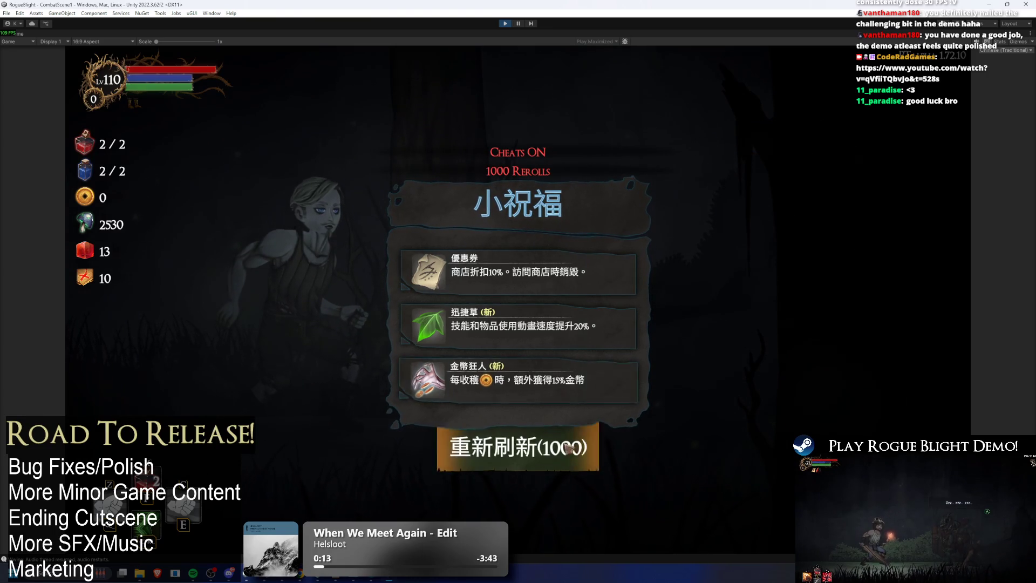
click(569, 456)
click(569, 458)
click(570, 456)
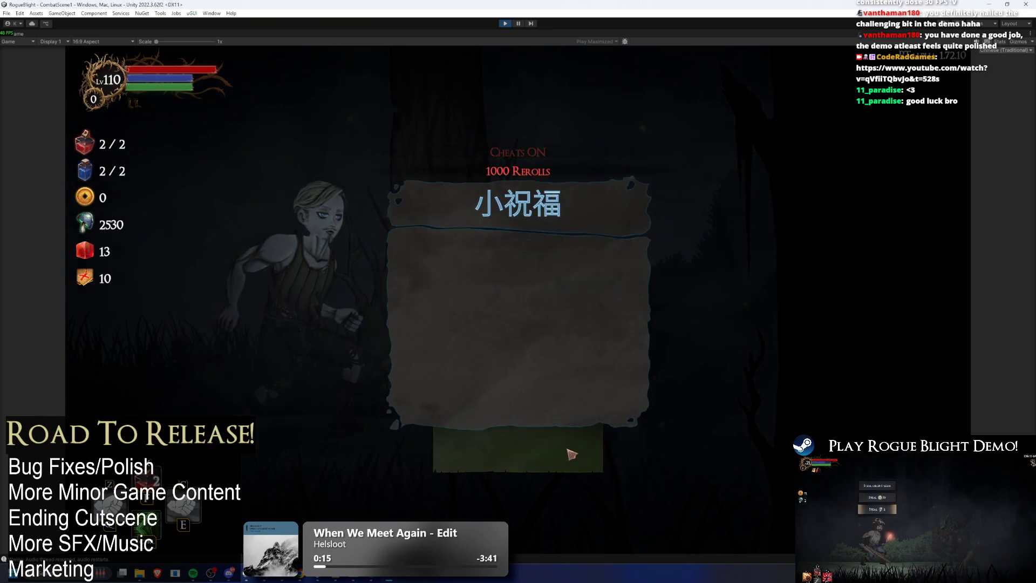
click(573, 462)
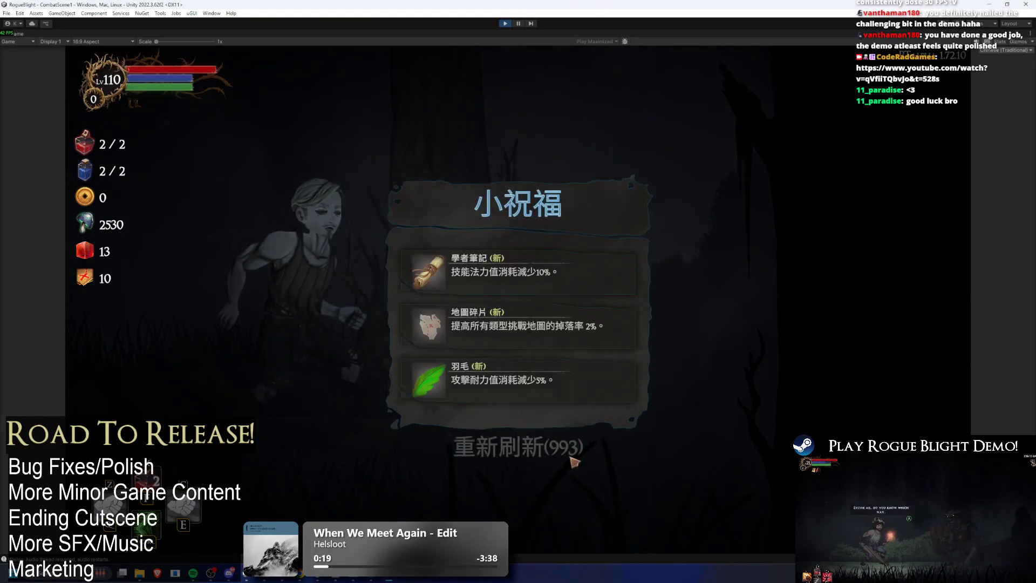
click(571, 463)
click(571, 465)
click(571, 464)
click(509, 262)
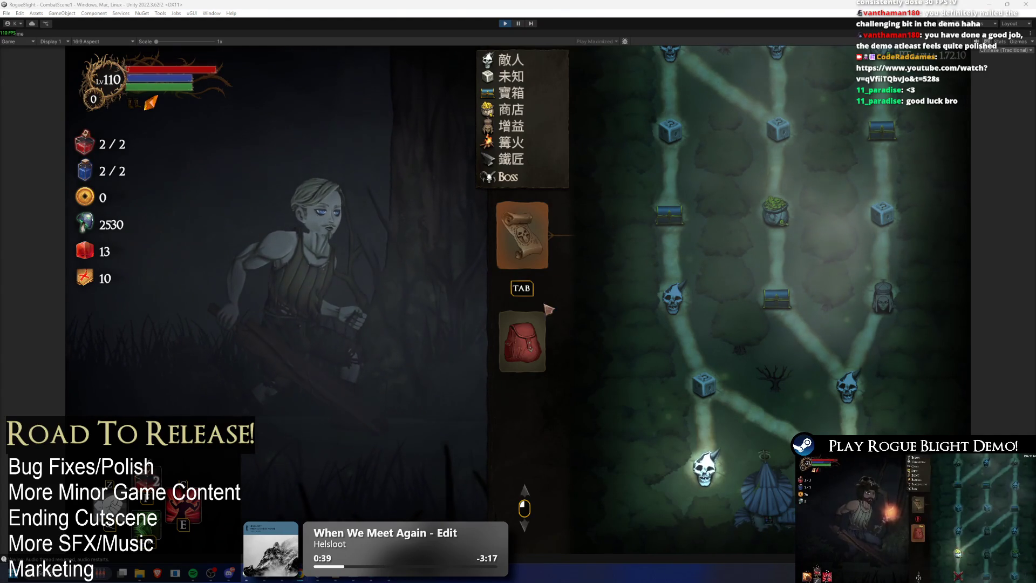
- Open the equipment panel and scroll through the right-hand slot's Chinese weapon descriptions
click(501, 338)
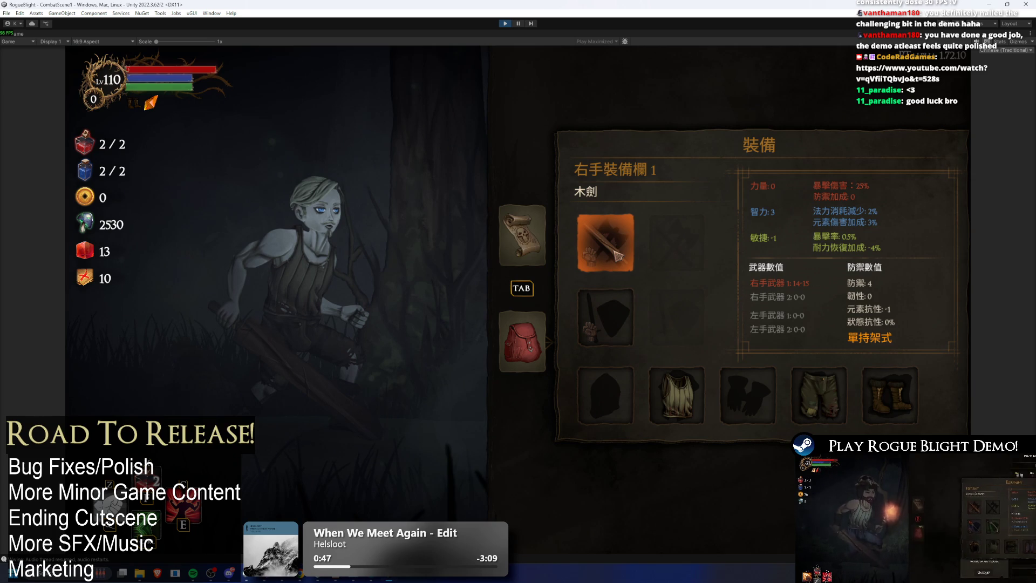
click(618, 254)
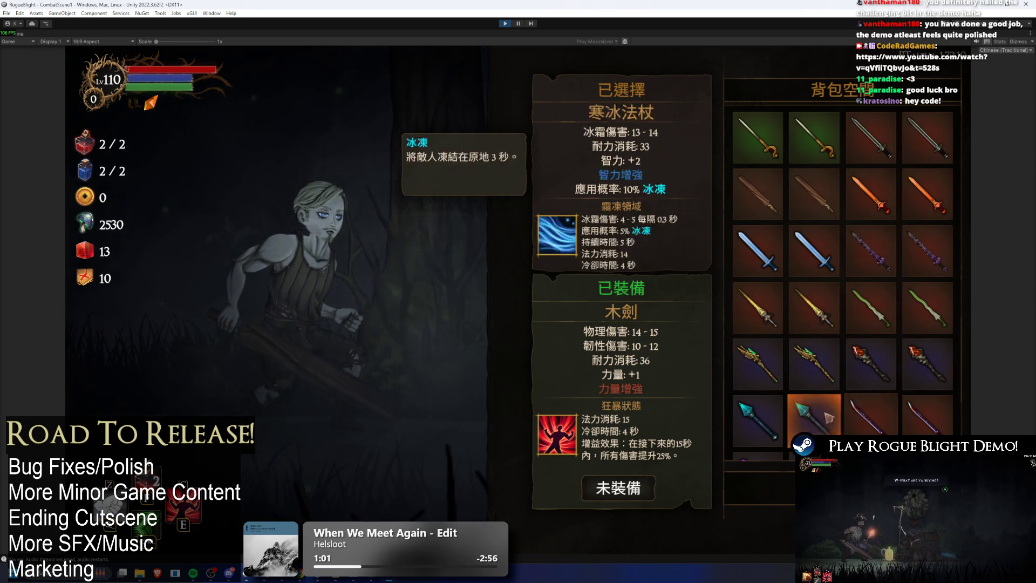
scroll(885, 377, down, 3)
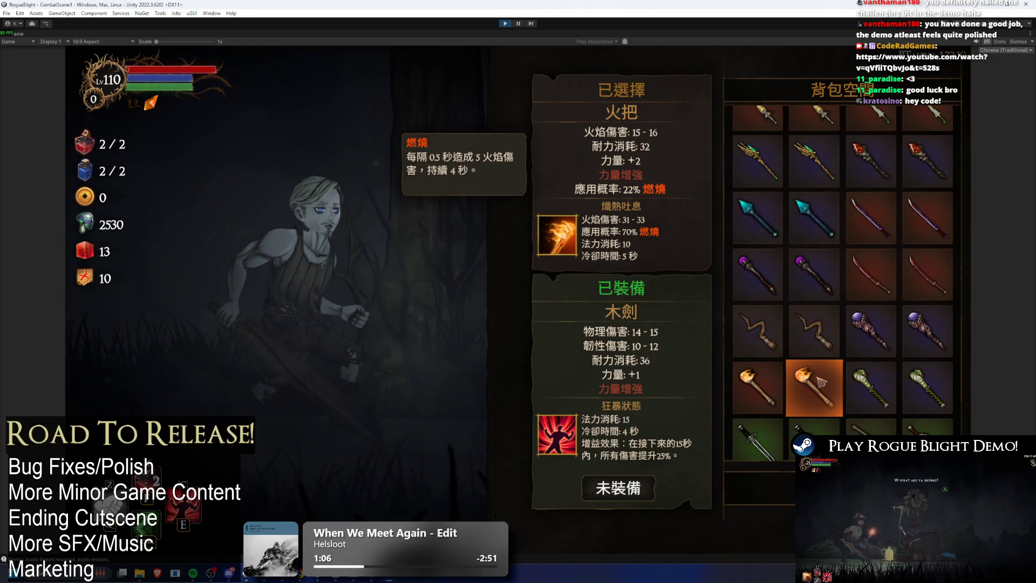
scroll(847, 329, down, 3)
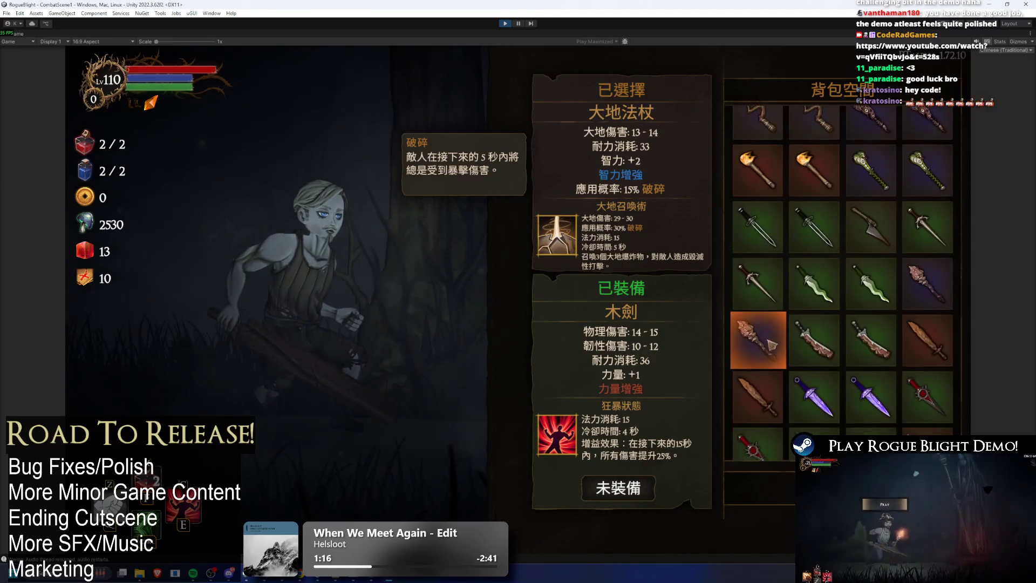
scroll(771, 345, down, 1)
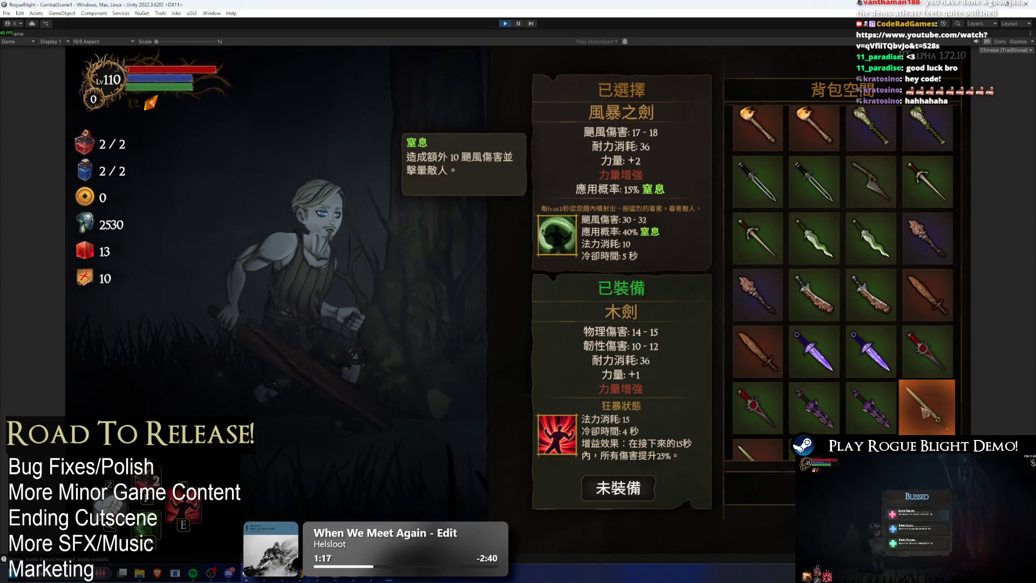
scroll(815, 388, down, 2)
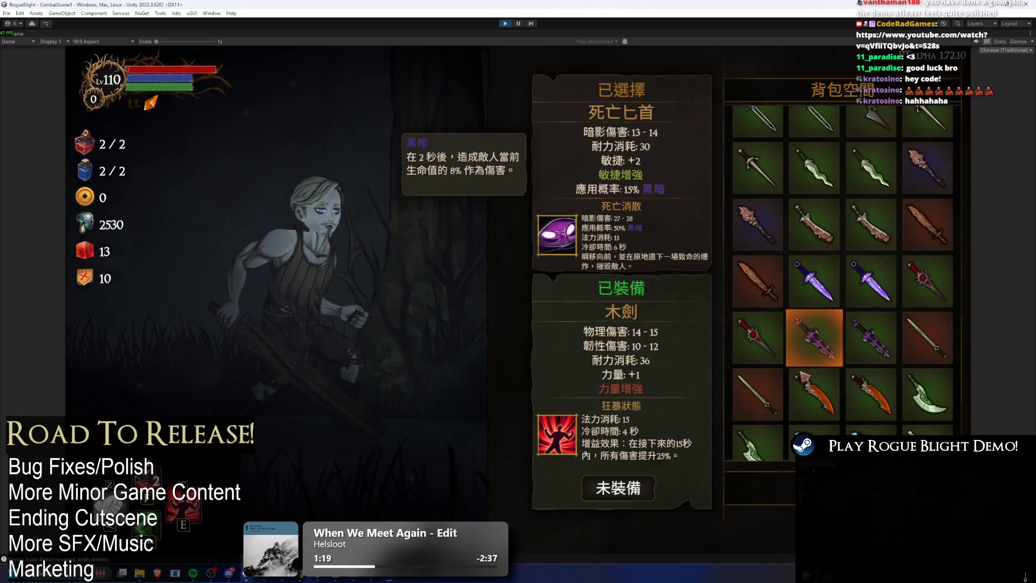
scroll(953, 361, down, 2)
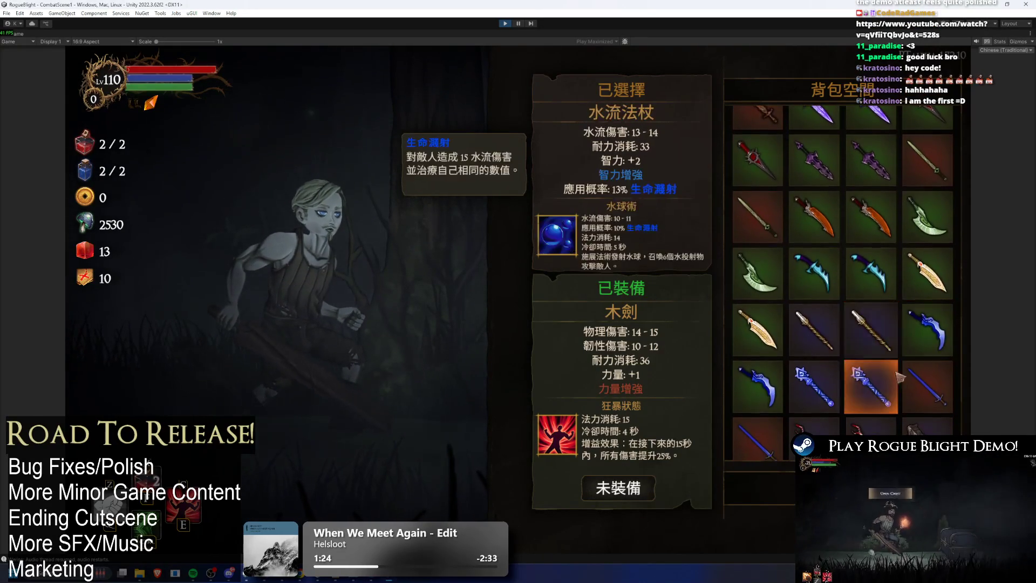
scroll(766, 387, down, 1)
scroll(791, 427, down, 2)
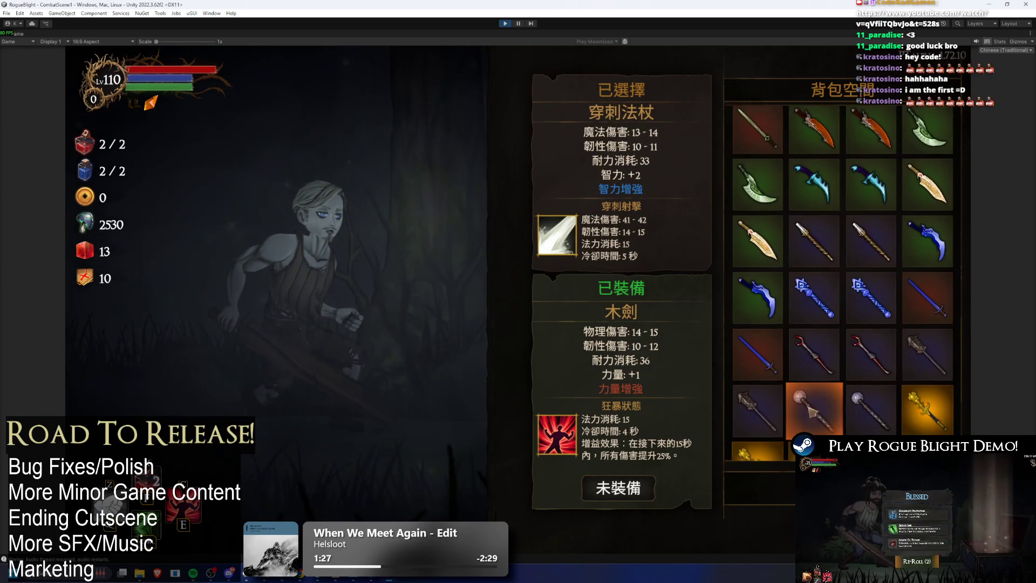
scroll(799, 389, down, 2)
key(Escape)
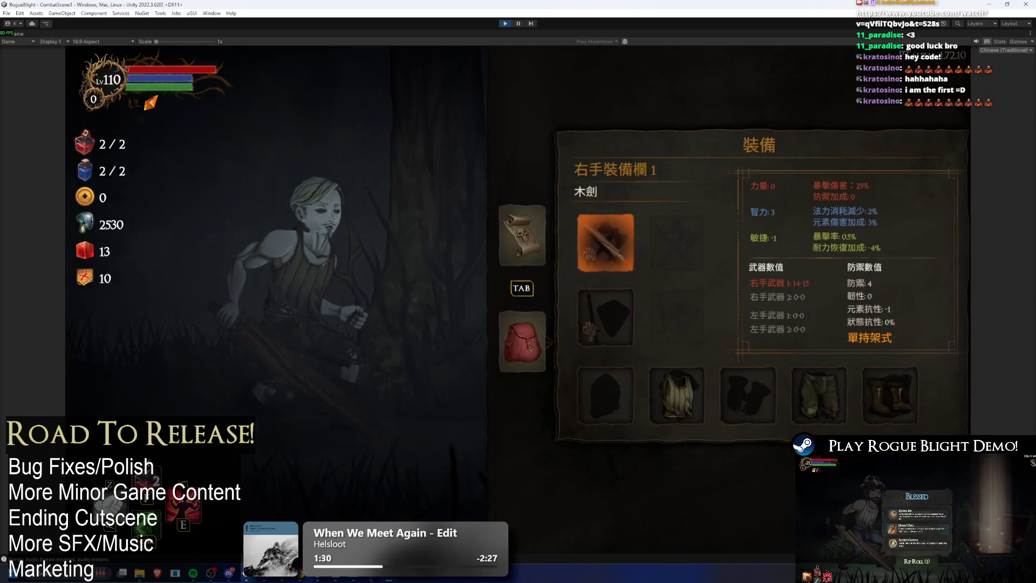
- Scroll through the left-hand slot's shield and item descriptions, then return to equipment
click(624, 332)
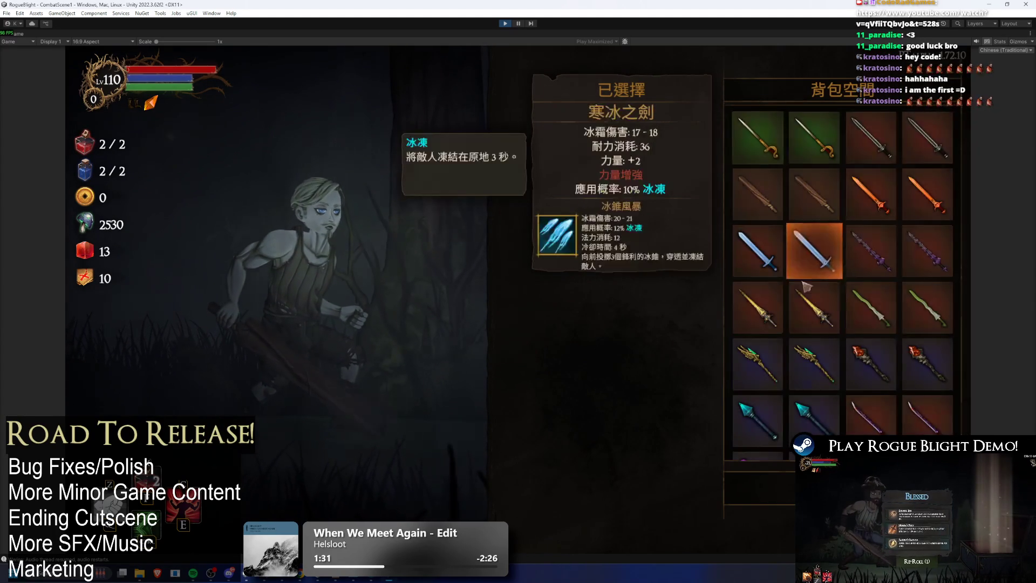
scroll(842, 221, down, 10)
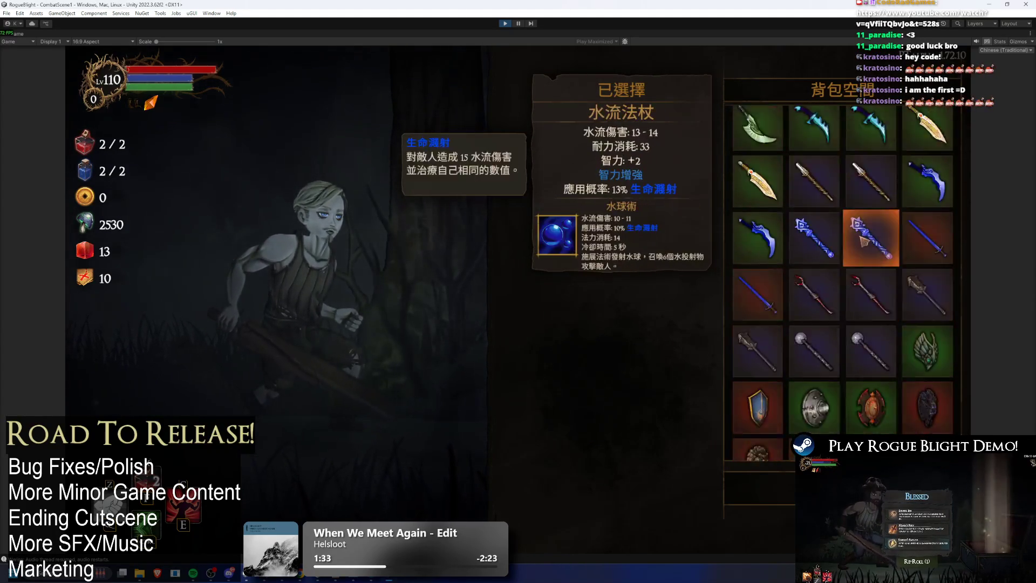
scroll(927, 158, down, 1)
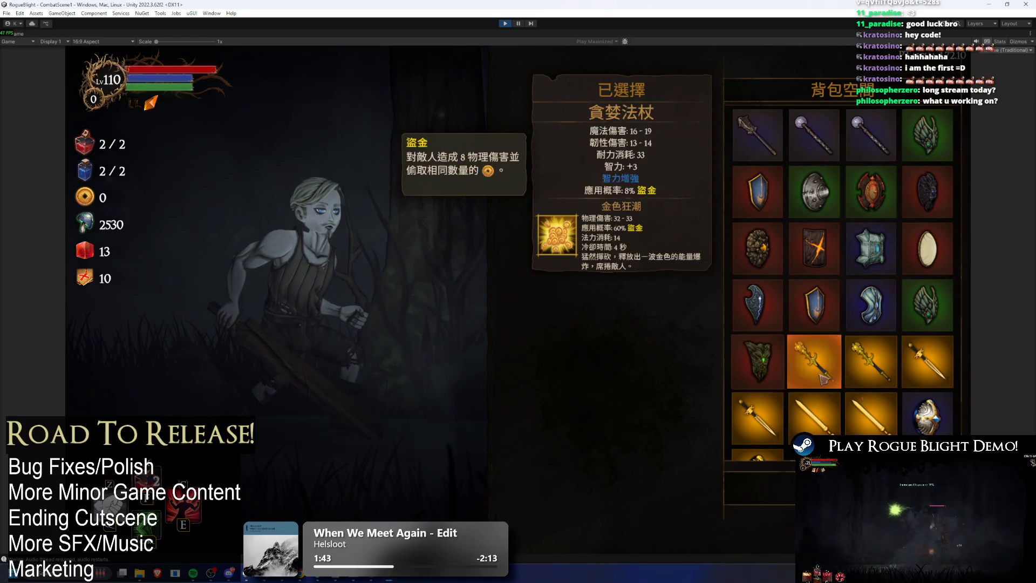
scroll(815, 367, down, 1)
key(Tab)
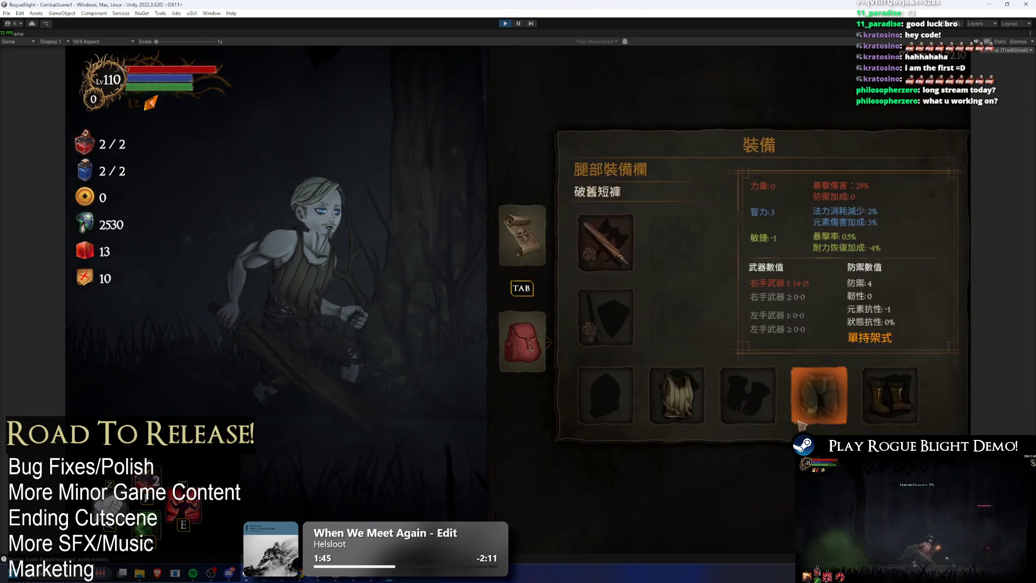
- Browse the head-gear list and inspect another helmet's Chinese description
click(615, 395)
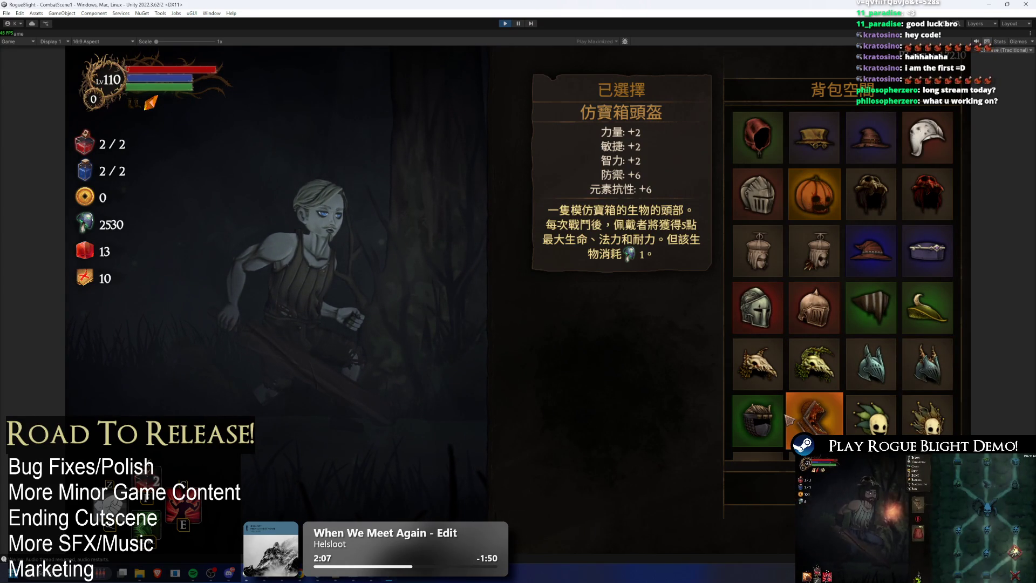
scroll(758, 313, down, 2)
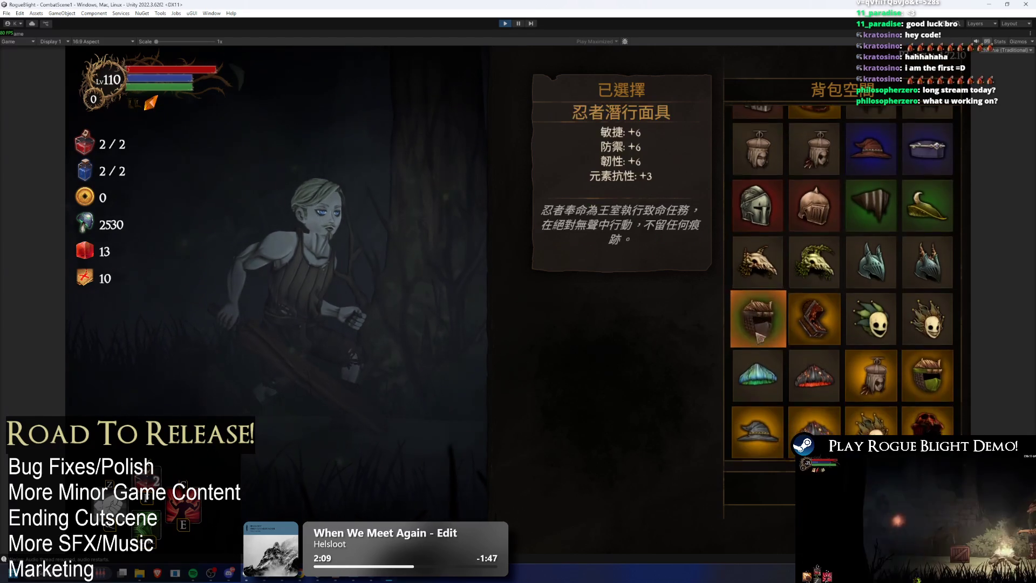
scroll(759, 351, down, 1)
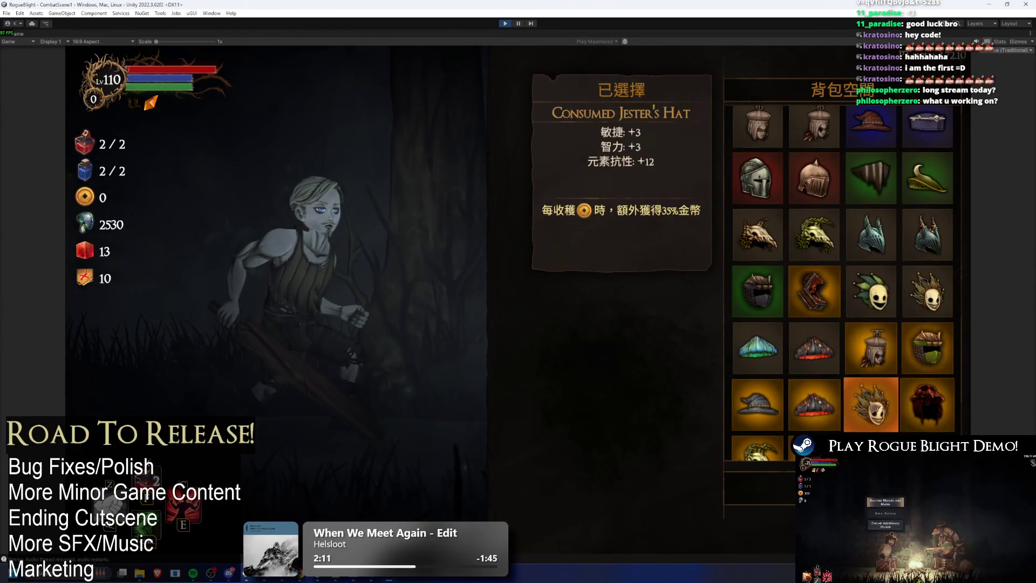
scroll(833, 273, down, 5)
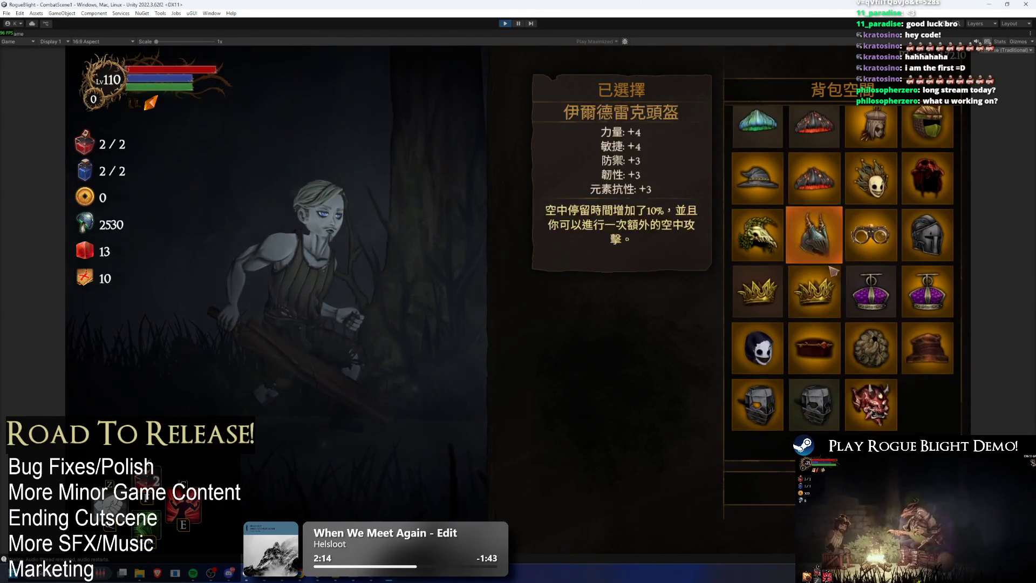
scroll(833, 272, down, 1)
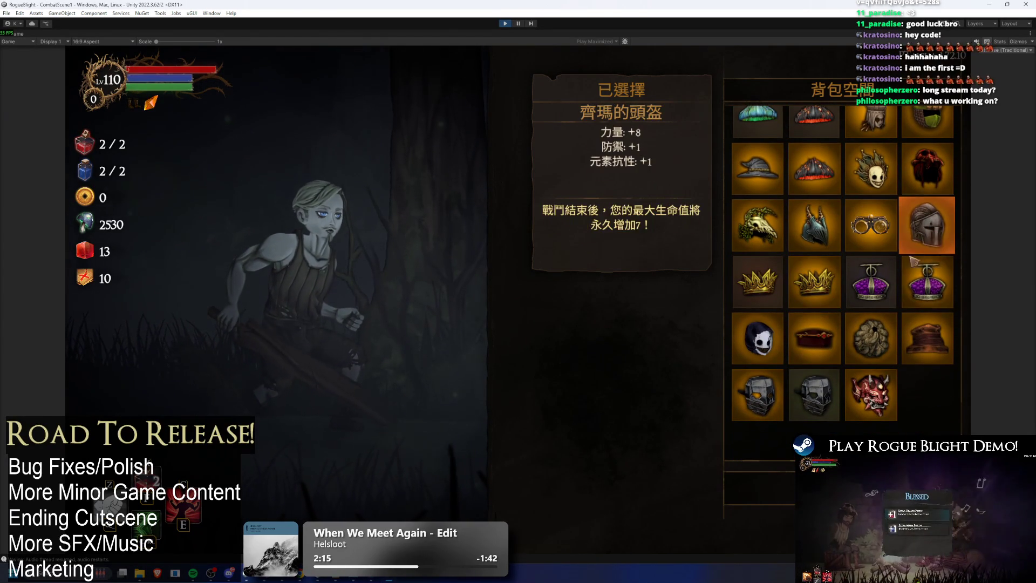
click(871, 338)
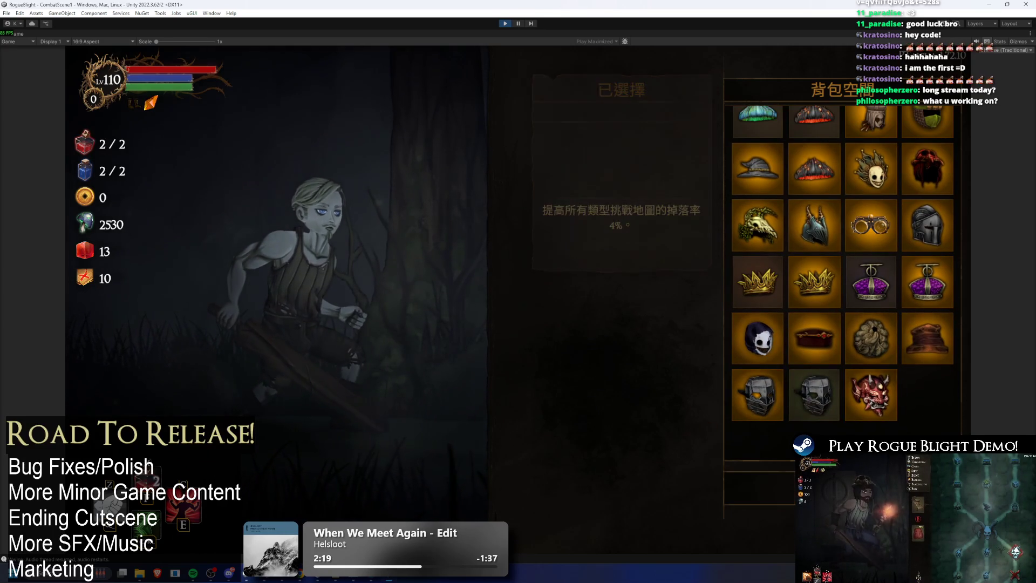
key(Escape)
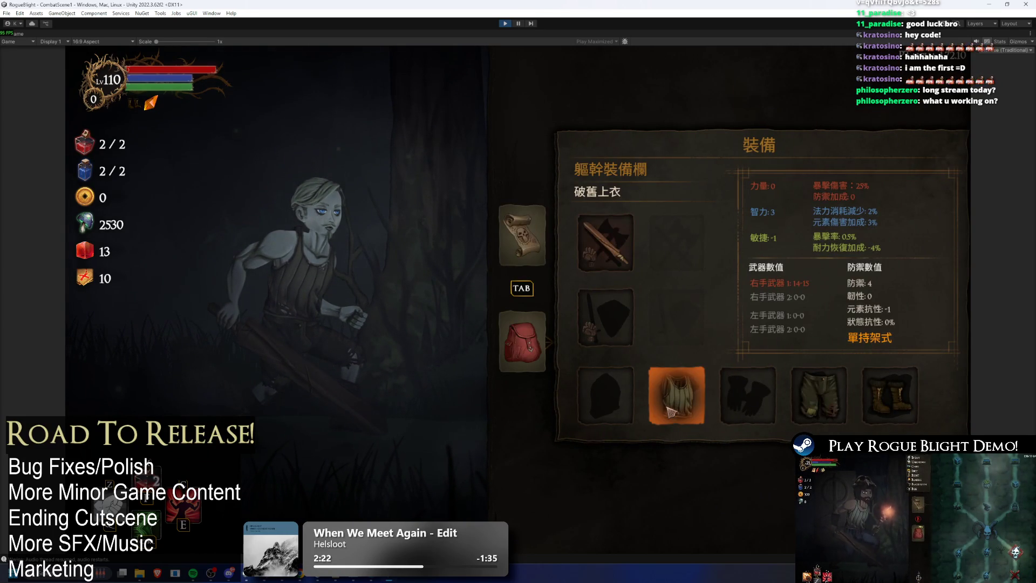
- Read through the chest-armour and glove item lists in Chinese
click(671, 412)
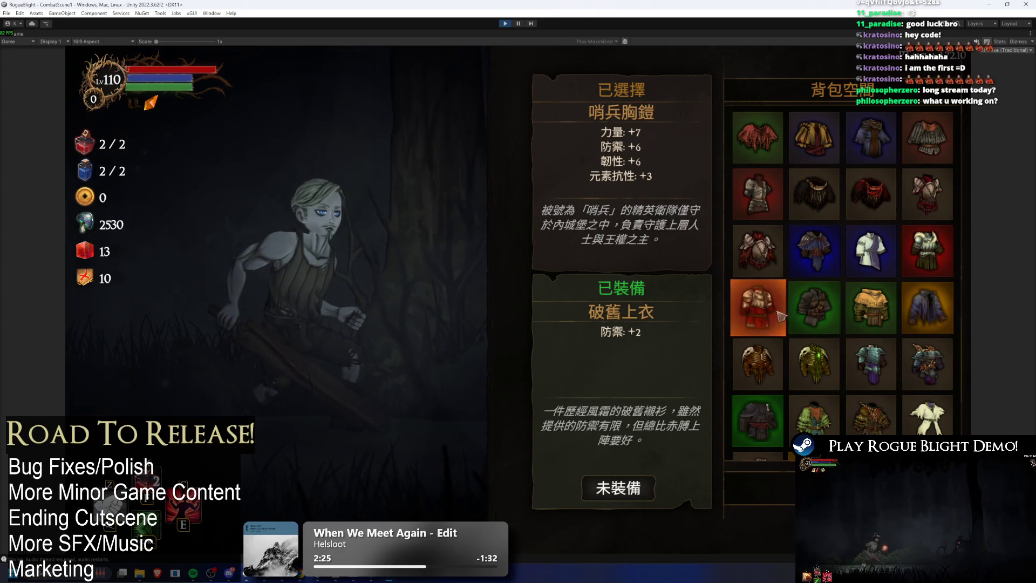
scroll(769, 244, down, 4)
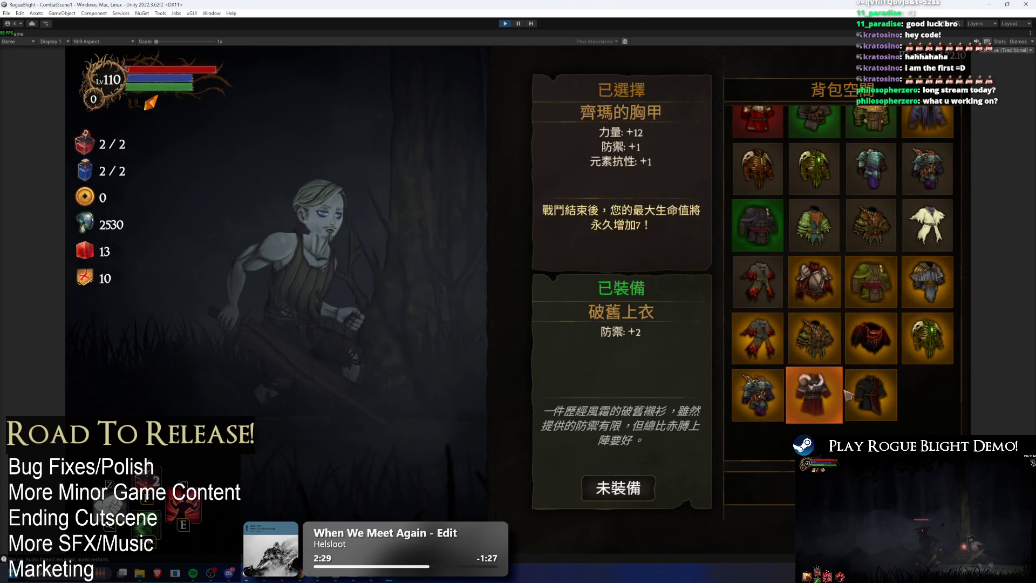
key(Escape)
click(754, 383)
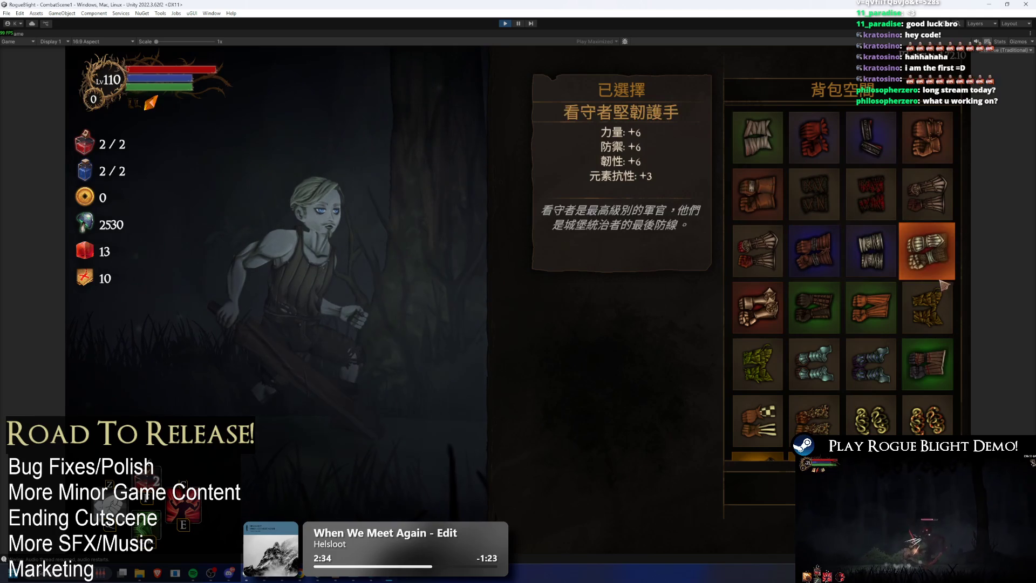
scroll(907, 373, down, 3)
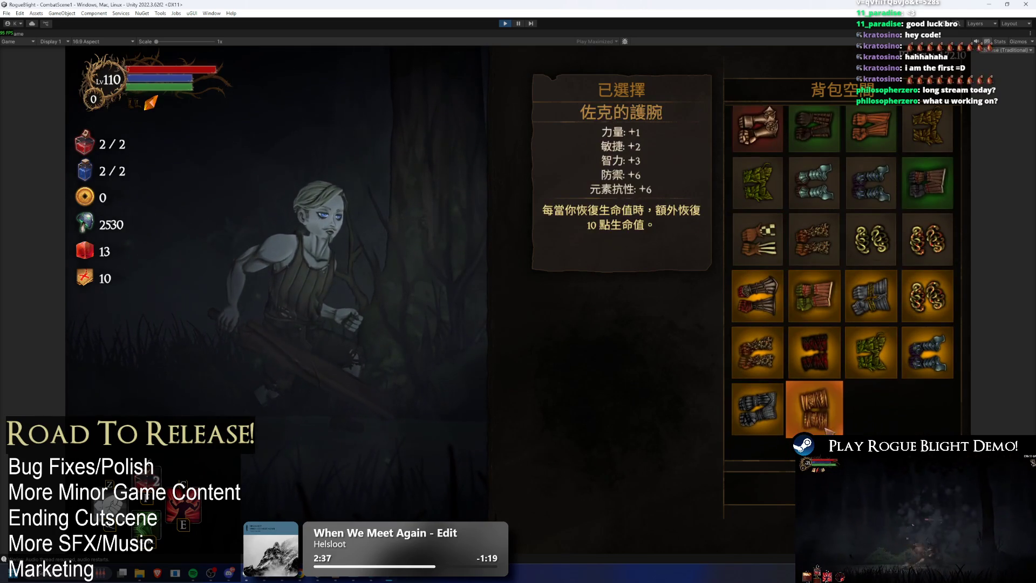
key(Escape)
- Read through the pants and boots item lists, then show the map with its legend
click(821, 398)
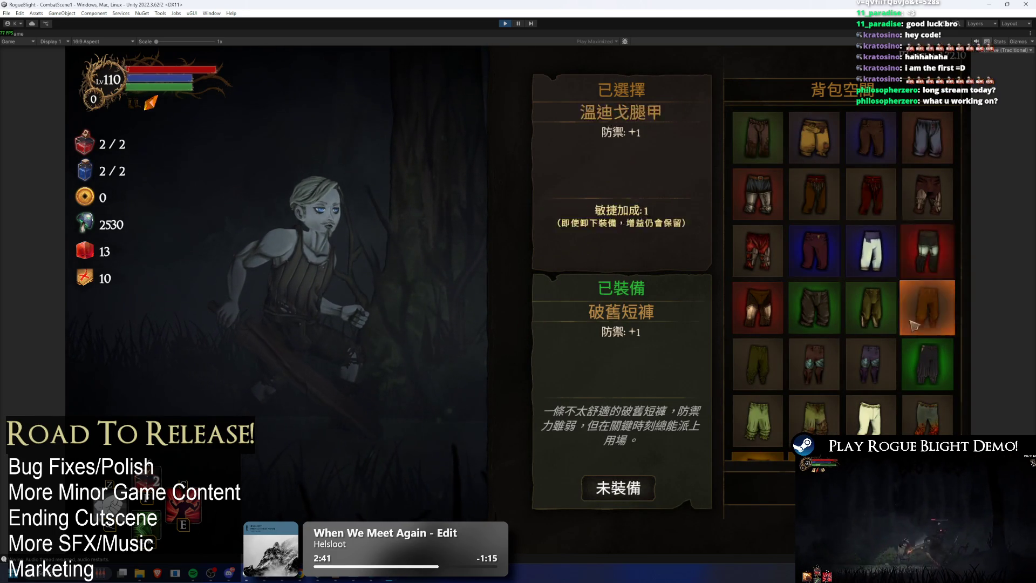
scroll(756, 323, down, 3)
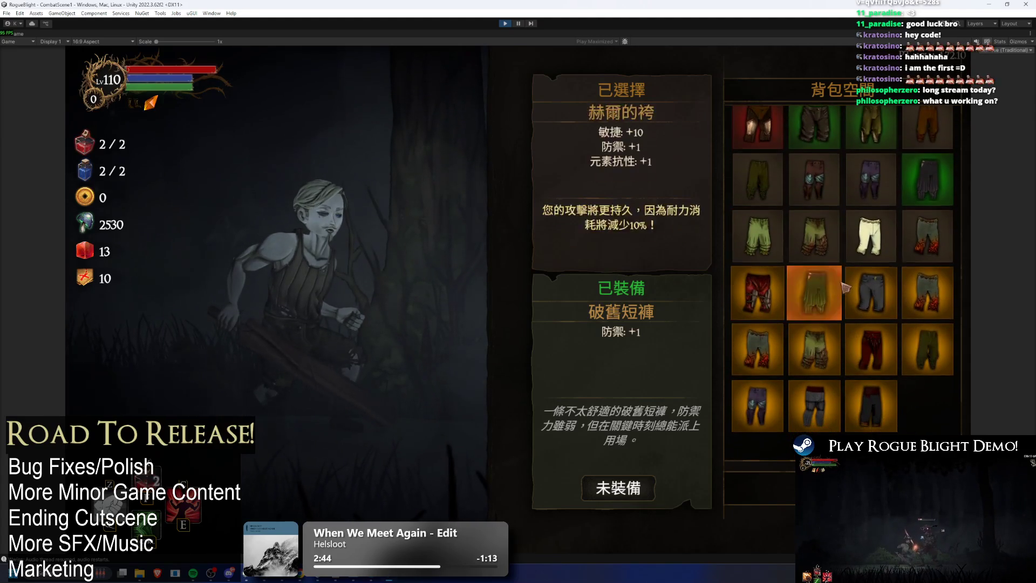
key(Escape)
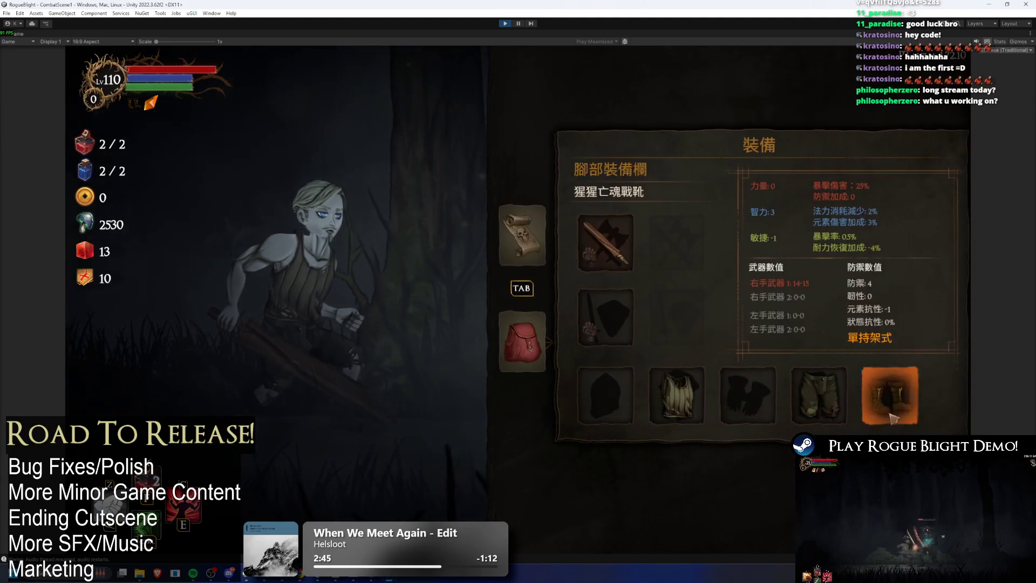
click(896, 410)
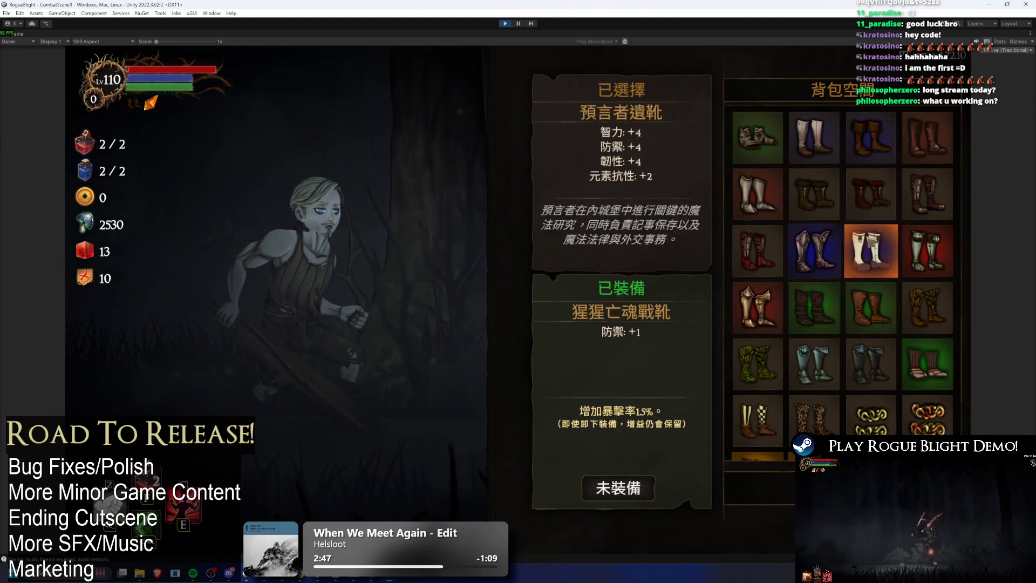
scroll(927, 369, down, 3)
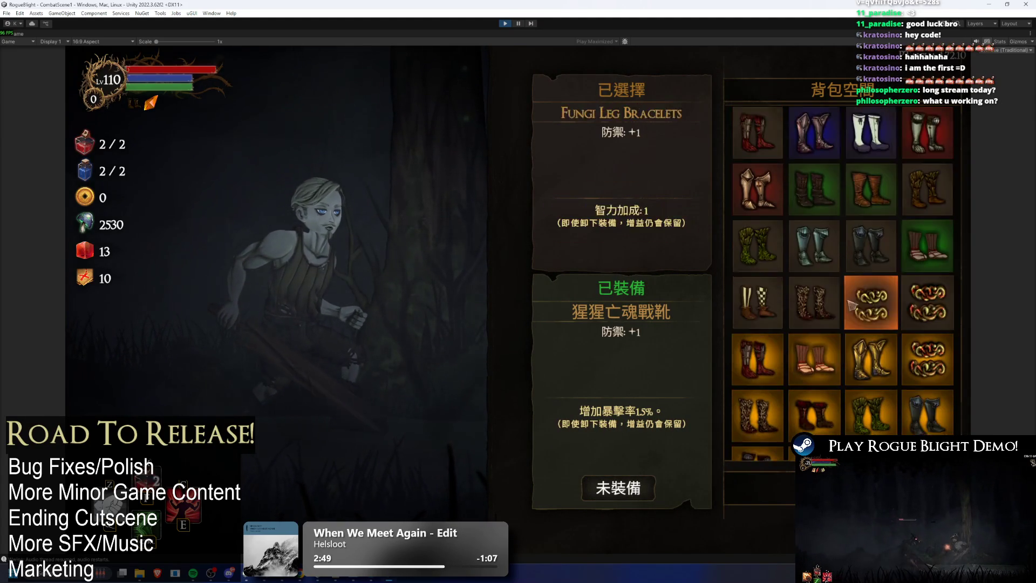
key(Escape)
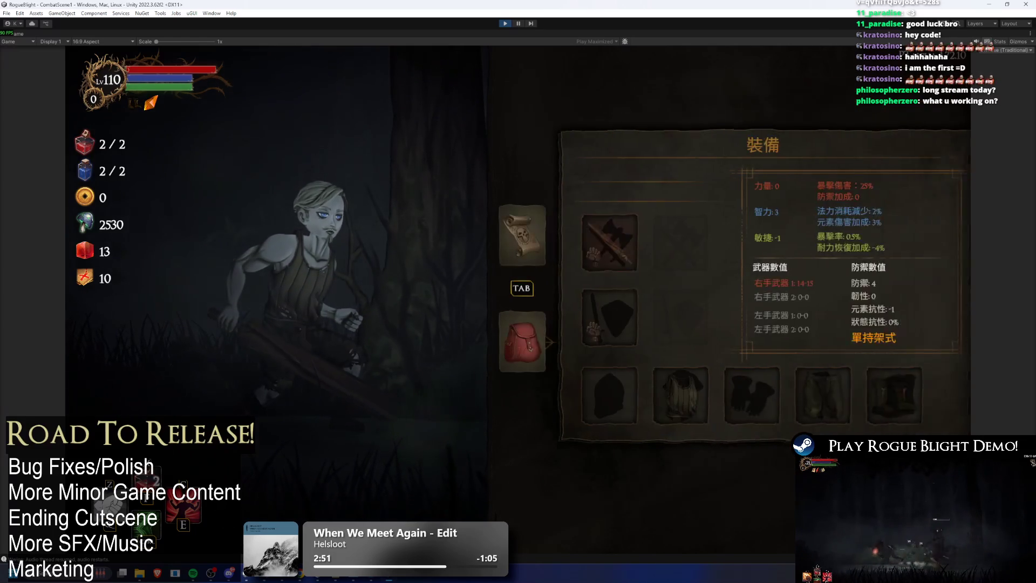
click(527, 235)
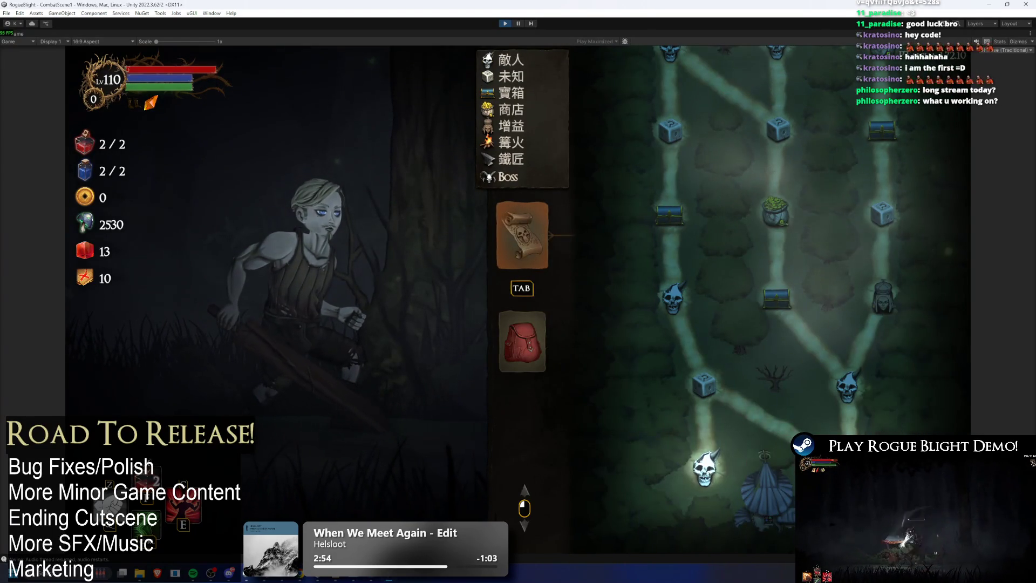
- Use the F1 cheat to drop enemy health to 1, win the fight and open the chest
key(Tab)
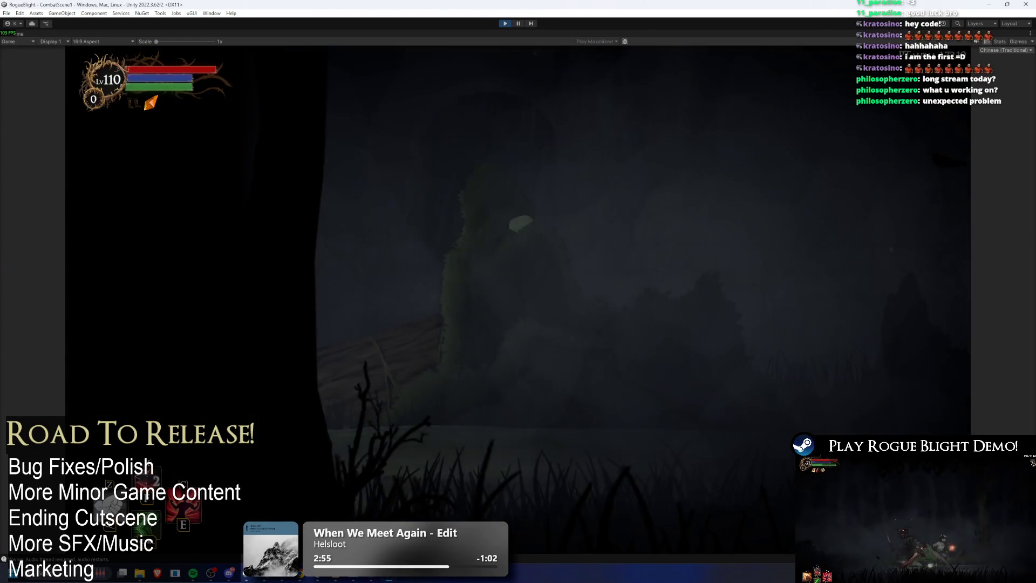
key(F1)
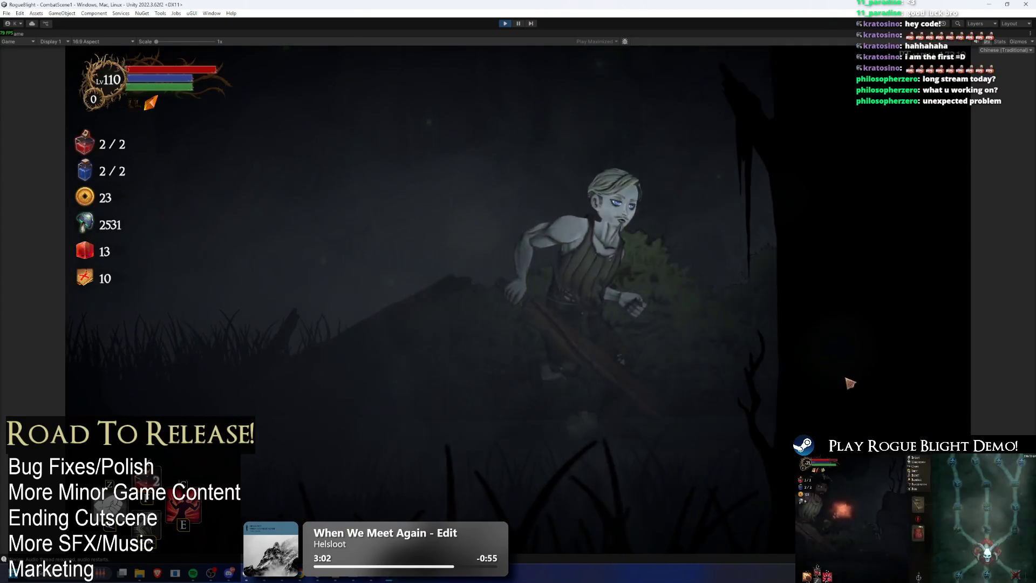
key(F1)
key(F1)
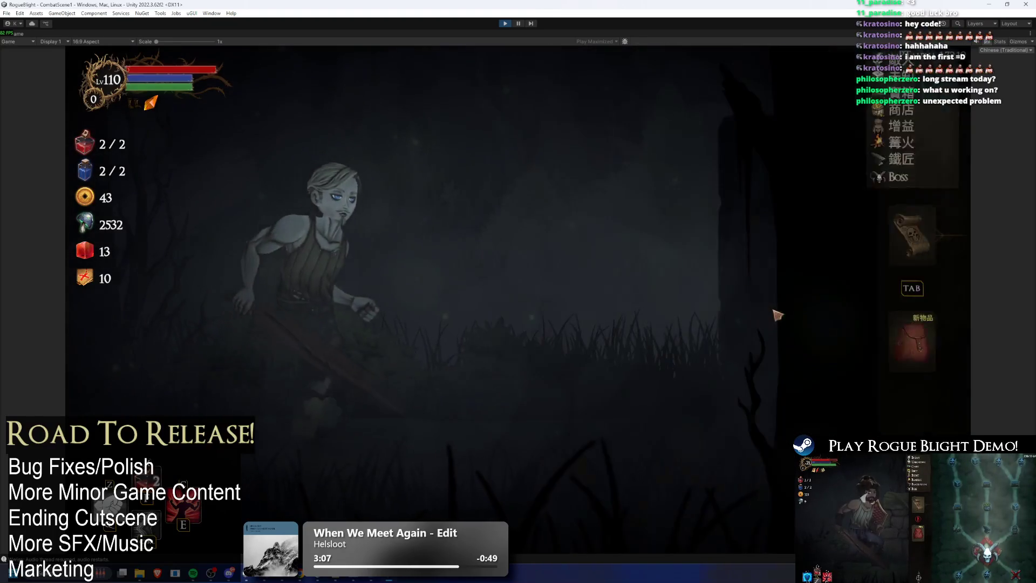
key(F1)
key(F1)
key(F1)
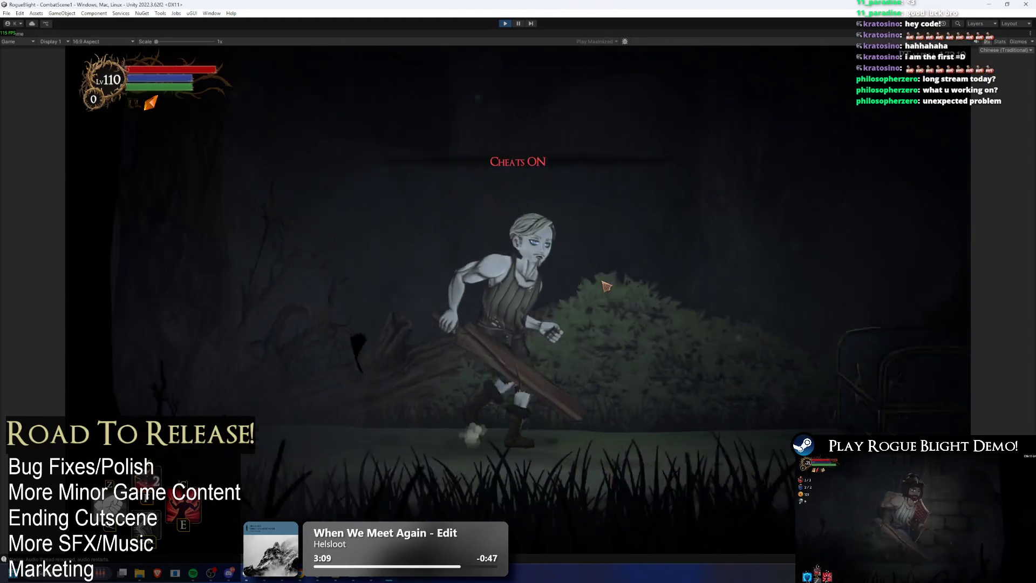
click(424, 221)
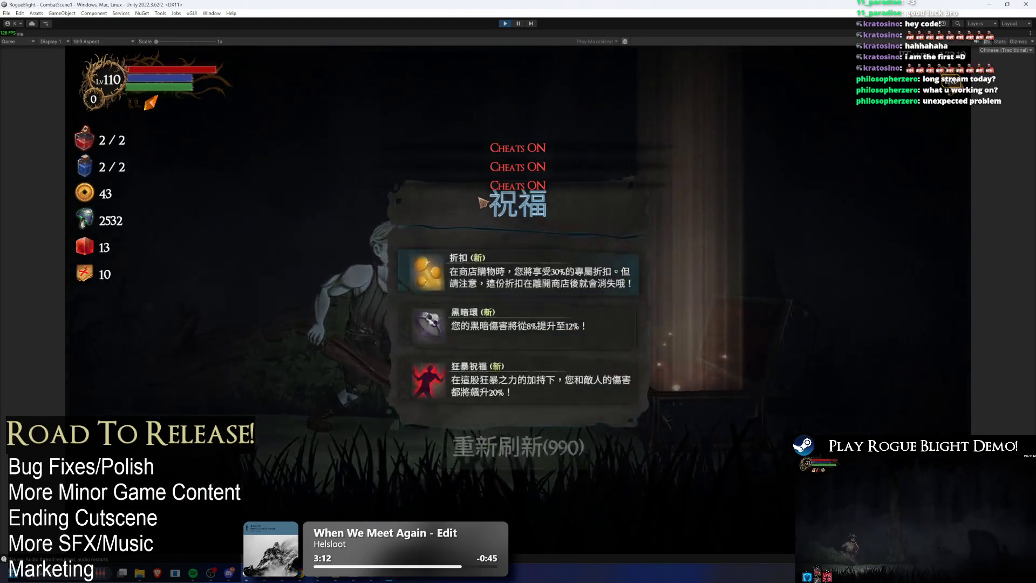
- Grant 1000 rerolls with F2 and reroll the 祝福 blessing choices about ten times
key(F2)
click(524, 463)
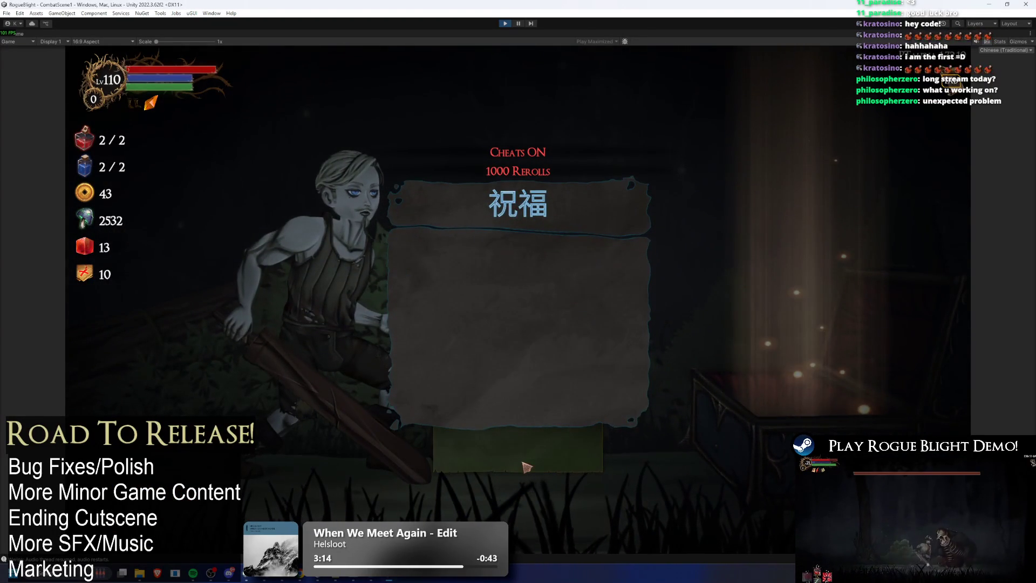
click(529, 463)
click(531, 462)
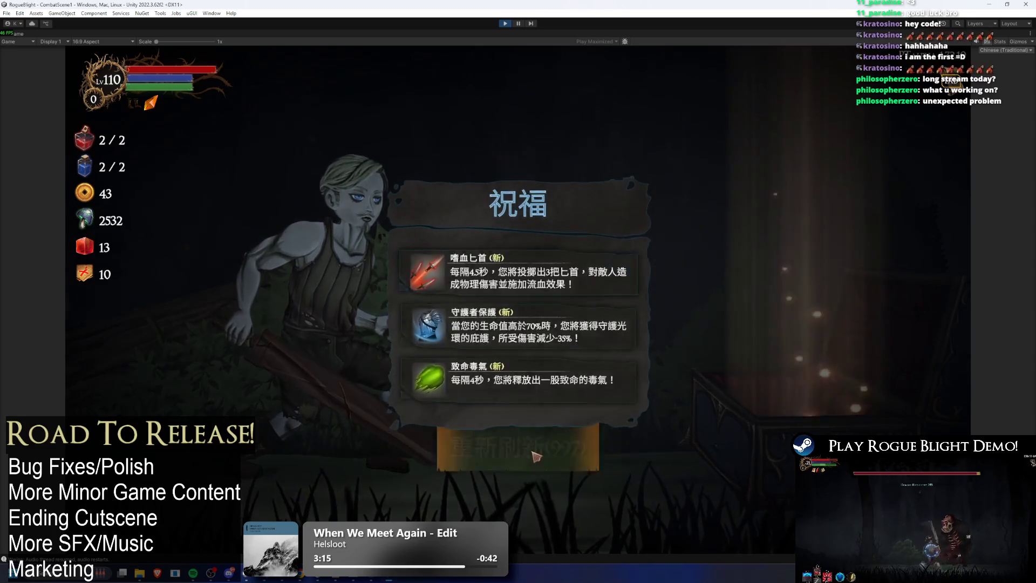
click(535, 459)
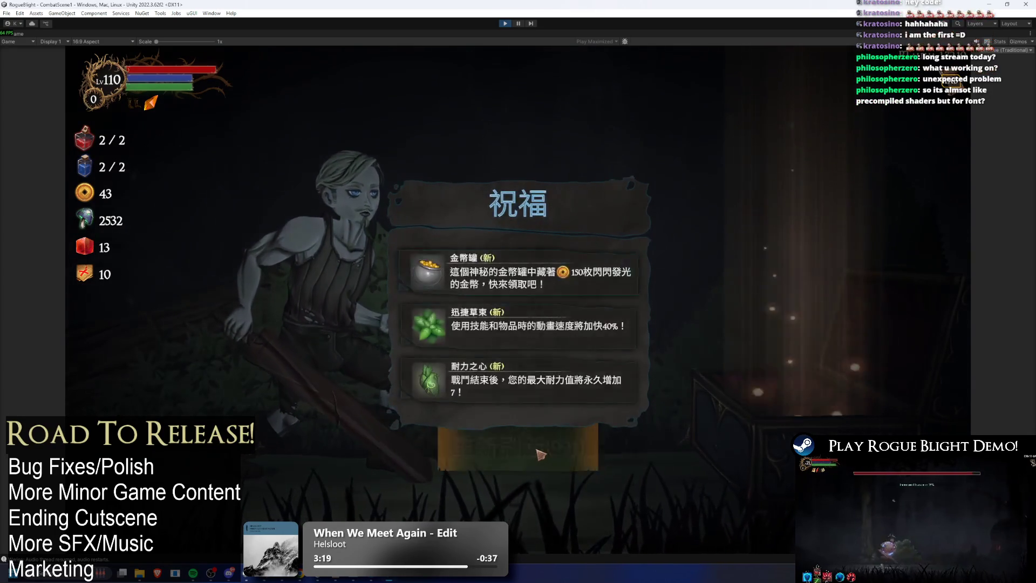
click(539, 454)
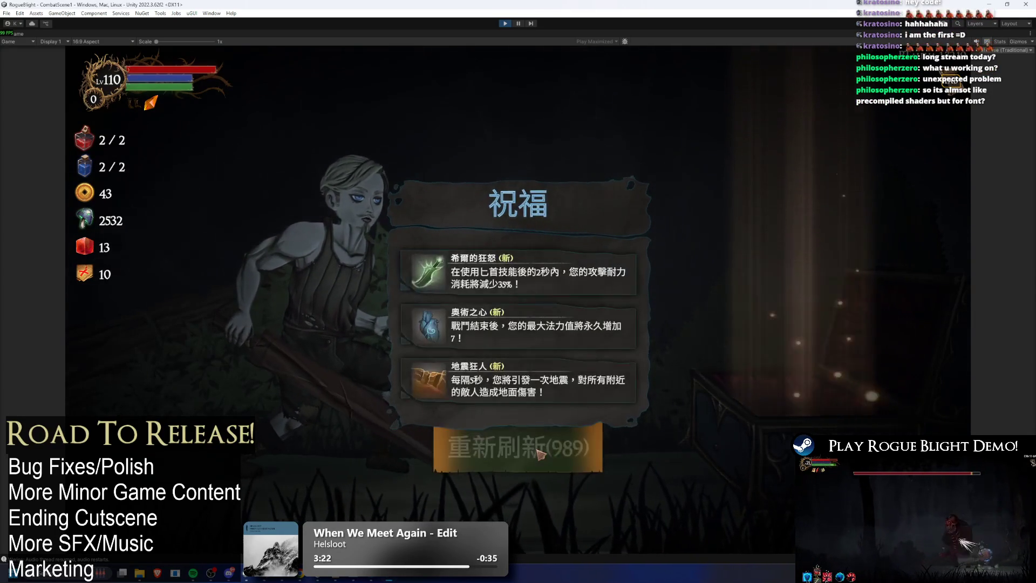
click(540, 451)
click(548, 449)
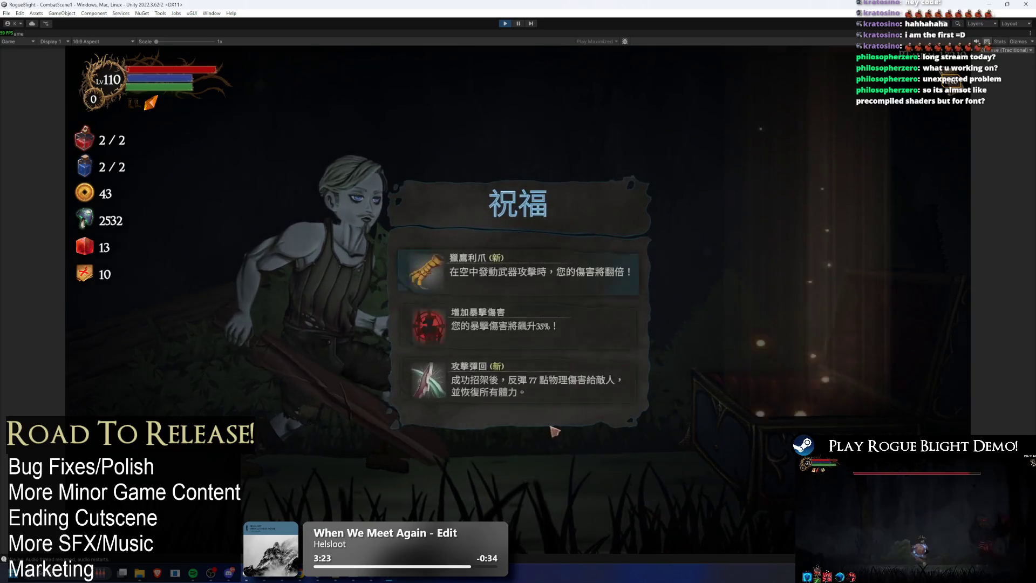
click(561, 471)
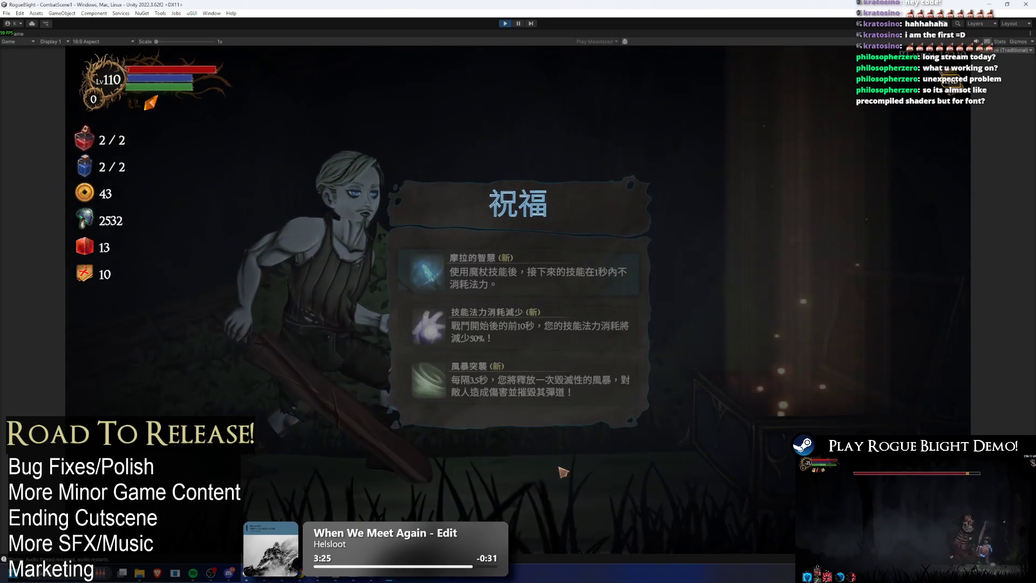
click(562, 471)
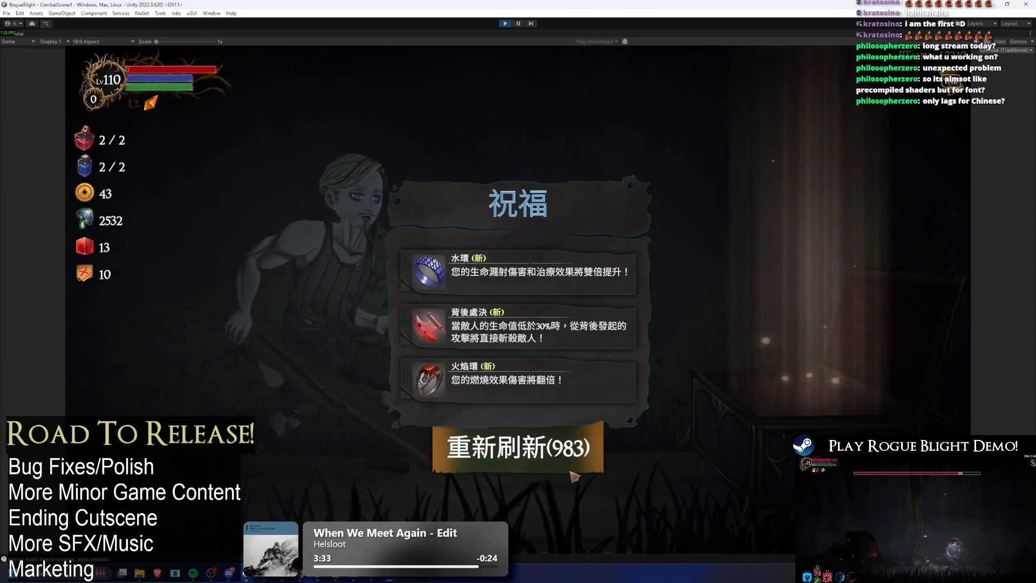
click(571, 473)
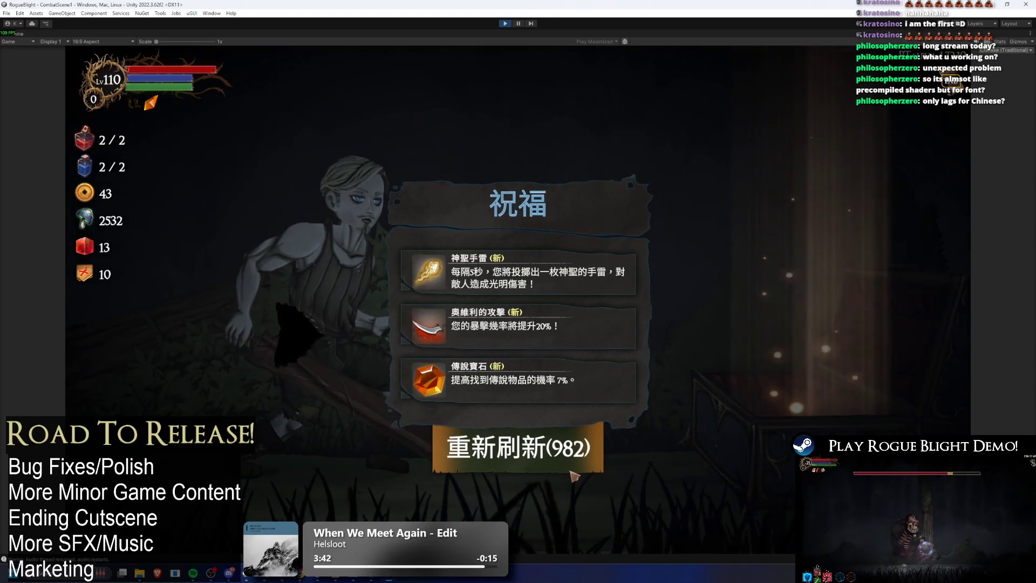
- Take the 冰環 blessing and enter the next forest area
click(574, 475)
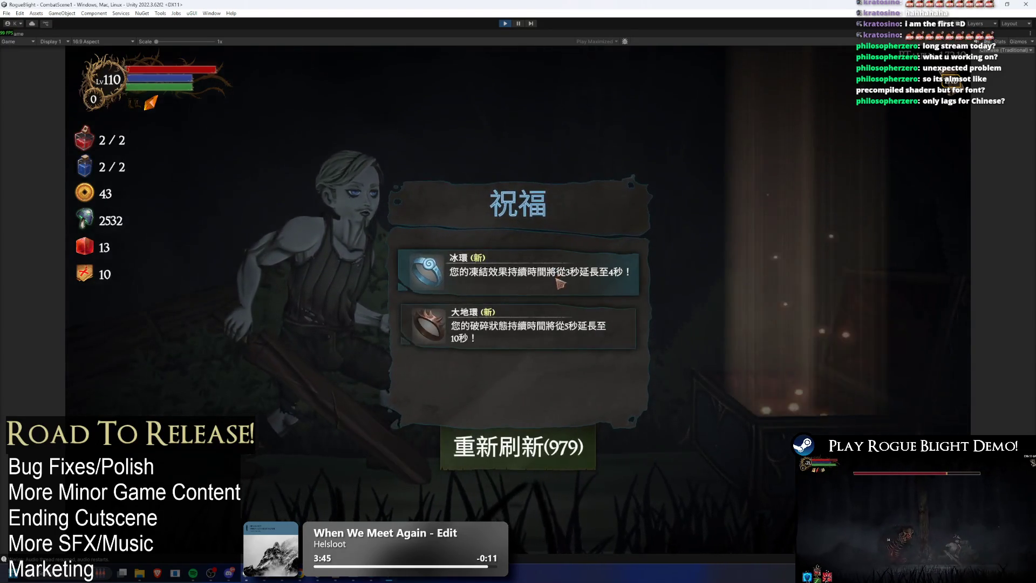
click(564, 273)
click(788, 408)
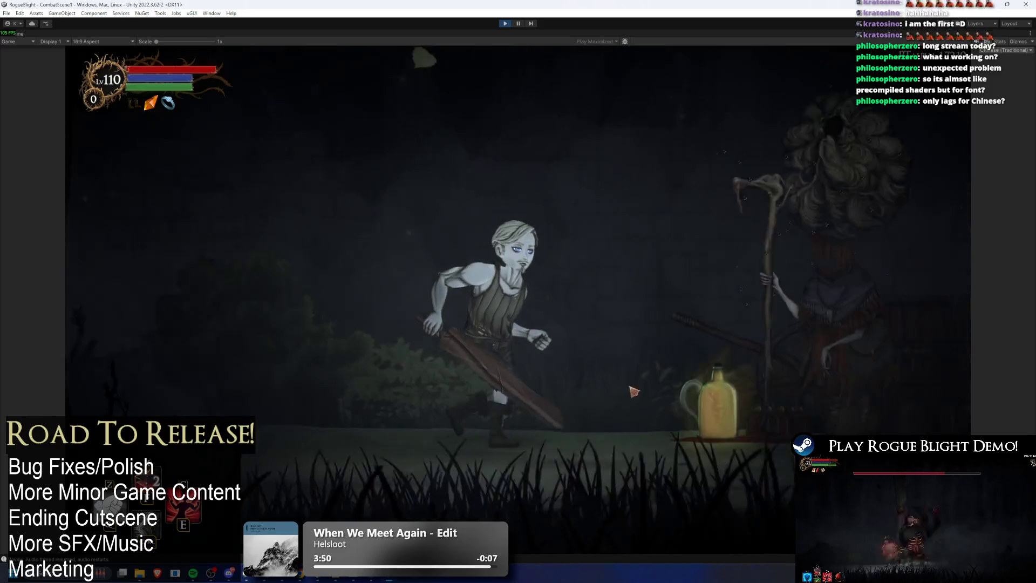
- Check the merchant's shop, the dungeon map and the chest room in Chinese
key(f)
click(639, 496)
key(Tab)
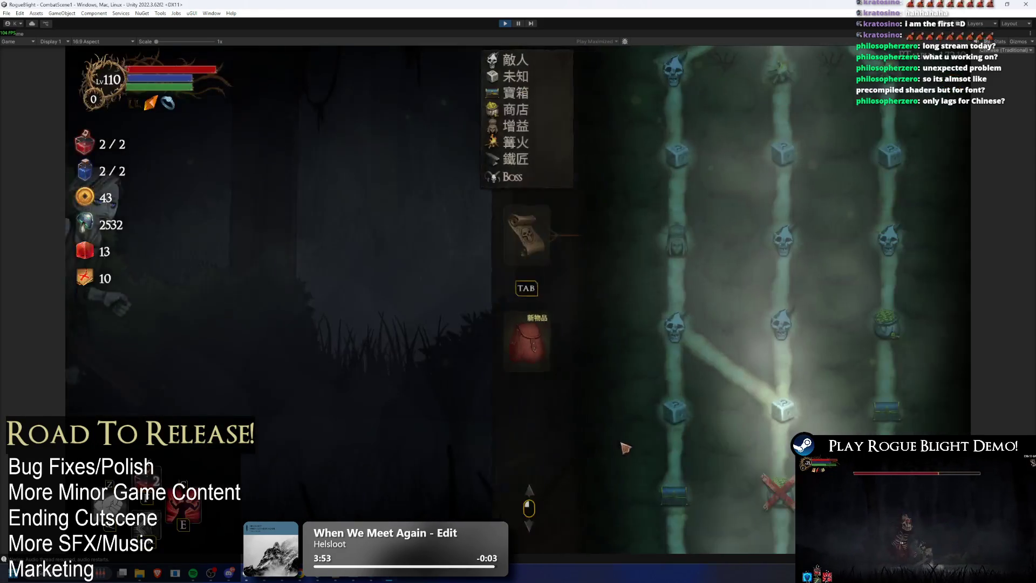
key(Tab)
key(d)
key(Return)
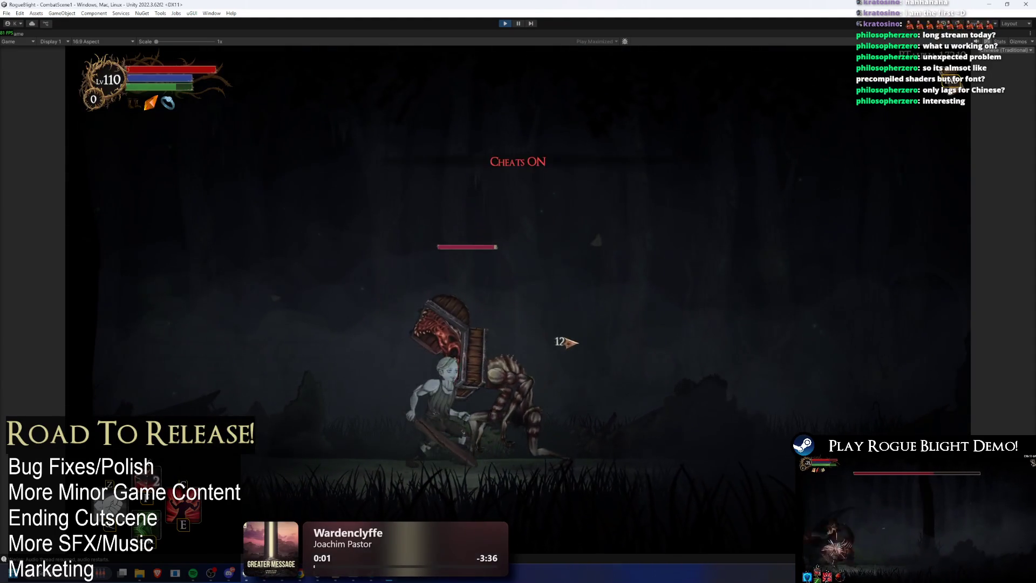
- Pause and browse the Display, Volume, Keyboard and Controller option pages, then return to the main menu
key(Escape)
key(Return)
key(Escape)
key(Down)
key(Return)
key(Escape)
key(Down)
key(Return)
key(Escape)
key(Down)
key(Return)
click(536, 463)
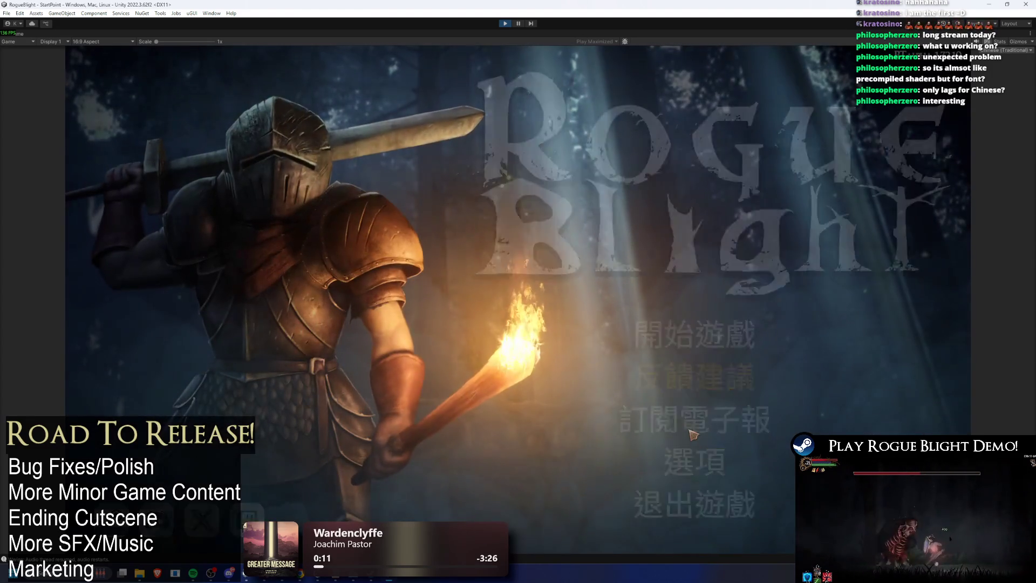
- Open and close the main menu's options page, then stop Play mode to return to editing
click(706, 455)
click(705, 454)
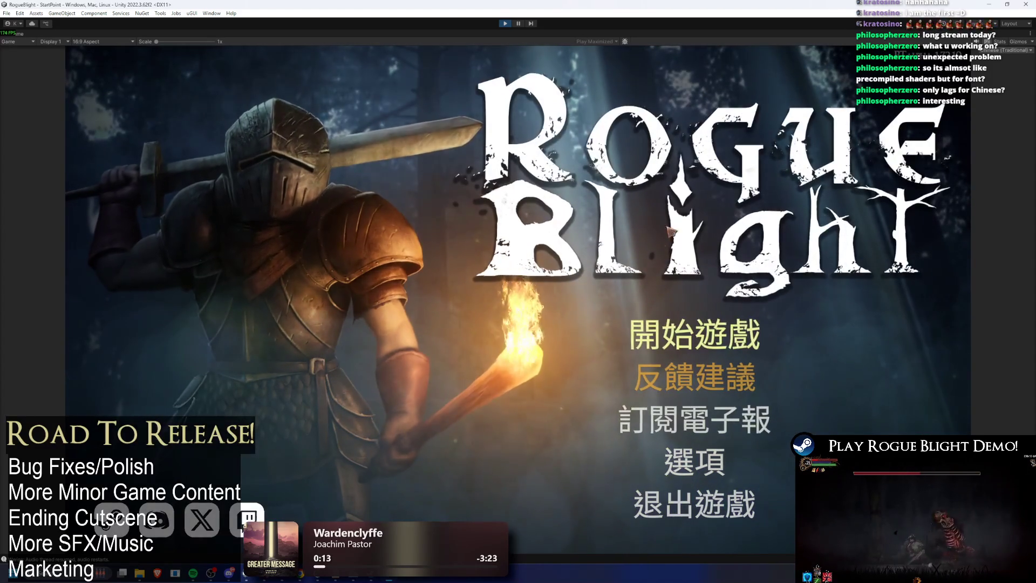
click(509, 22)
click(508, 21)
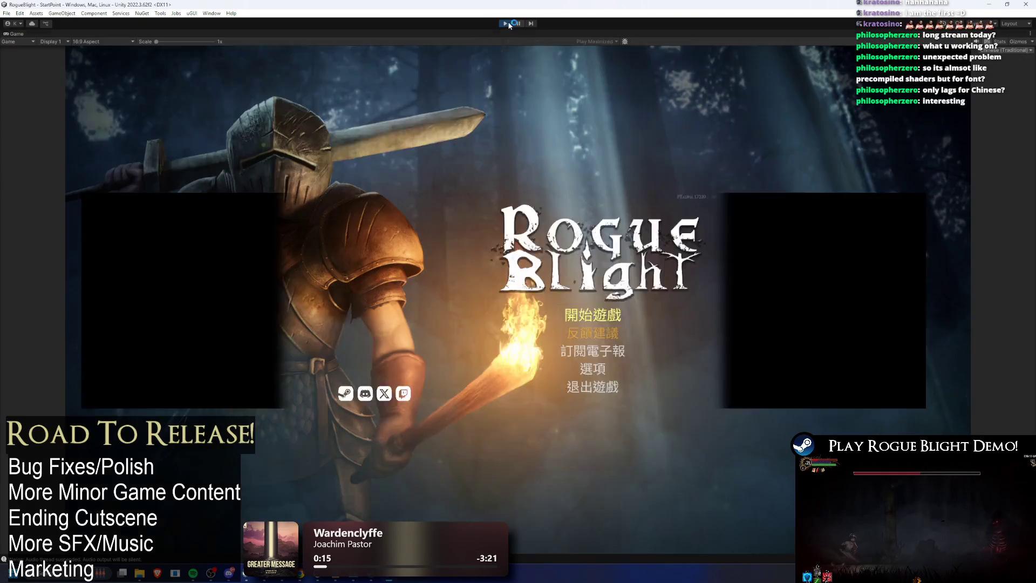
click(506, 23)
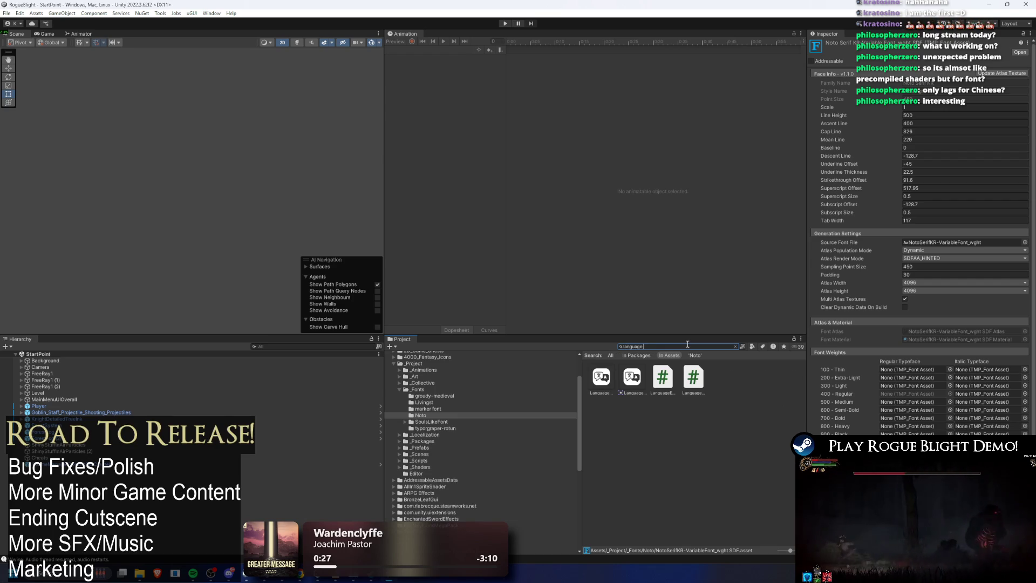
- Search the Project for 'lang' and open the LangaugeErrorChecker scene
key(ctrl+a)
key(BackSpace)
text(g)
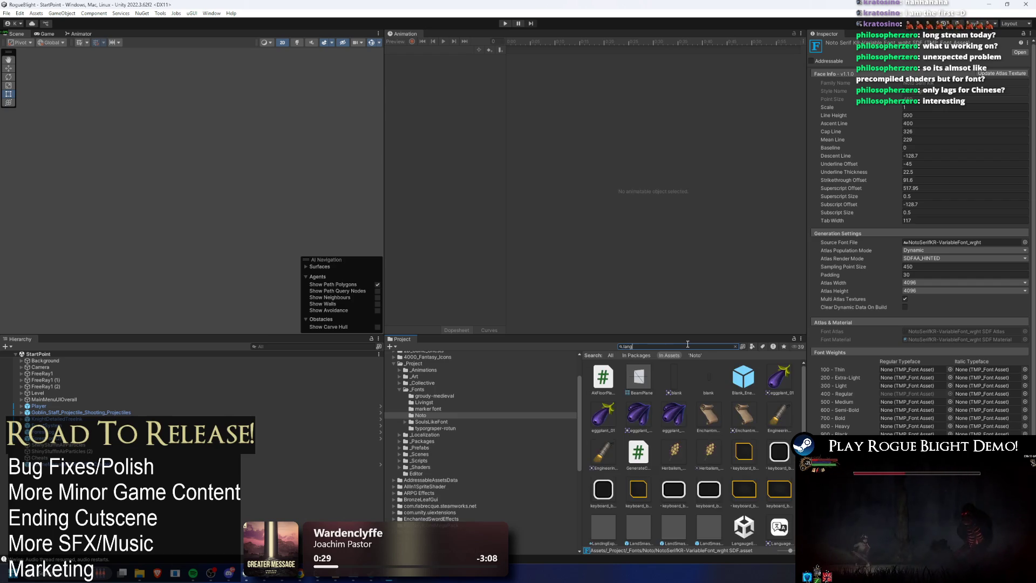
click(611, 371)
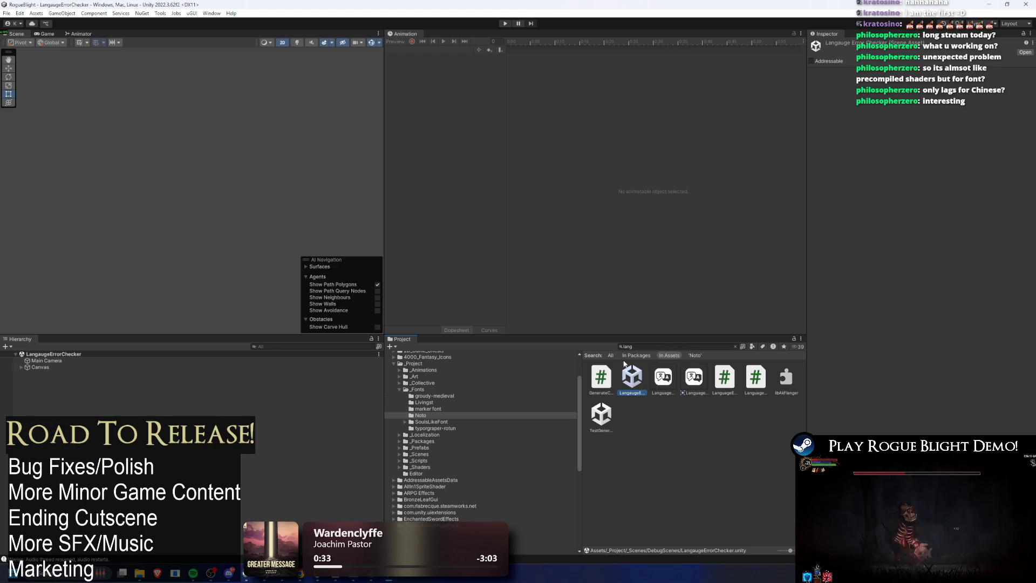
- Expand the Canvas hierarchy down to the TextTXT object and review its Inspector
click(359, 369)
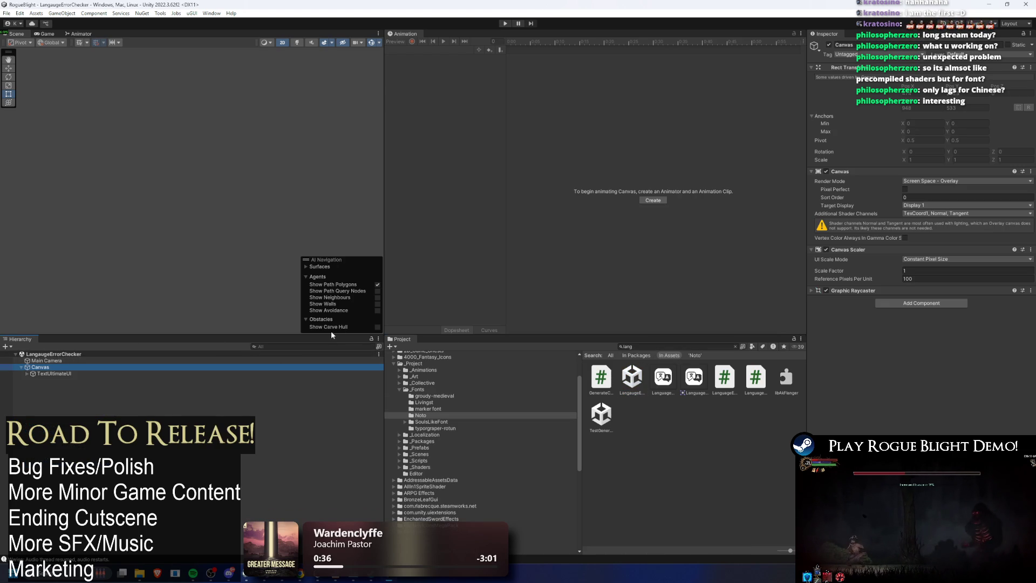
key(Down)
key(alt+shift+n)
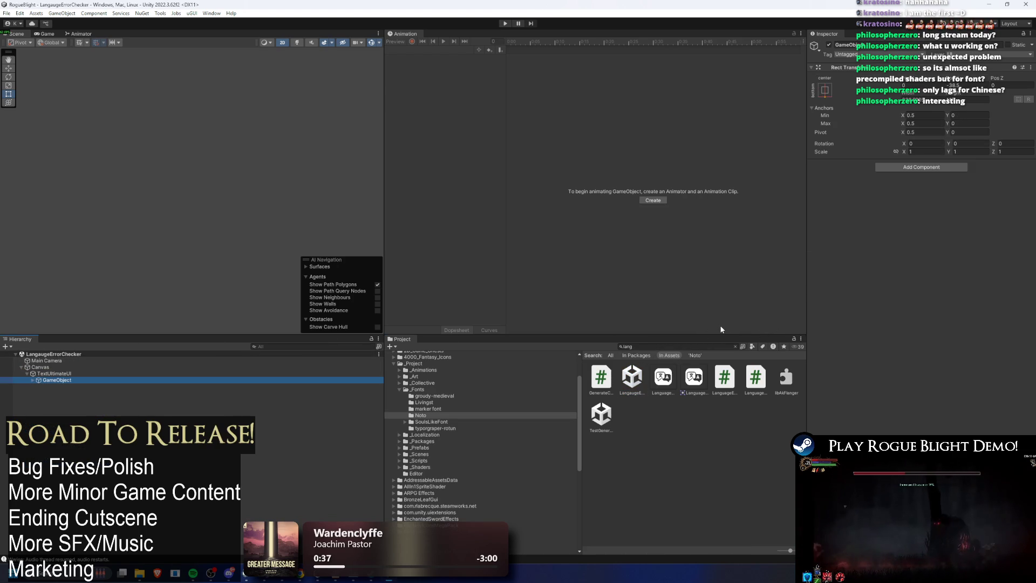
key(ctrl+shift+v)
key(Down)
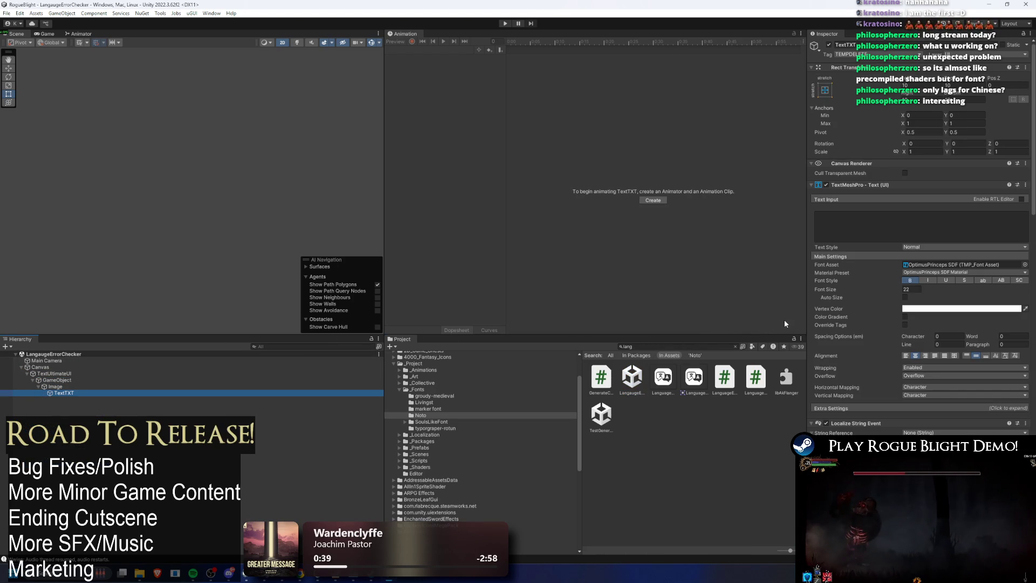
scroll(919, 307, down, 10)
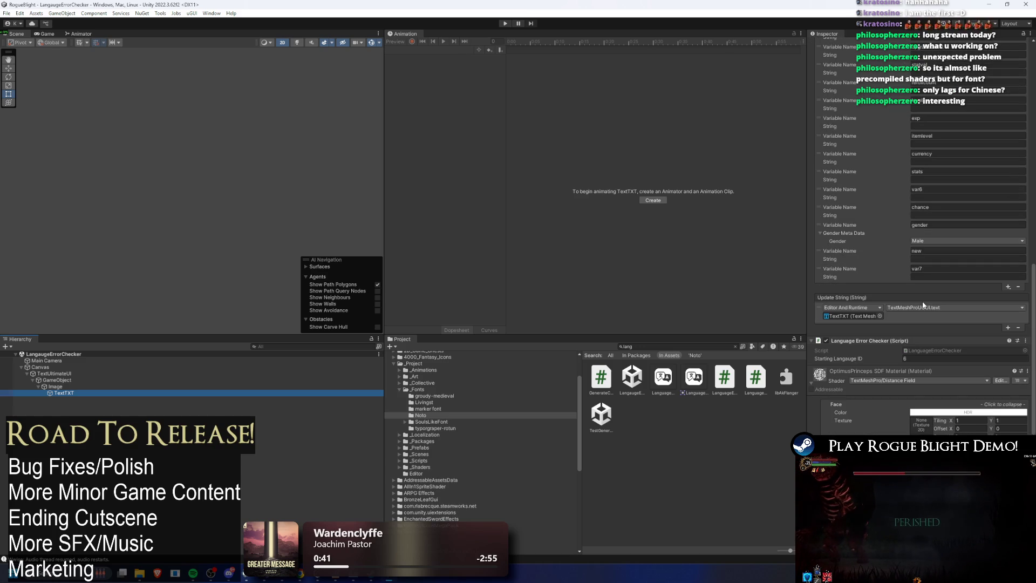
scroll(927, 307, down, 5)
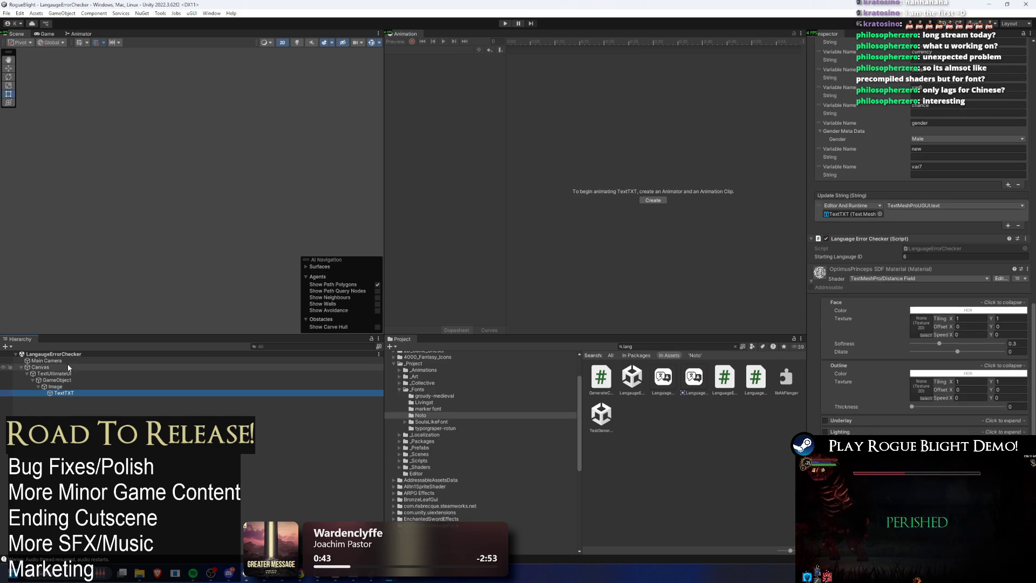
- Set TextTXT's Starting Langauge ID to 0 and save the scene
click(49, 367)
key(Down)
key(Down)
key(Down)
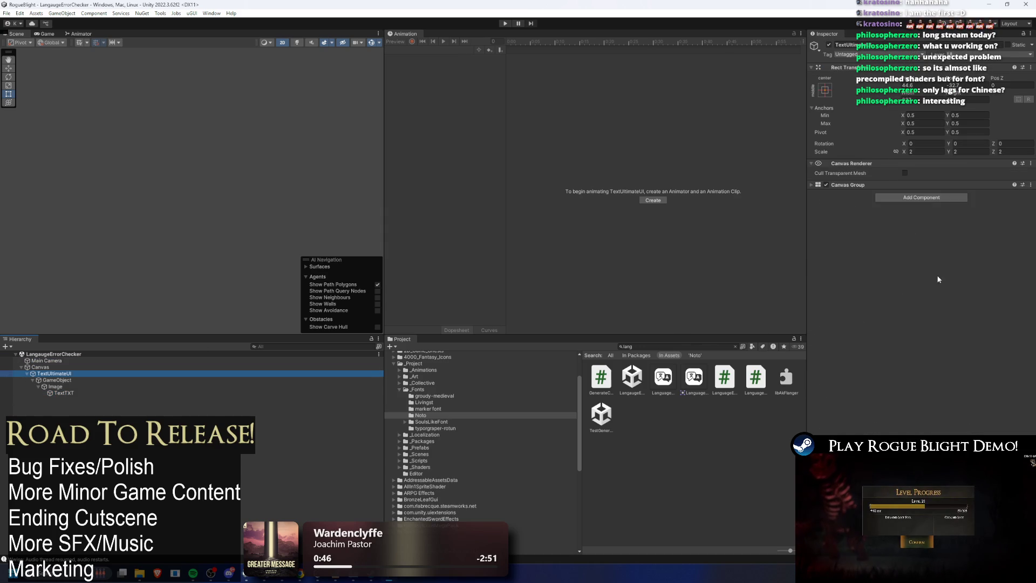
key(Down)
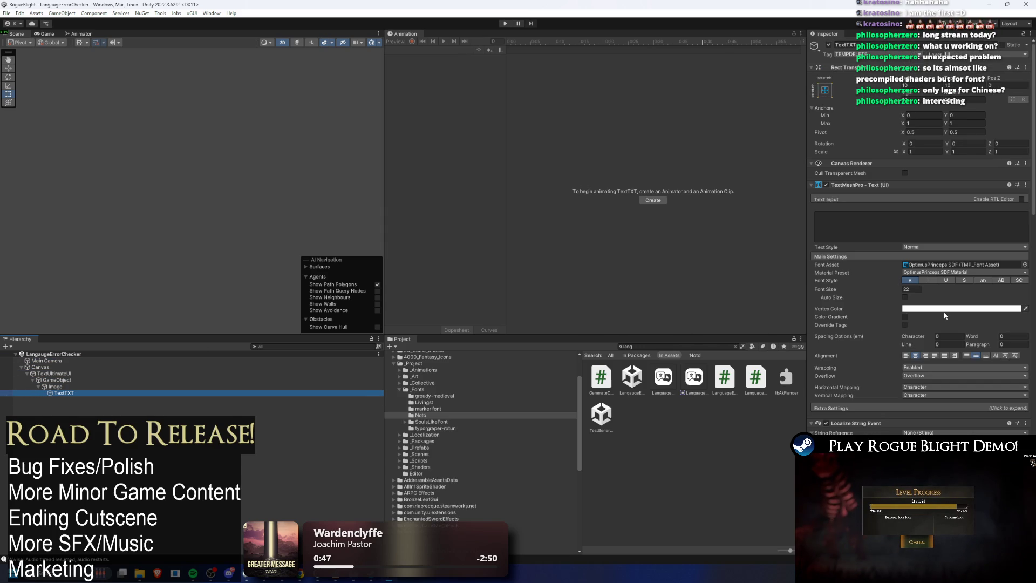
scroll(950, 302, down, 15)
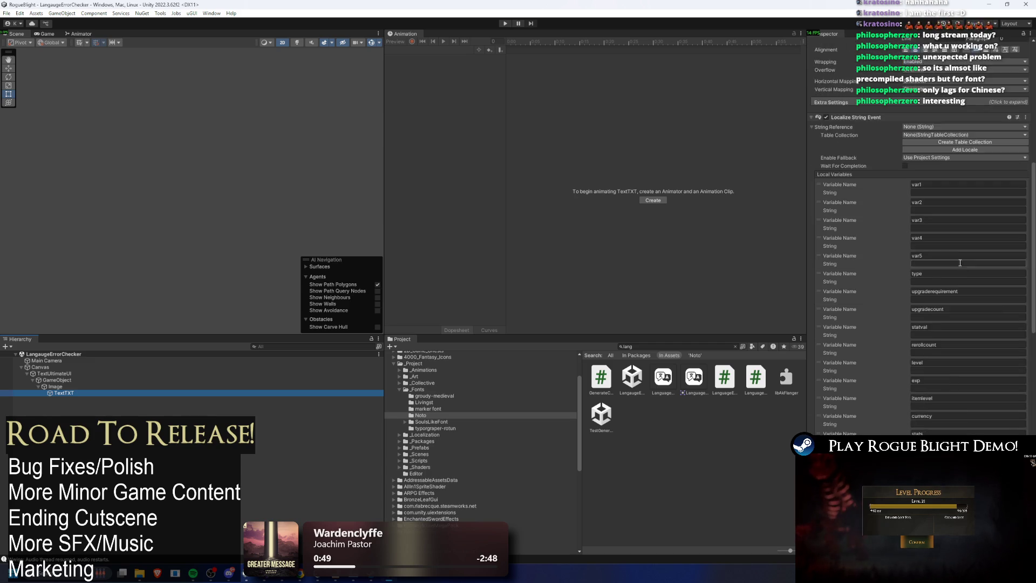
double_click(920, 338)
text(0)
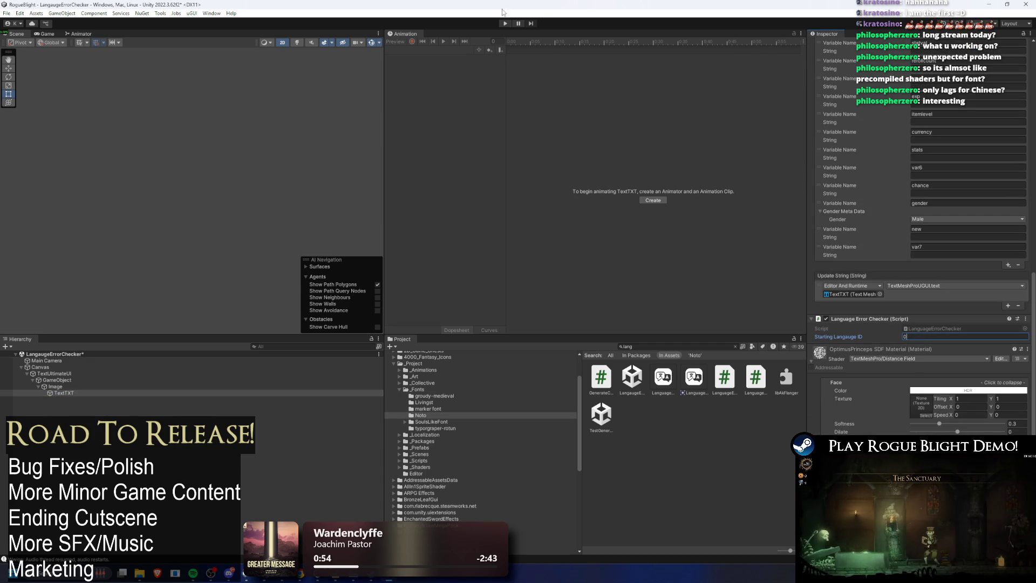
key(ctrl+s)
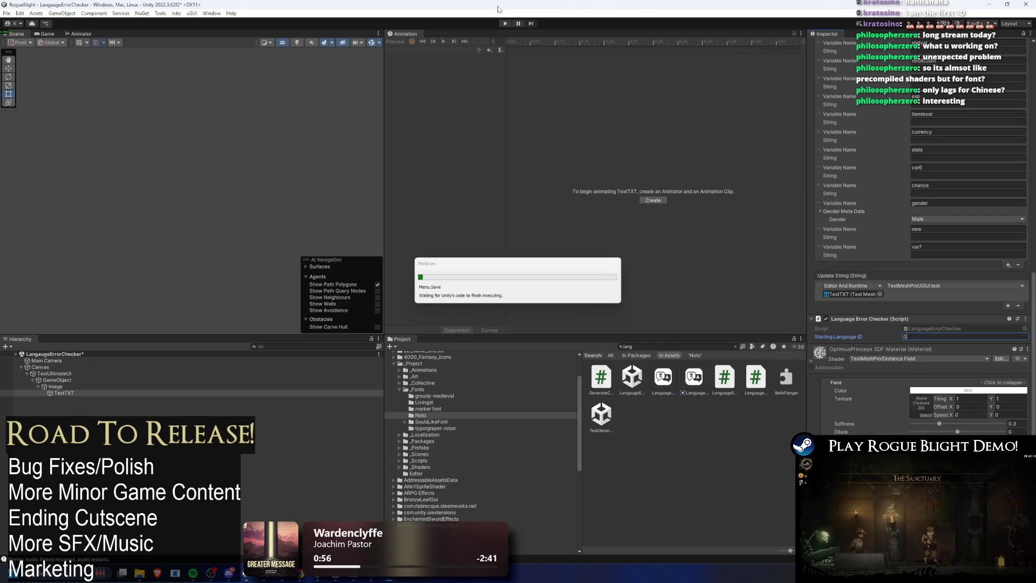